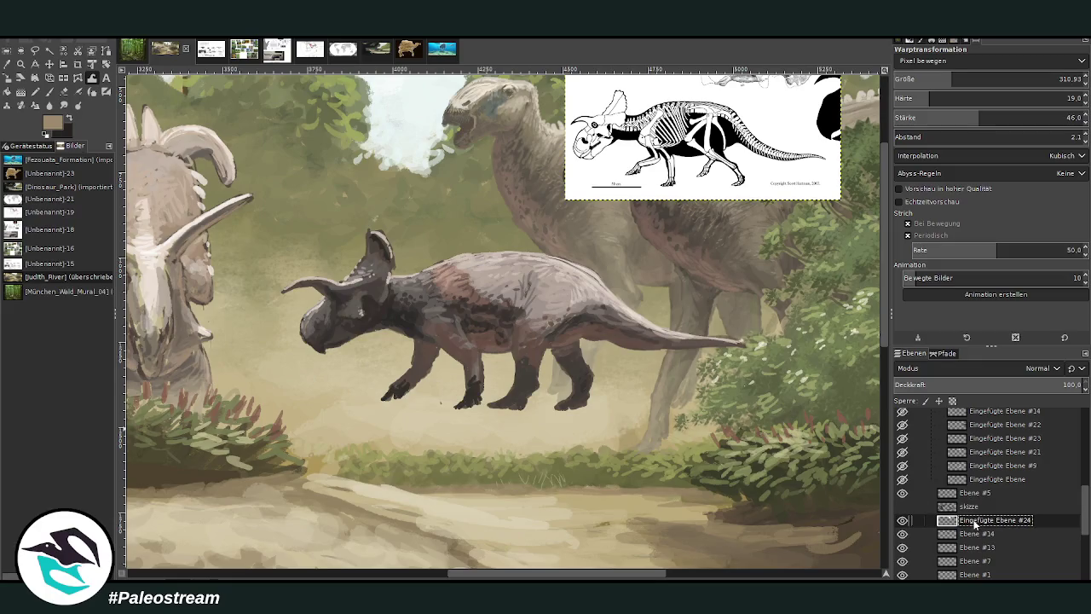
# Find the triceratops shading by selecting layers and toggling Ebene #14's visibility.
pyautogui.click(967, 534)
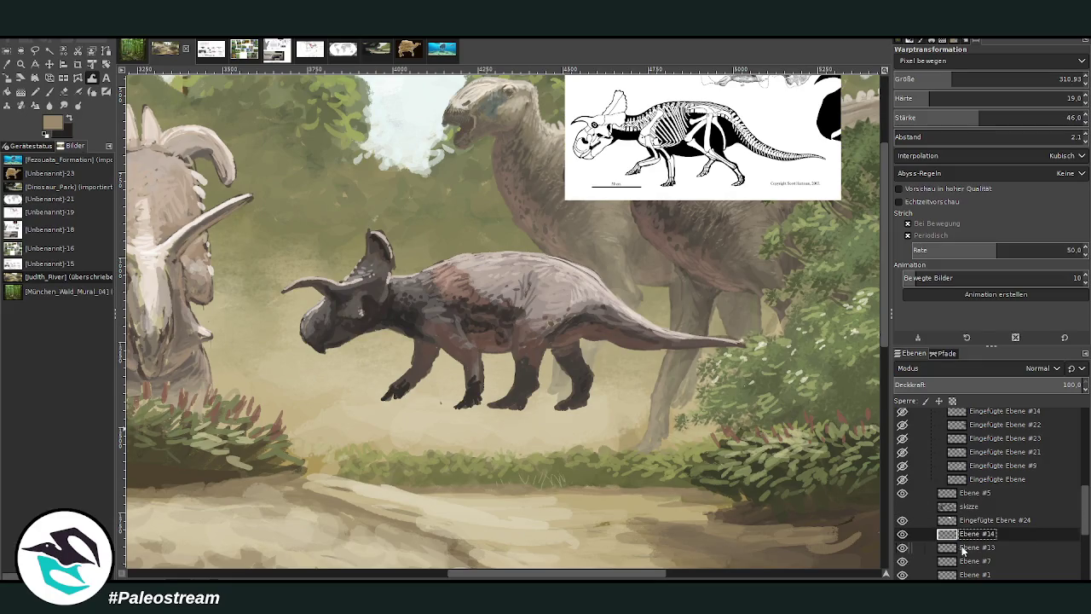
pyautogui.click(962, 547)
pyautogui.click(961, 519)
pyautogui.click(964, 533)
pyautogui.click(903, 534)
pyautogui.click(902, 533)
# Merge Ebene #14 down into Ebene #13, after undoing an accidental layer removal.
pyautogui.moveTo(902, 533); pyautogui.dragTo(904, 575)
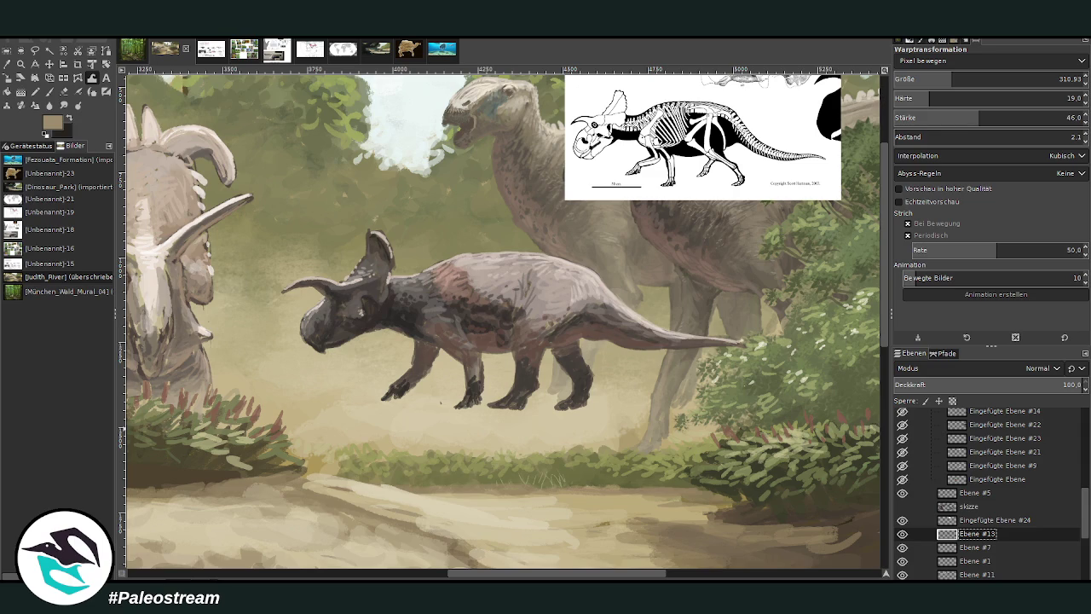
pyautogui.hotkey('ctrl', 'z')
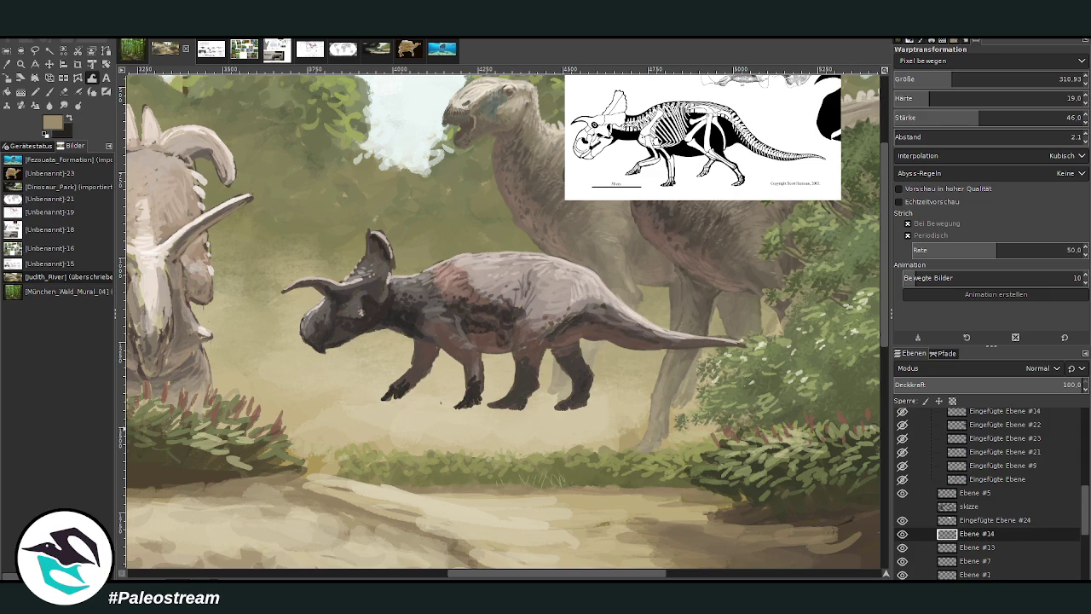
pyautogui.doubleClick(987, 535)
pyautogui.press('m')
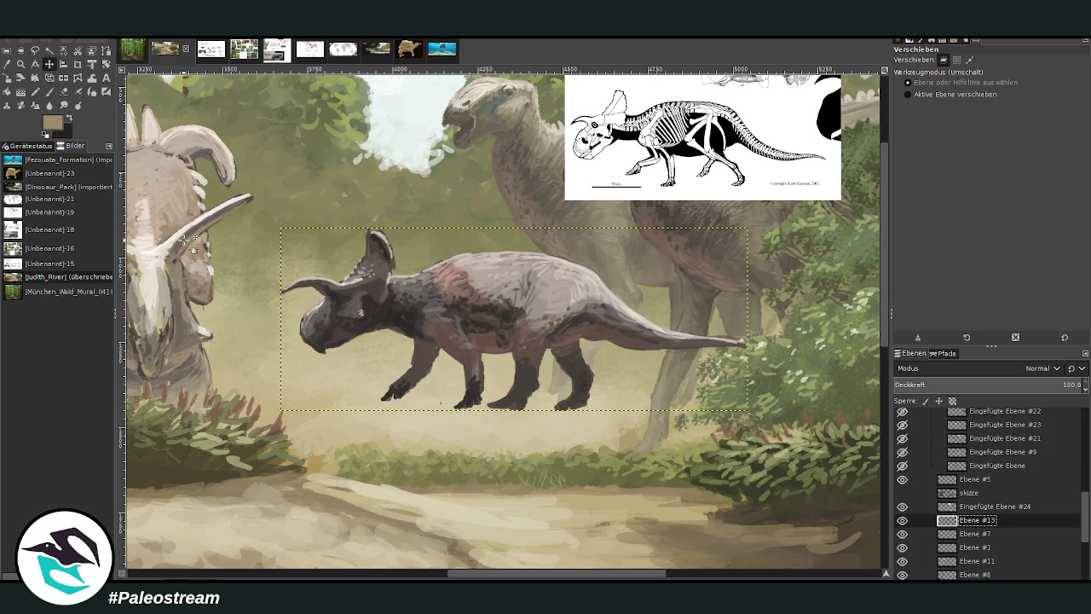
# Copy the triceratops onto a new layer, placing one animal lower and one slightly higher.
pyautogui.press('w')
pyautogui.click(34, 50)
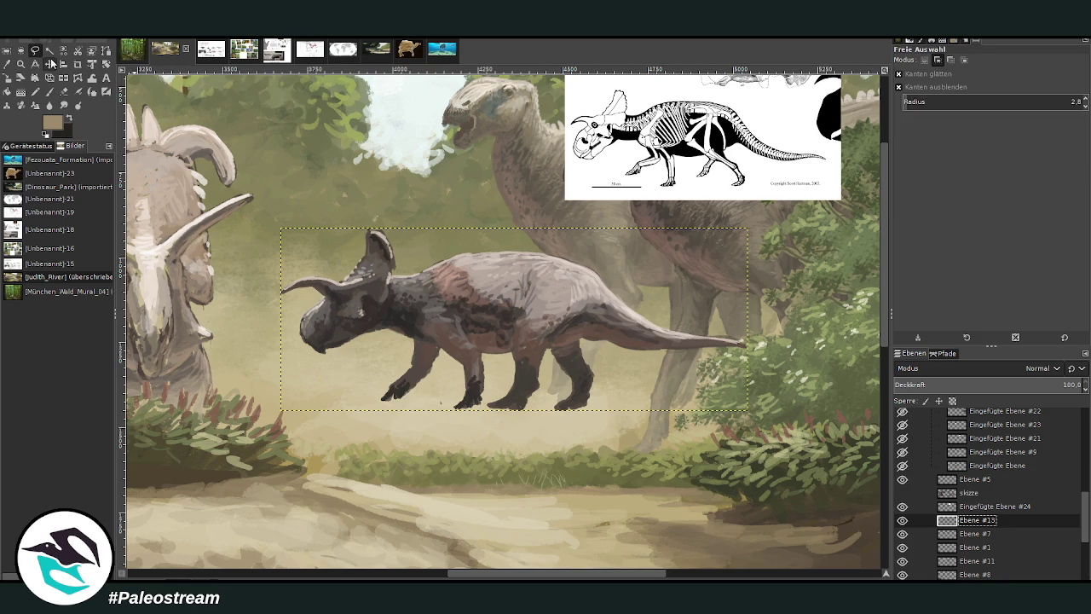
pyautogui.hotkey('ctrl', 'shift', 'n')
pyautogui.press('m')
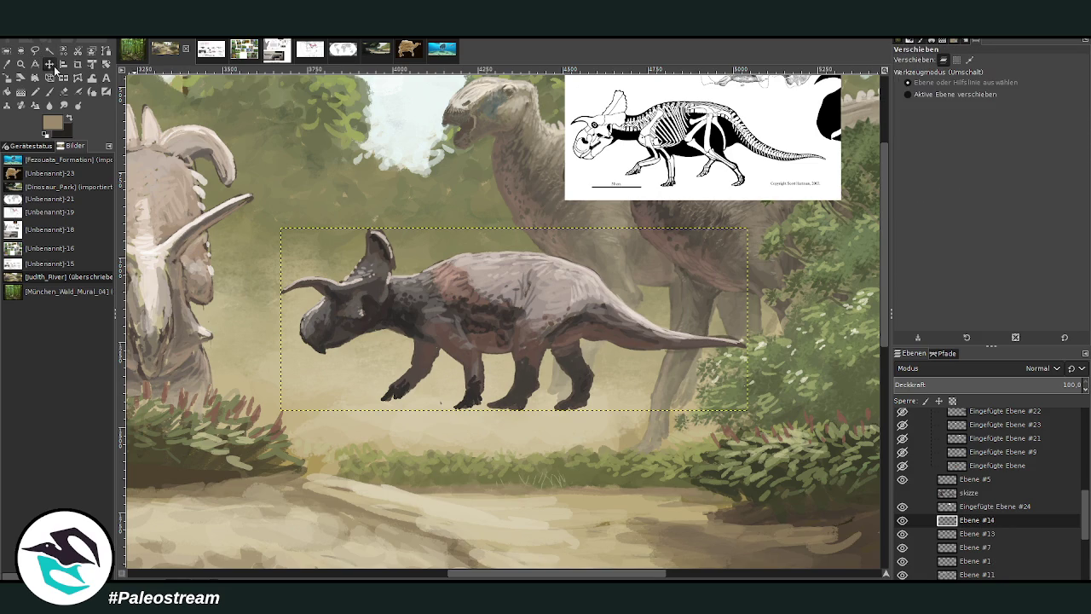
pyautogui.moveTo(460, 324)
pyautogui.mouseDown()
pyautogui.moveTo(470, 207)
pyautogui.moveTo(470, 445)
pyautogui.mouseUp()
pyautogui.moveTo(464, 157); pyautogui.dragTo(464, 234)
# Lasso the upper triceratops's head into a Free Select selection.
pyautogui.press('f')
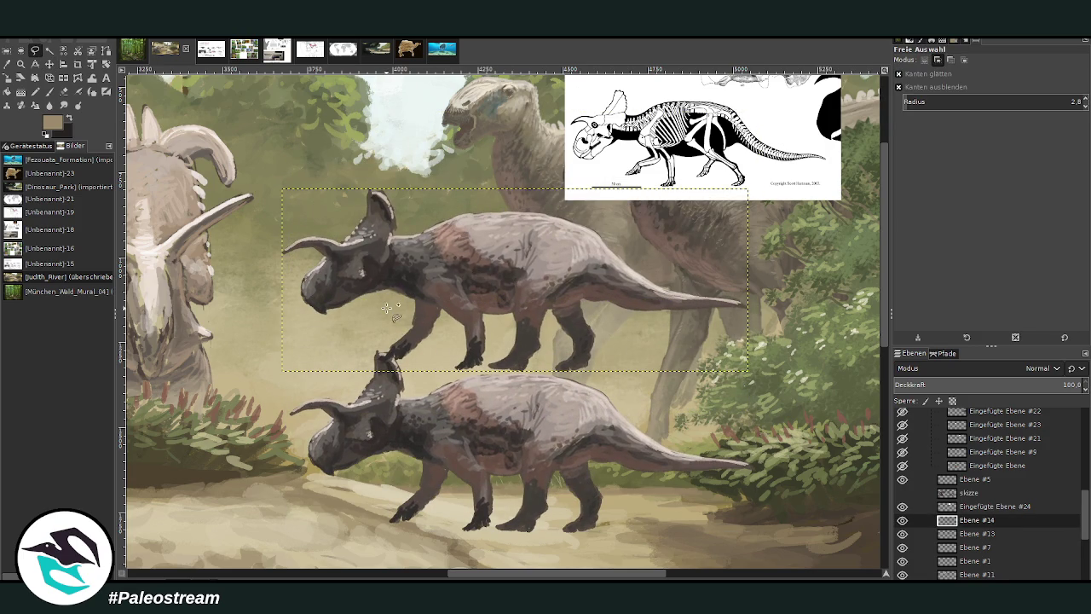
pyautogui.moveTo(414, 293); pyautogui.dragTo(377, 317)
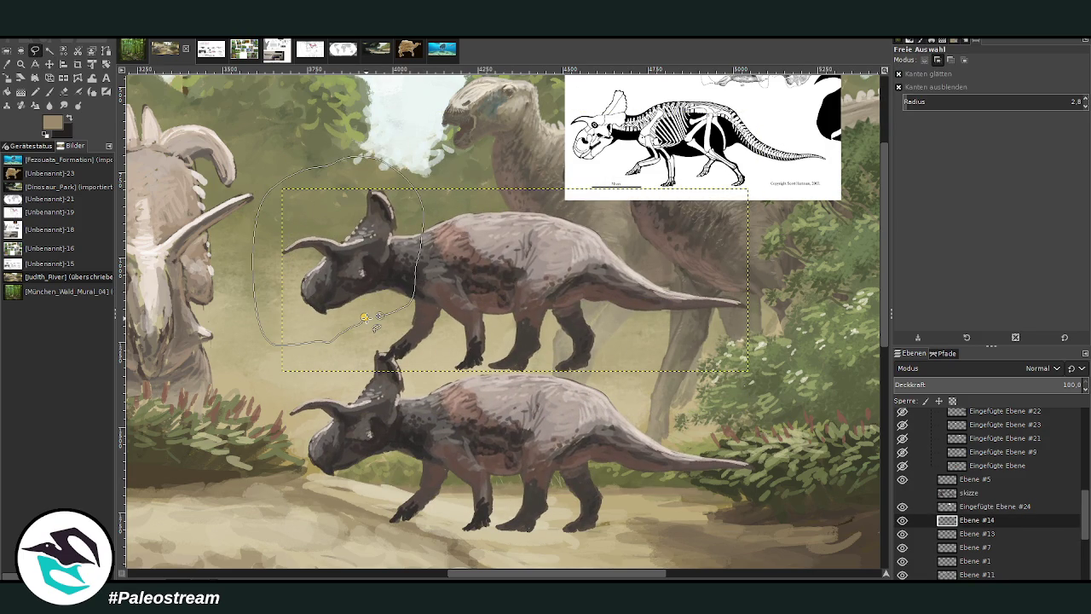
pyautogui.press('Return')
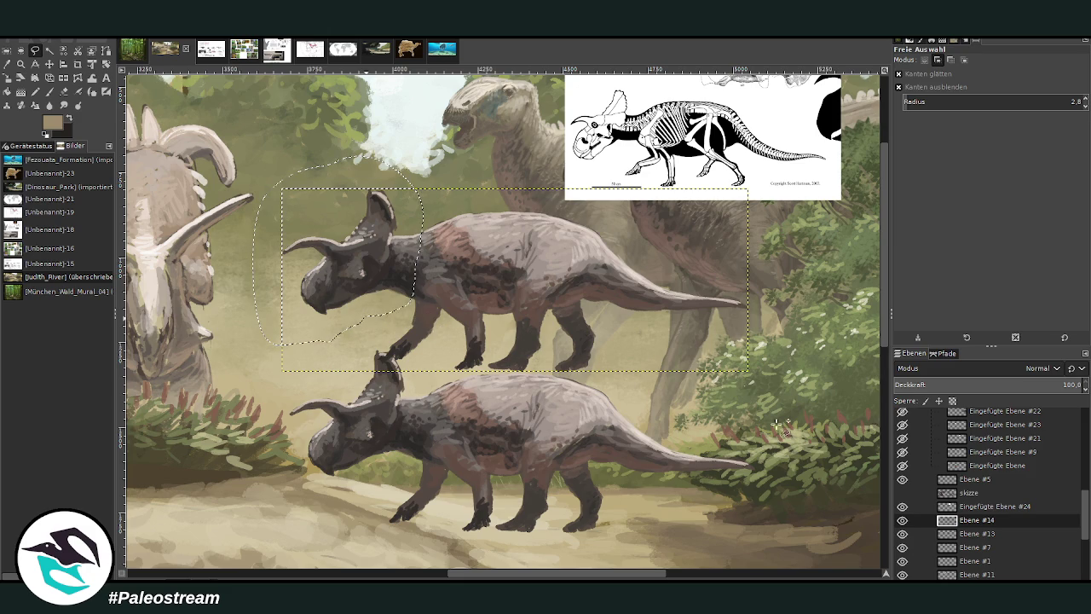
pyautogui.press('m')
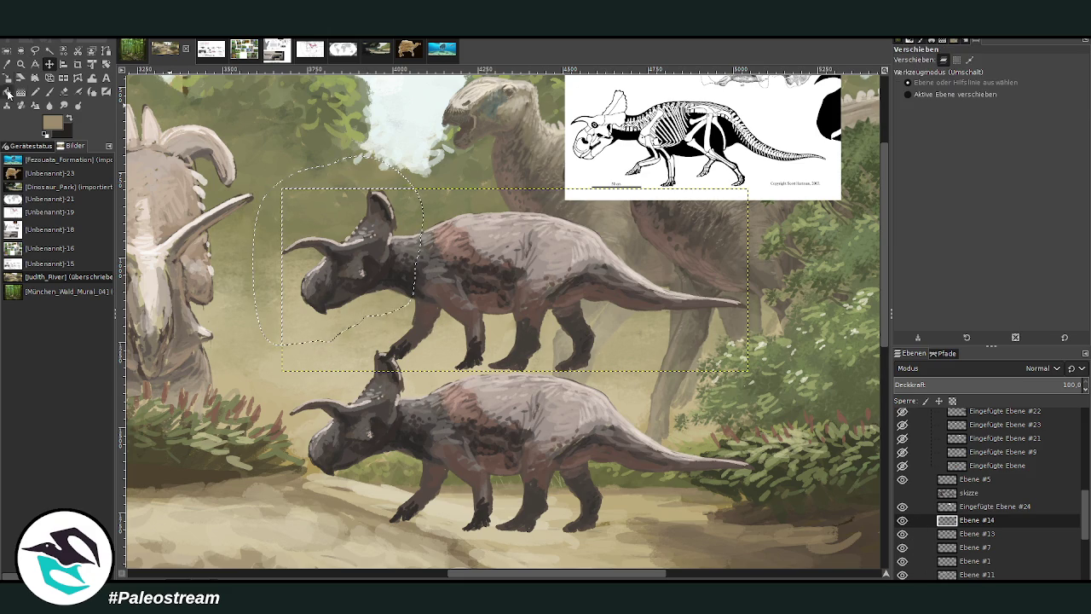
pyautogui.click(106, 64)
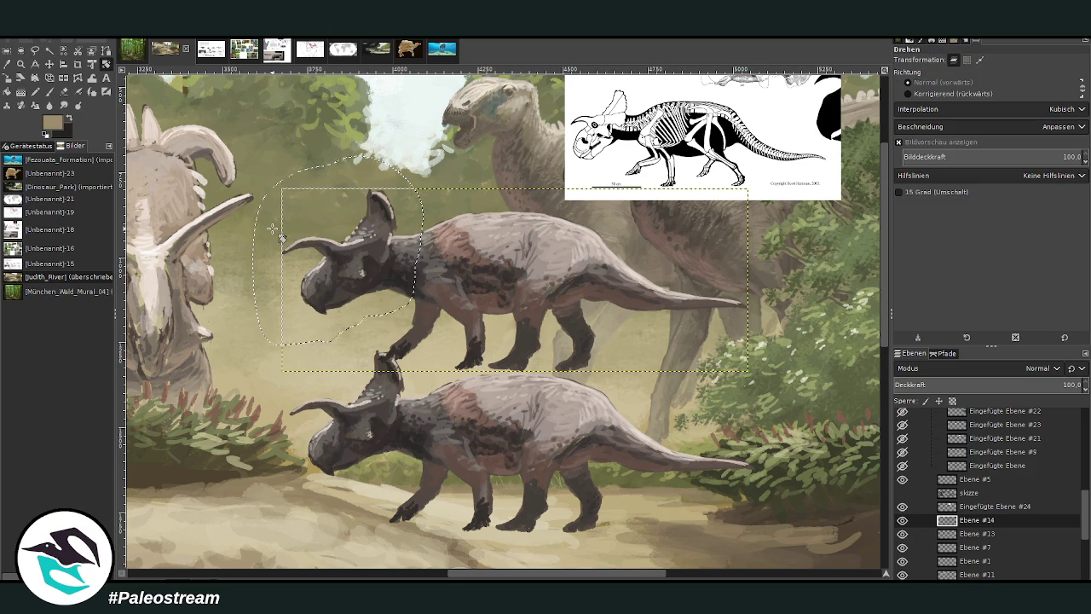
# Float the selected head onto its own layer and tilt it upward about 17°.
pyautogui.click(324, 249)
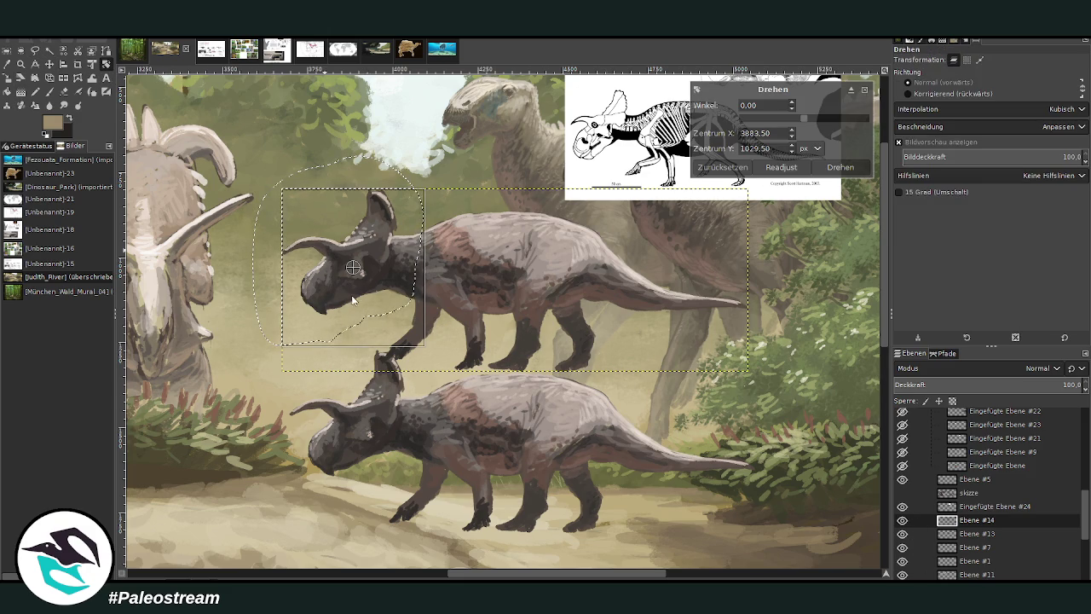
pyautogui.press('Return')
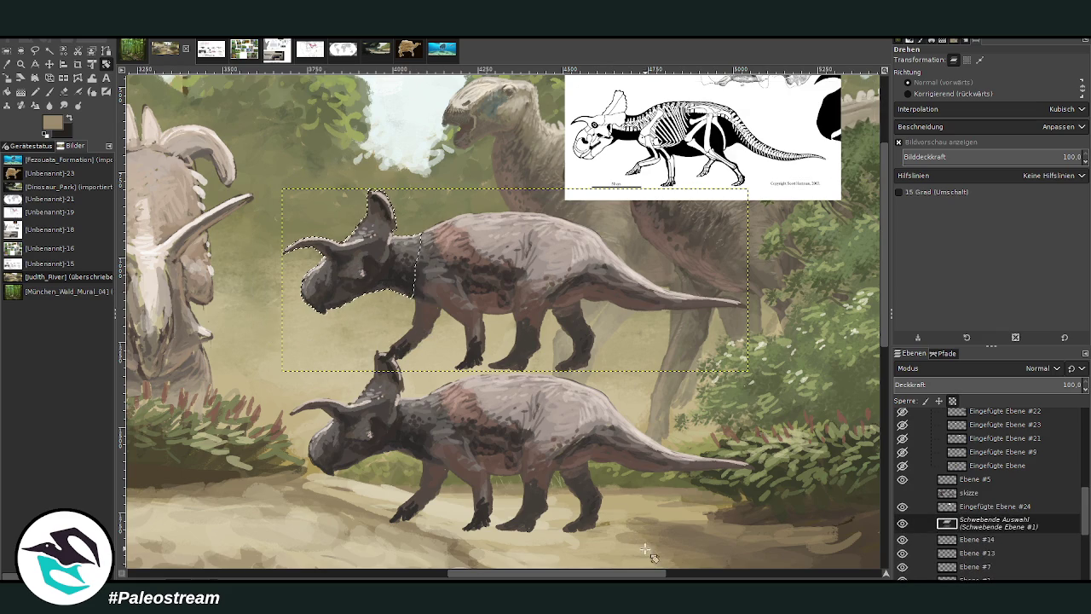
pyautogui.hotkey('shift', 'ctrl', 'n')
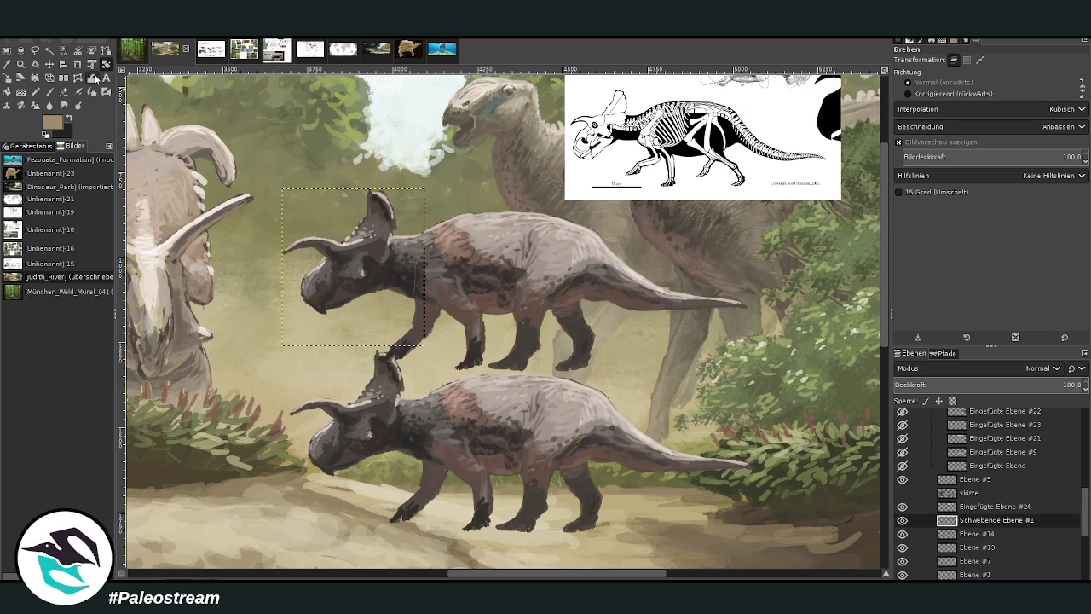
pyautogui.click(406, 230)
pyautogui.moveTo(405, 230); pyautogui.dragTo(419, 250)
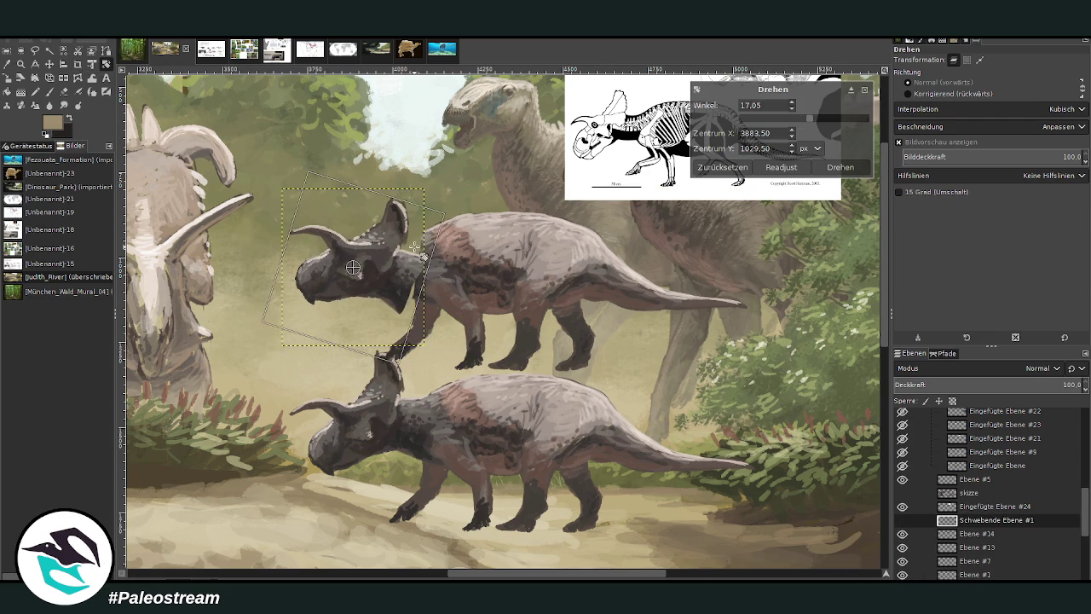
pyautogui.click(839, 167)
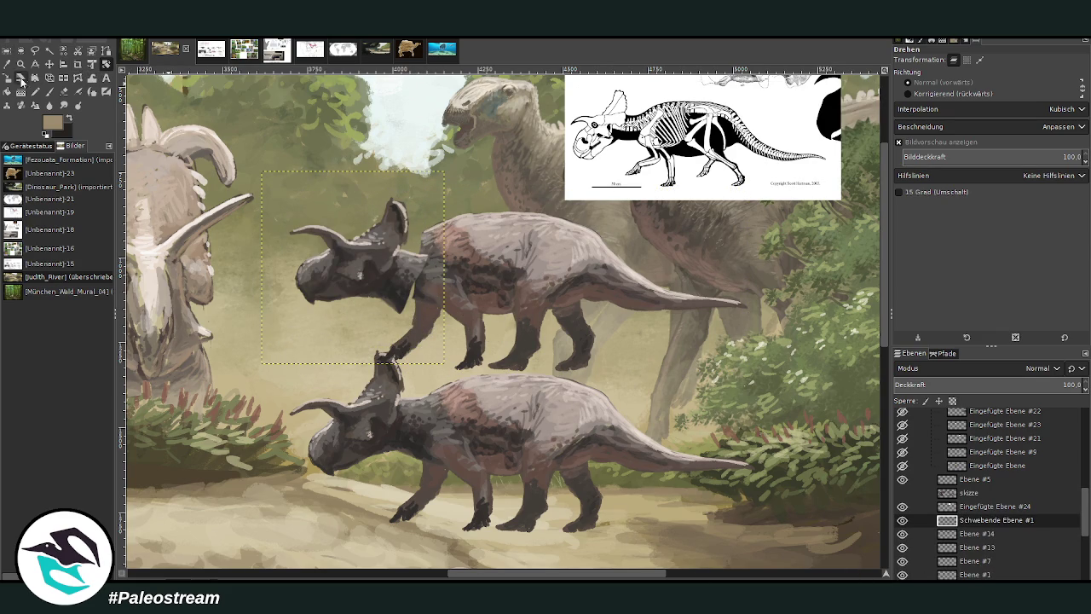
# Nudge the rotated head slightly higher and anchor it onto the triceratops layer.
pyautogui.click(50, 63)
pyautogui.moveTo(394, 272); pyautogui.dragTo(403, 248)
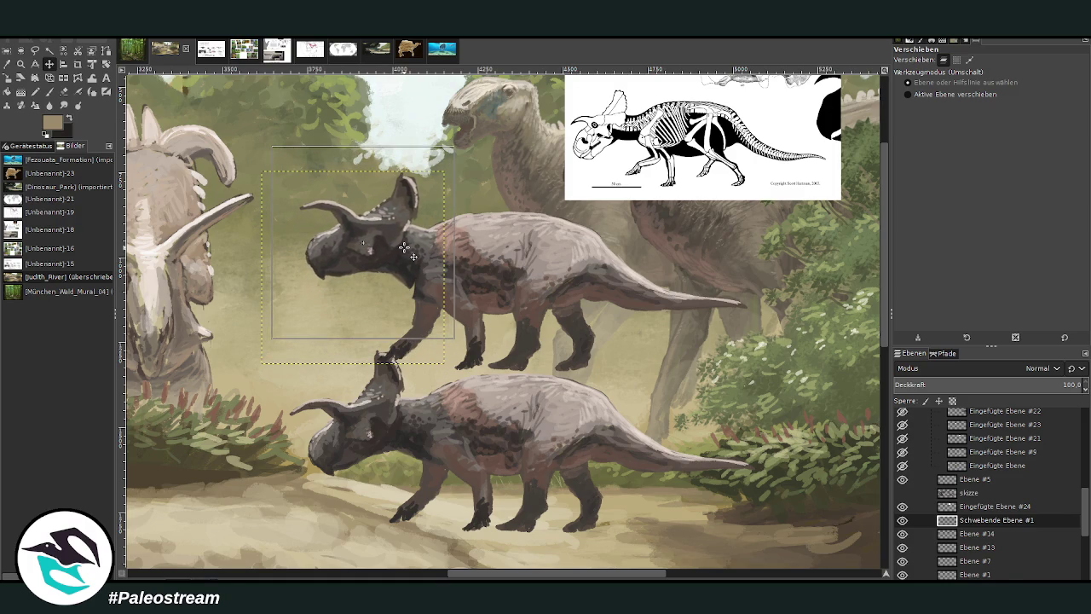
pyautogui.doubleClick(968, 521)
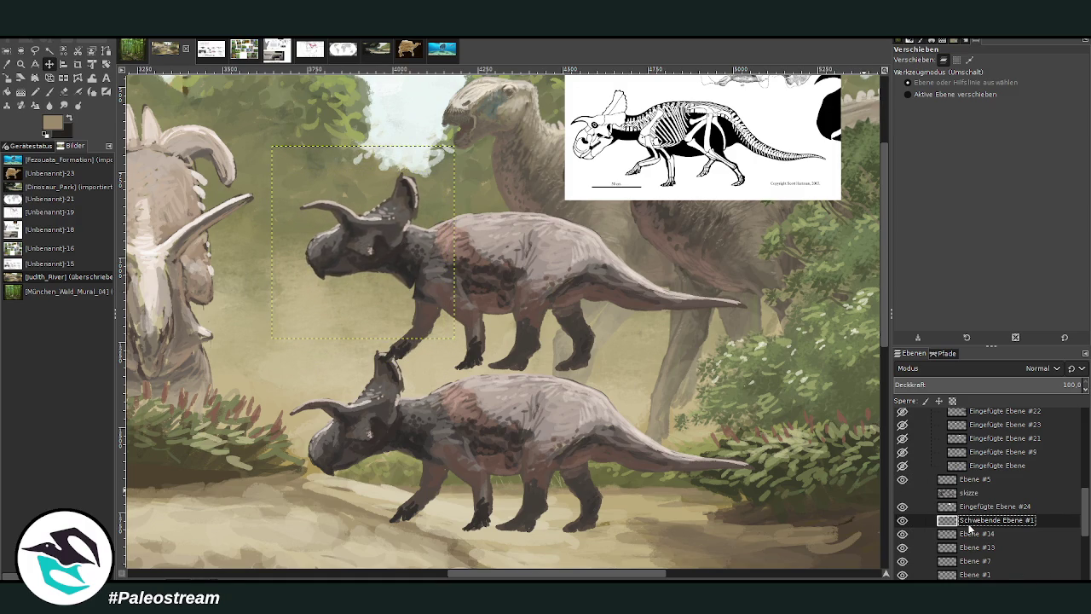
pyautogui.hotkey('ctrl', 'h')
# Compare the upper triceratops layer by toggling it, then zoom in on that animal.
pyautogui.click(902, 506)
pyautogui.click(902, 506)
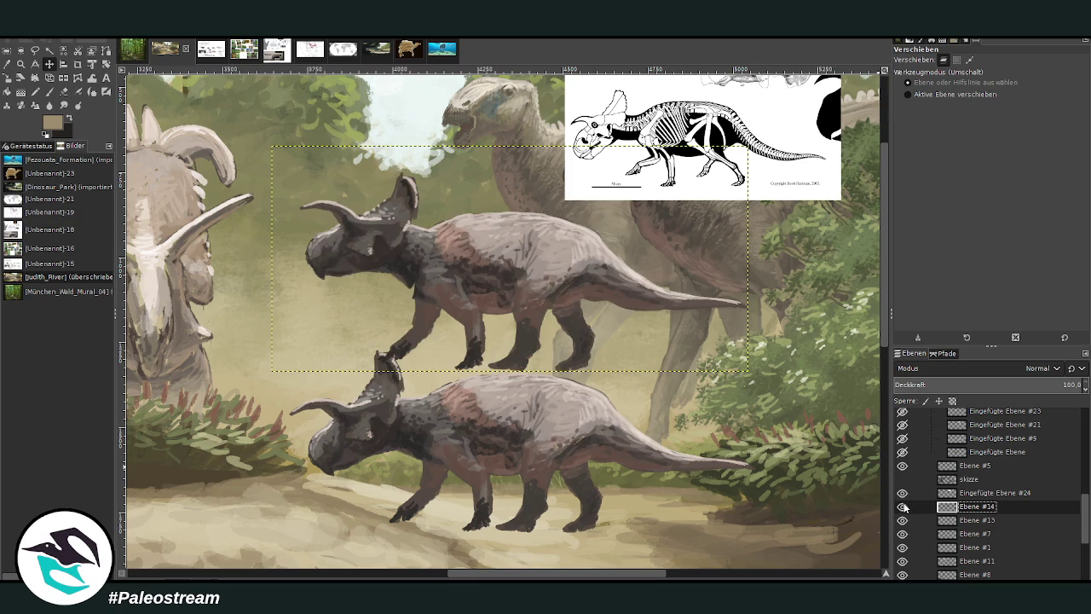
pyautogui.click(35, 49)
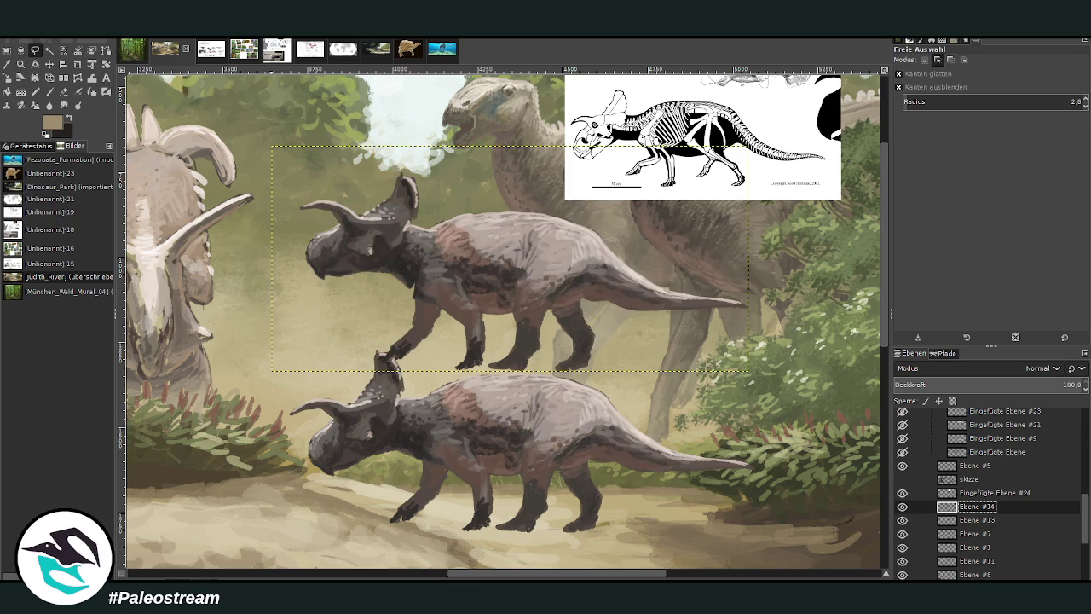
pyautogui.click(20, 63)
pyautogui.moveTo(311, 134); pyautogui.dragTo(673, 473)
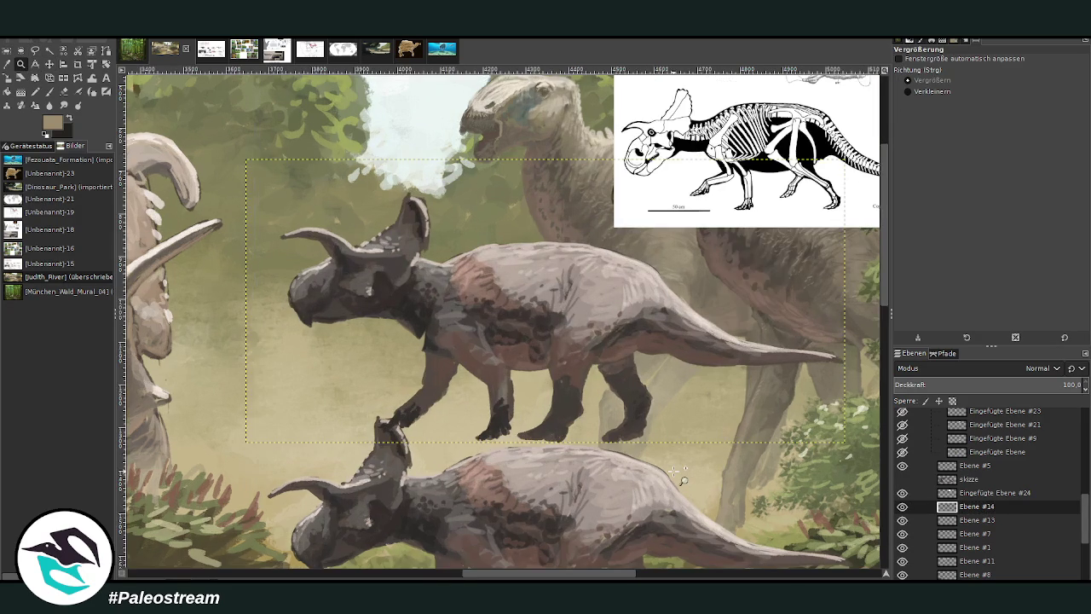
# Warp the front horn further up and right, and sample a pale pink.
pyautogui.click(91, 78)
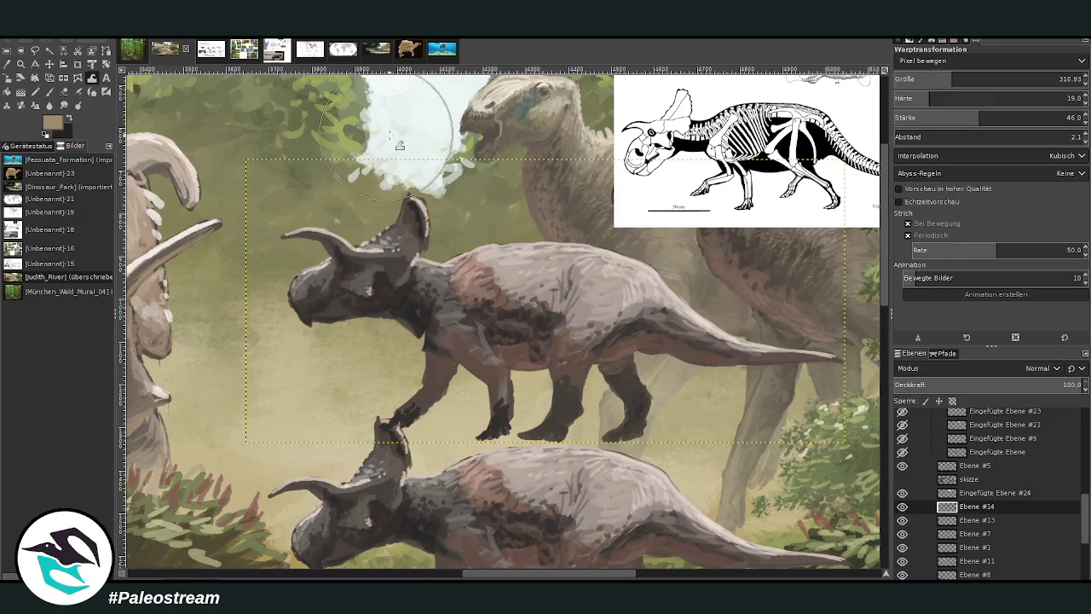
pyautogui.moveTo(277, 226)
pyautogui.mouseDown()
pyautogui.moveTo(299, 228)
pyautogui.moveTo(303, 281)
pyautogui.moveTo(316, 286)
pyautogui.mouseUp()
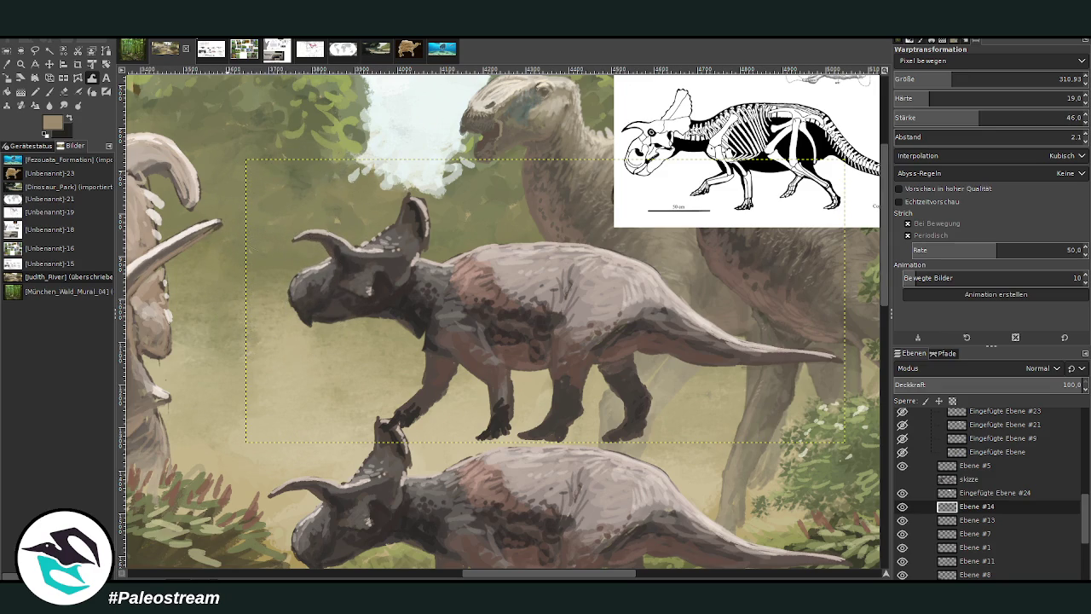
pyautogui.press('o')
pyautogui.click(464, 260)
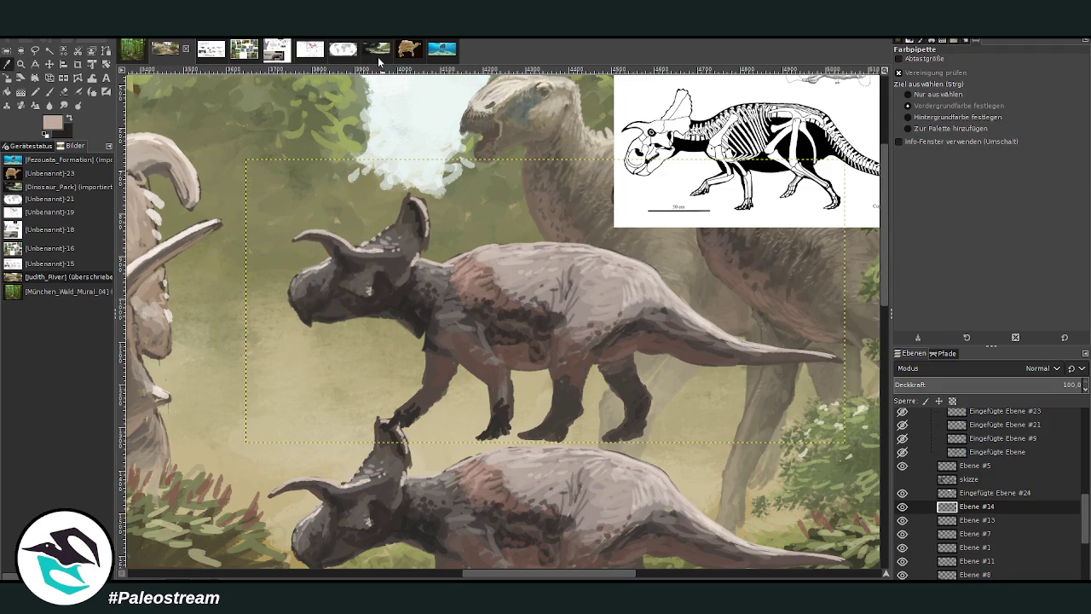
# Set the Paintbrush to 85.2 opacity and size 33.
pyautogui.click(48, 92)
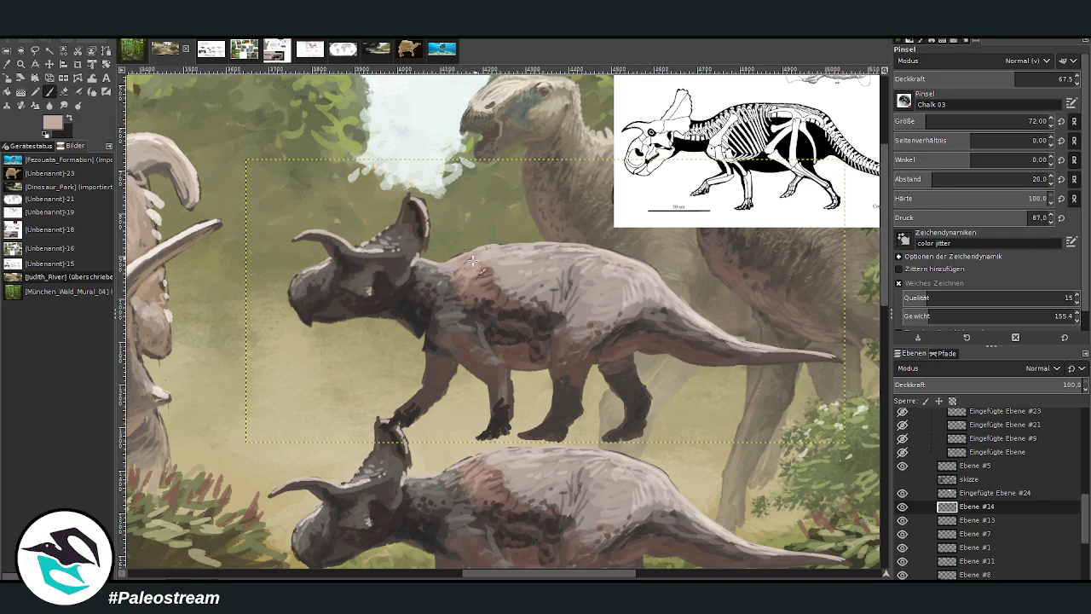
pyautogui.keyDown('ctrl'); pyautogui.click(436, 340); pyautogui.keyUp('ctrl')
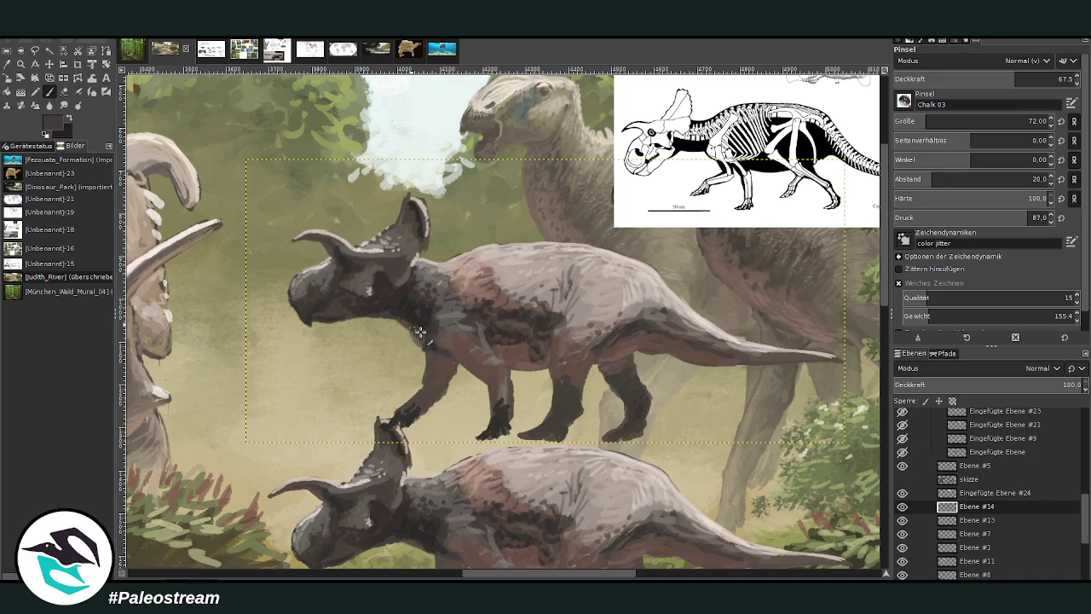
pyautogui.moveTo(1014, 78); pyautogui.dragTo(1049, 79)
pyautogui.click(1027, 121)
pyautogui.write('33')
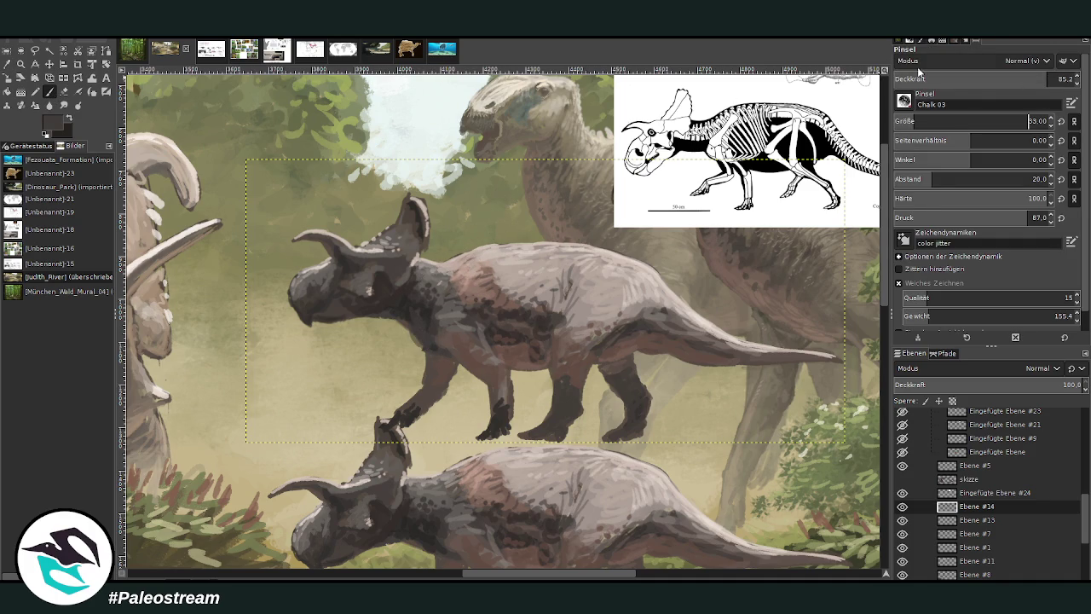
pyautogui.press('Return')
# Darken the foreleg, then hatch beige-grey highlights on the shoulder and upper foreleg.
pyautogui.keyDown('ctrl'); pyautogui.click(409, 307); pyautogui.keyUp('ctrl')
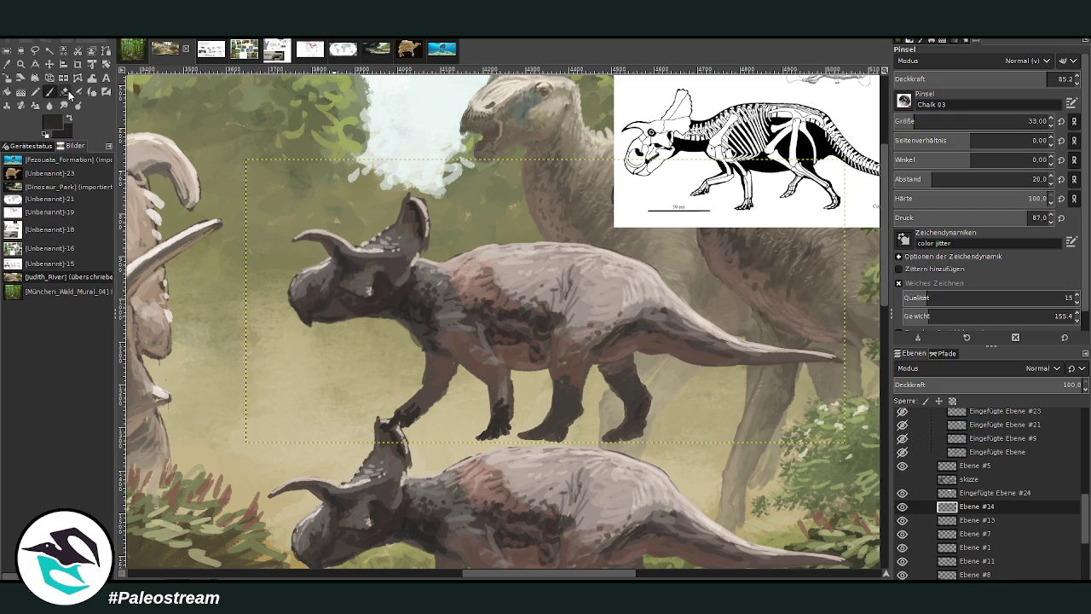
pyautogui.keyDown('ctrl'); pyautogui.click(426, 375); pyautogui.keyUp('ctrl')
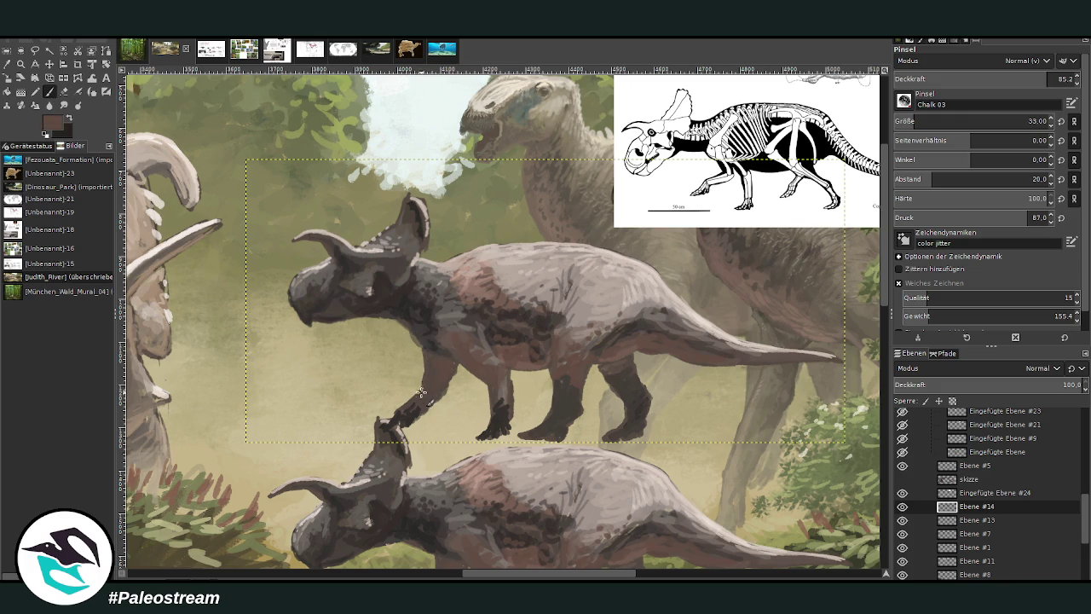
pyautogui.moveTo(410, 401); pyautogui.dragTo(401, 409)
pyautogui.keyDown('ctrl'); pyautogui.click(486, 351); pyautogui.keyUp('ctrl')
pyautogui.keyDown('ctrl'); pyautogui.click(506, 392); pyautogui.keyUp('ctrl')
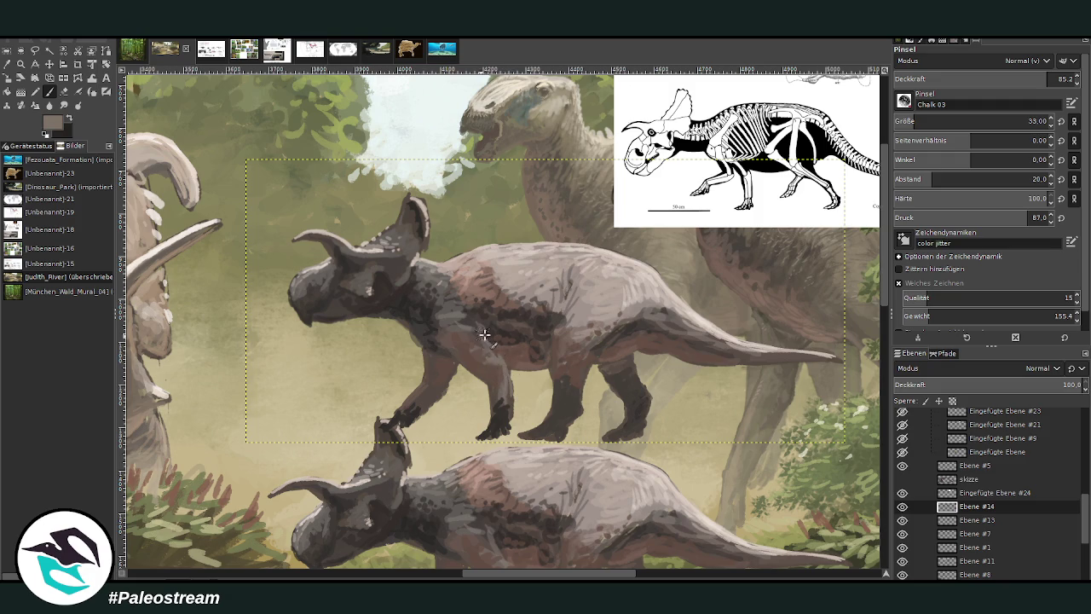
pyautogui.keyDown('ctrl'); pyautogui.click(582, 294); pyautogui.keyUp('ctrl')
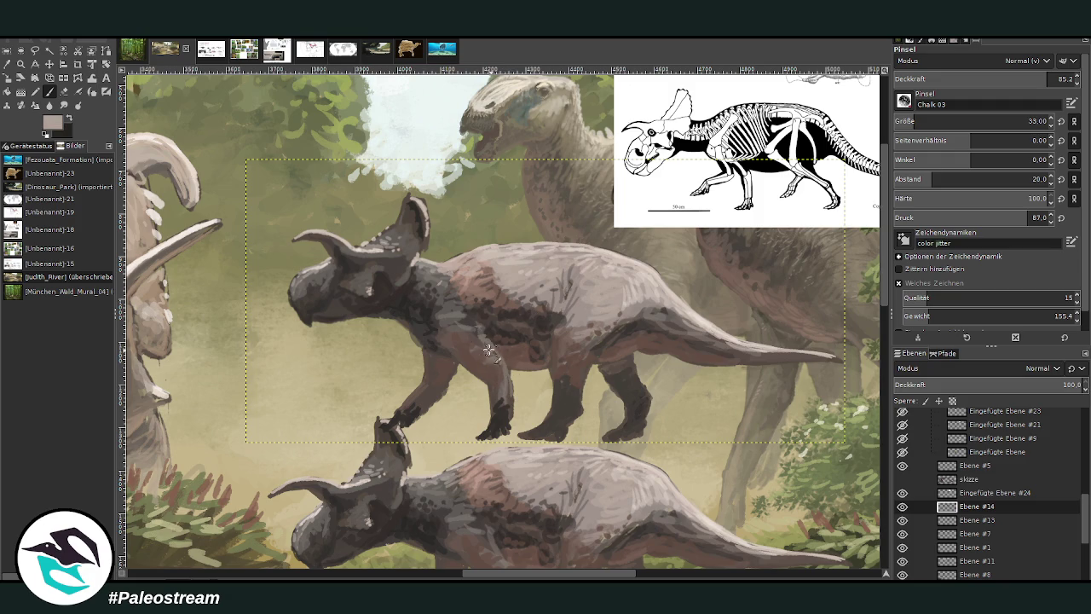
pyautogui.moveTo(482, 339)
pyautogui.mouseDown()
pyautogui.moveTo(472, 350)
pyautogui.moveTo(465, 339)
pyautogui.mouseUp()
pyautogui.click(49, 64)
# Shift the dinosaur up-right, then duplicate it, rotate the copy -7.7° and place it left.
pyautogui.moveTo(375, 267)
pyautogui.mouseDown()
pyautogui.moveTo(482, 246)
pyautogui.moveTo(475, 236)
pyautogui.mouseUp()
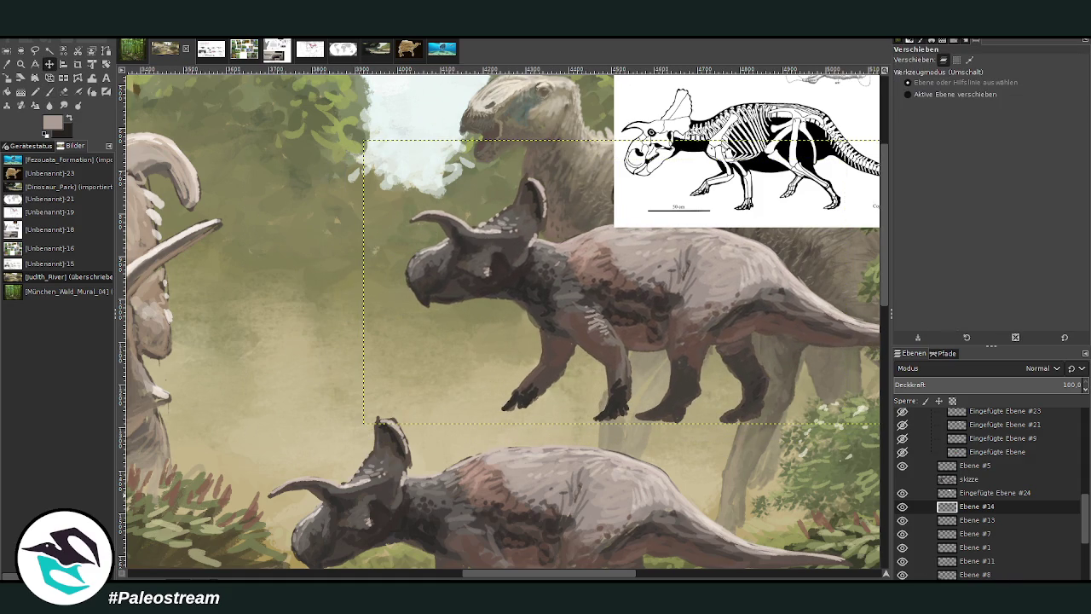
pyautogui.hotkey('shift', 'ctrl', 'd')
pyautogui.moveTo(541, 273)
pyautogui.mouseDown()
pyautogui.moveTo(415, 261)
pyautogui.moveTo(305, 271)
pyautogui.mouseUp()
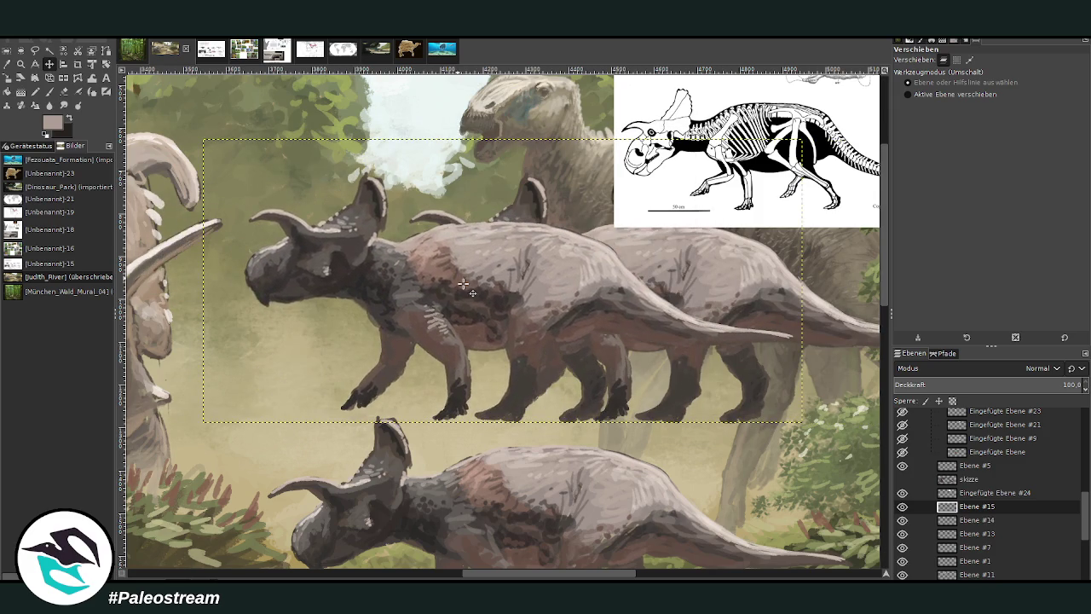
pyautogui.click(105, 64)
pyautogui.moveTo(292, 228); pyautogui.dragTo(290, 244)
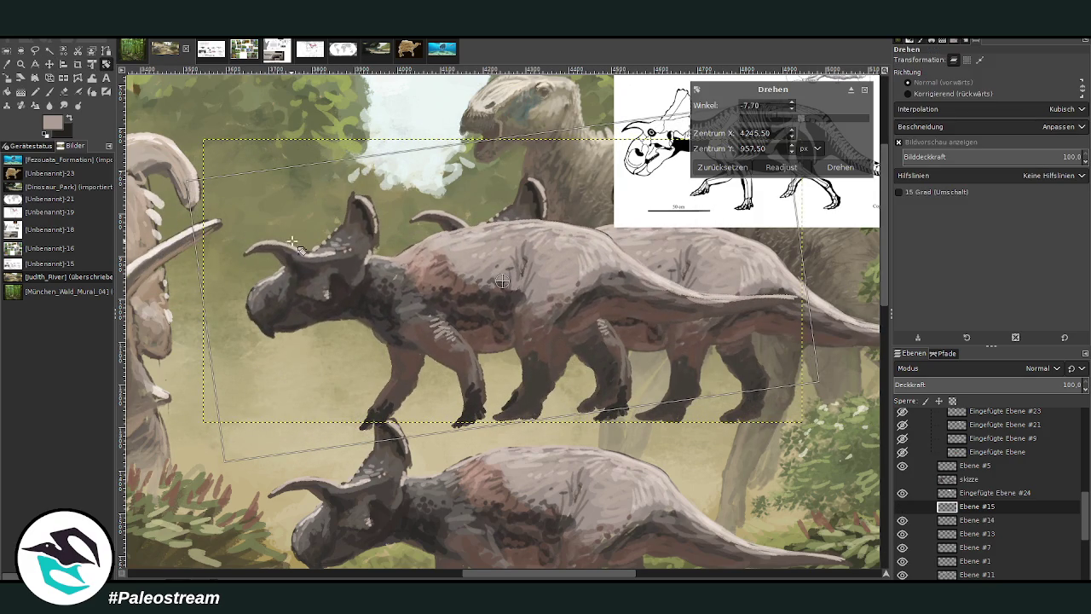
pyautogui.press('Return')
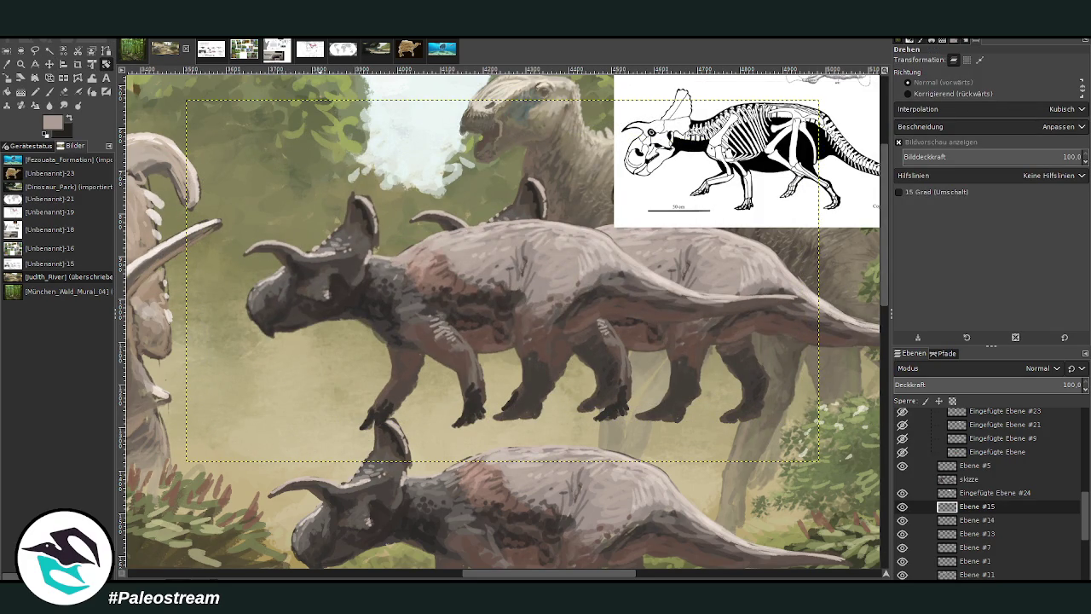
pyautogui.press('m')
pyautogui.moveTo(549, 227); pyautogui.dragTo(516, 246)
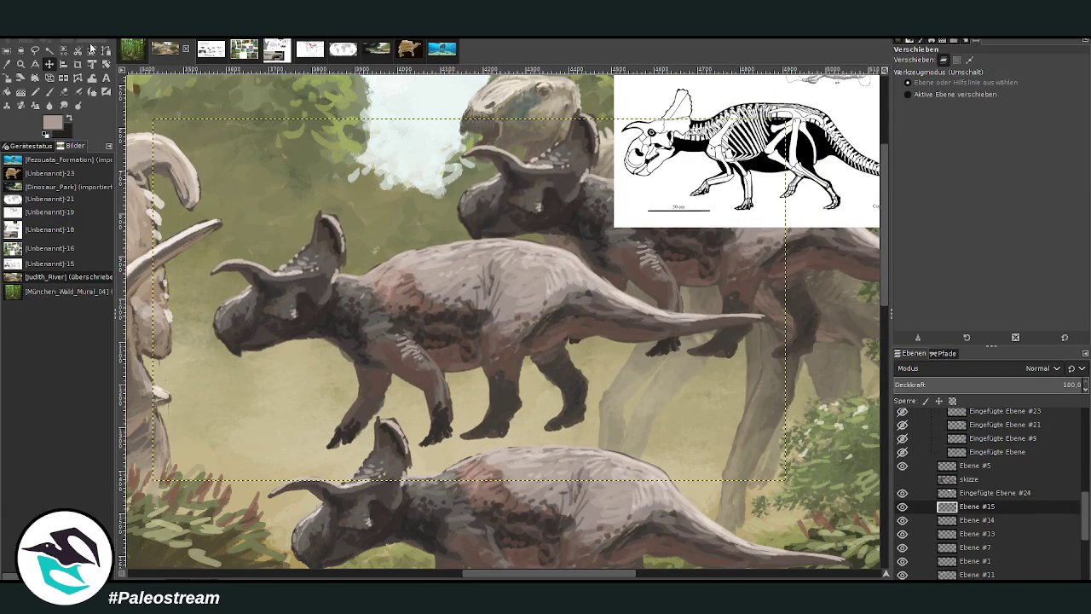
# Bend the copy's tail down and right, then sample browns from its body.
pyautogui.click(92, 77)
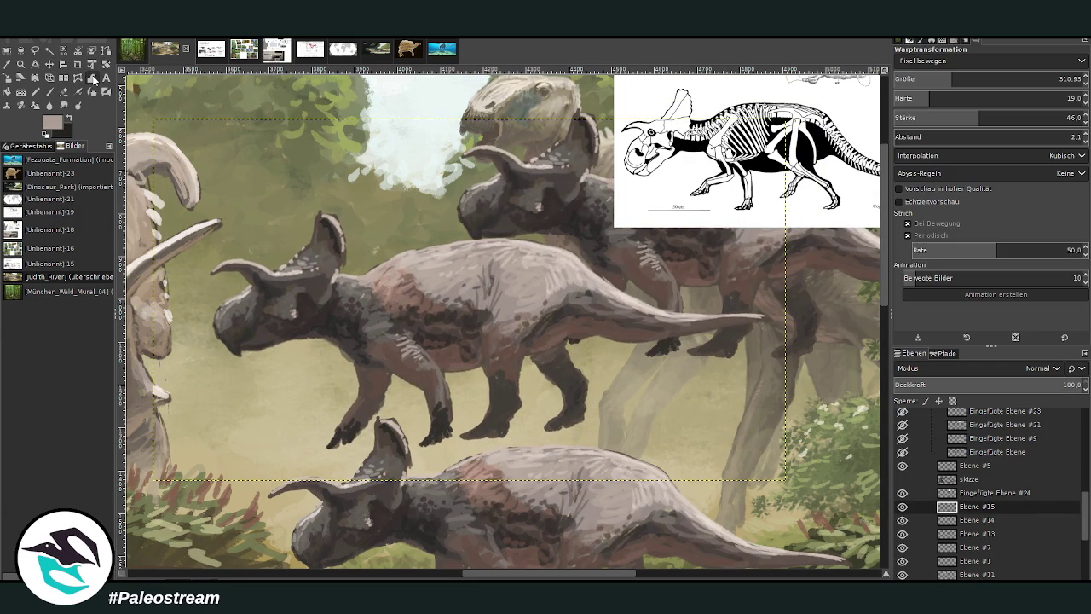
pyautogui.moveTo(767, 315); pyautogui.dragTo(783, 349)
pyautogui.click(64, 91)
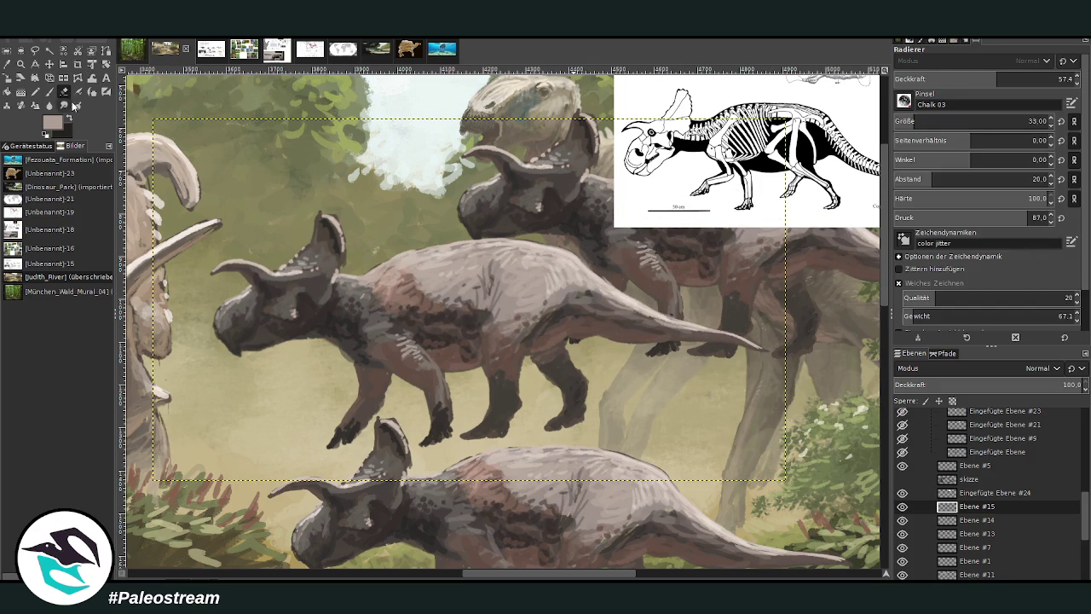
pyautogui.click(49, 91)
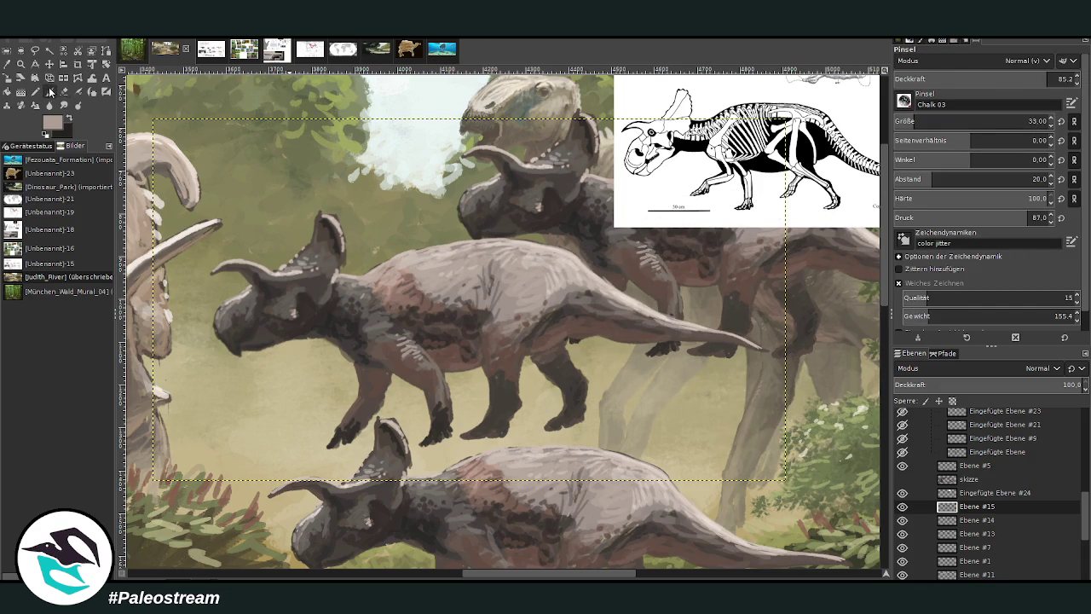
pyautogui.keyDown('ctrl'); pyautogui.click(471, 317); pyautogui.keyUp('ctrl')
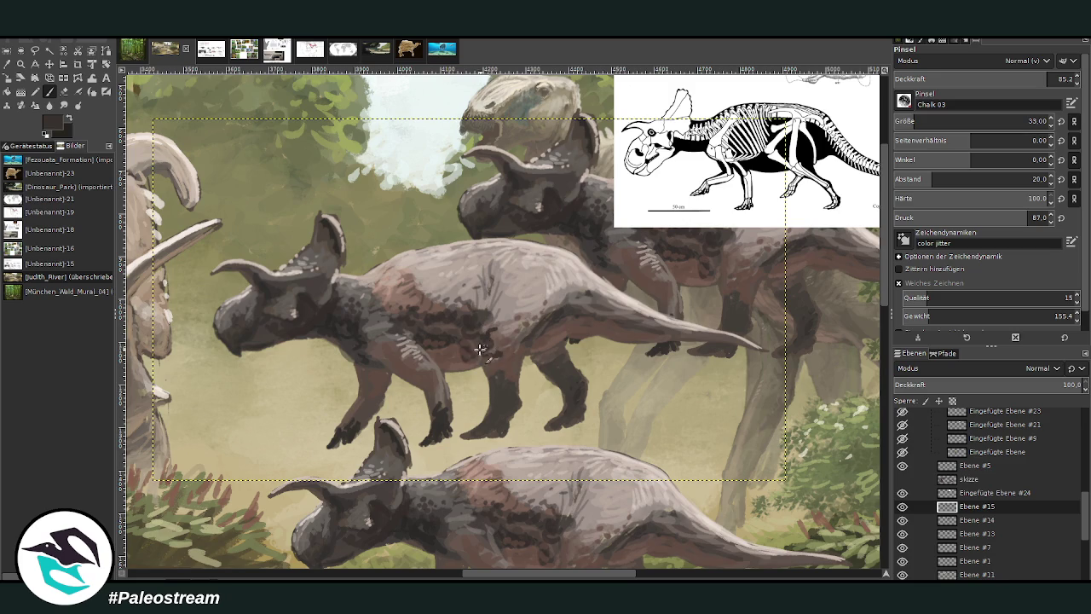
pyautogui.keyDown('ctrl'); pyautogui.click(458, 363); pyautogui.keyUp('ctrl')
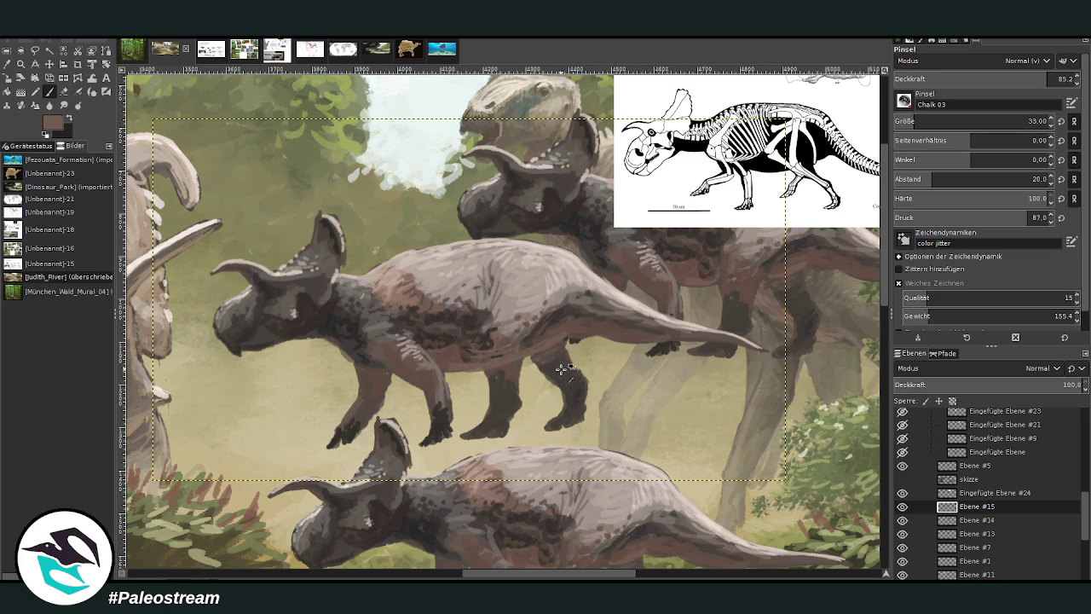
pyautogui.keyDown('ctrl'); pyautogui.click(553, 323); pyautogui.keyUp('ctrl')
# Paint a dark diagonal line across the flank and darken the hind leg's edge.
pyautogui.moveTo(531, 359); pyautogui.dragTo(490, 311)
pyautogui.moveTo(566, 390); pyautogui.dragTo(583, 424)
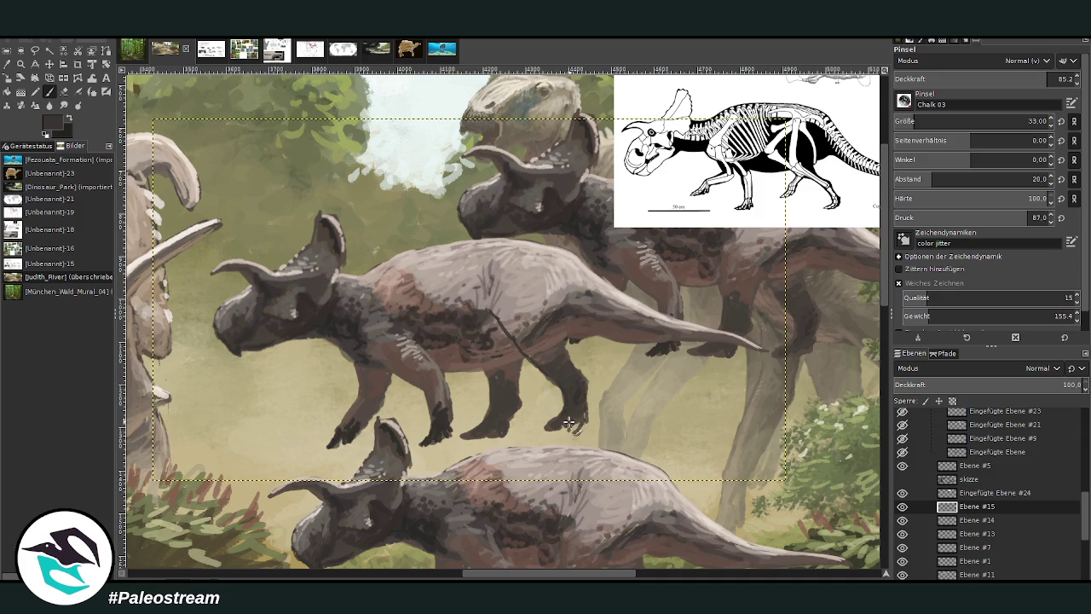
pyautogui.moveTo(535, 368)
pyautogui.mouseDown()
pyautogui.moveTo(489, 320)
pyautogui.moveTo(477, 287)
pyautogui.mouseUp()
pyautogui.moveTo(567, 320); pyautogui.dragTo(566, 283)
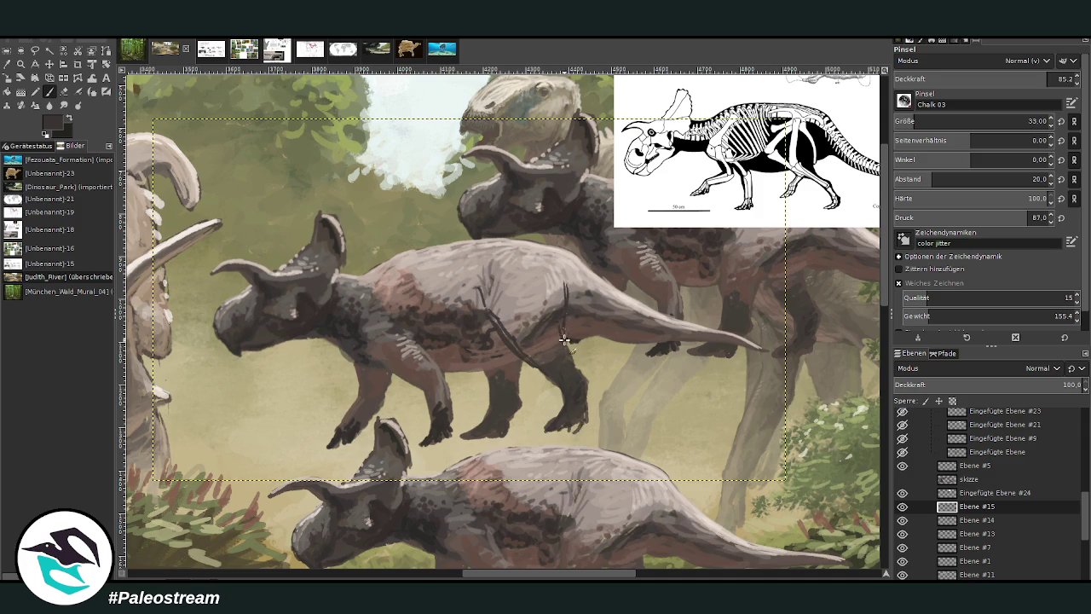
pyautogui.keyDown('ctrl'); pyautogui.click(594, 304); pyautogui.keyUp('ctrl')
pyautogui.moveTo(482, 314); pyautogui.dragTo(482, 322)
# Blend the dark flank line with small strokes in sampled greys.
pyautogui.keyDown('ctrl'); pyautogui.click(468, 315); pyautogui.keyUp('ctrl')
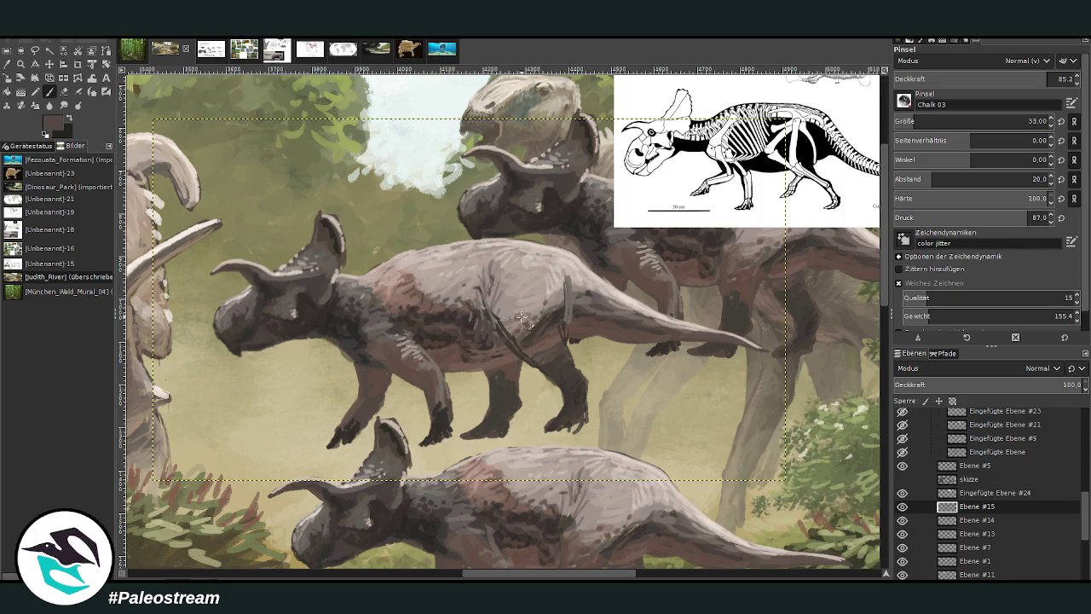
pyautogui.moveTo(485, 362); pyautogui.dragTo(488, 317)
pyautogui.keyDown('ctrl'); pyautogui.click(507, 313); pyautogui.keyUp('ctrl')
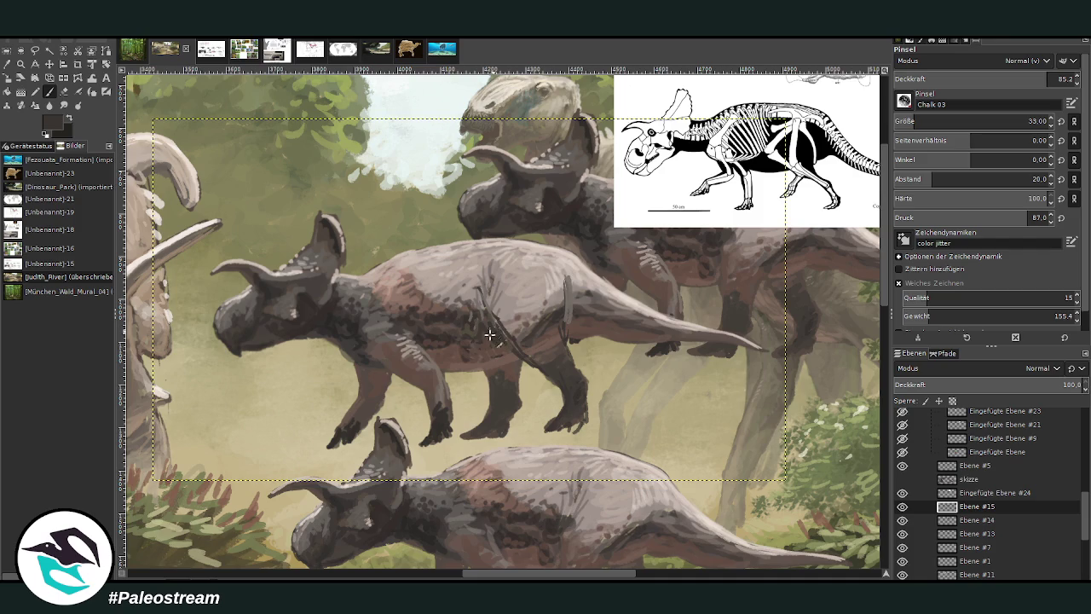
pyautogui.keyDown('ctrl'); pyautogui.click(523, 299); pyautogui.keyUp('ctrl')
pyautogui.keyDown('ctrl'); pyautogui.click(545, 328); pyautogui.keyUp('ctrl')
pyautogui.moveTo(540, 341)
pyautogui.mouseDown()
pyautogui.moveTo(509, 317)
pyautogui.moveTo(562, 354)
pyautogui.moveTo(558, 322)
pyautogui.mouseUp()
pyautogui.keyDown('ctrl'); pyautogui.click(571, 282); pyautogui.keyUp('ctrl')
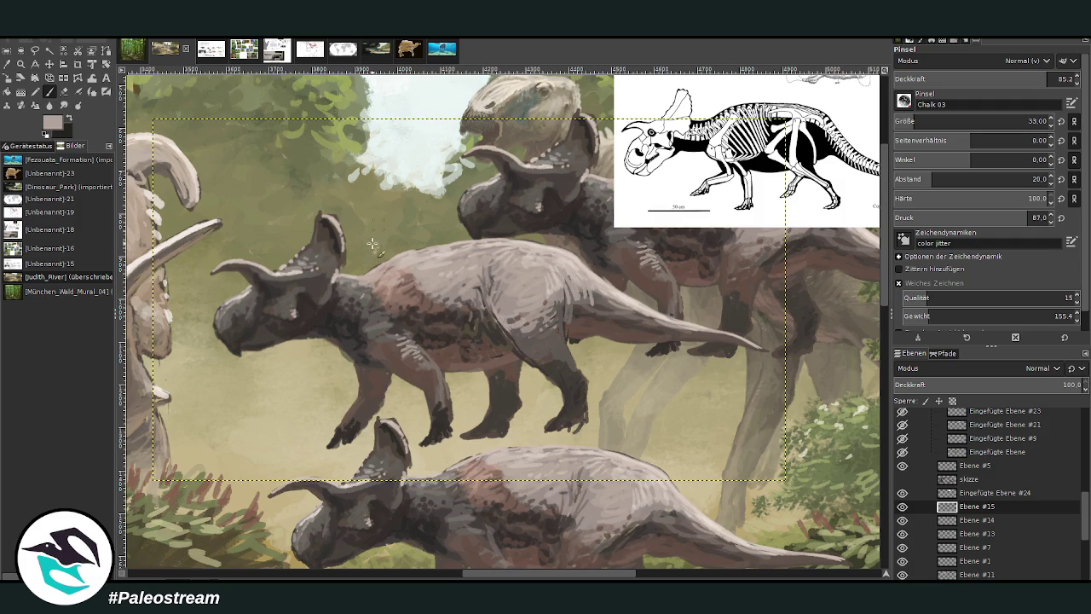
# Erase specks below the foreleg and hind foot with a larger, full-opacity eraser.
pyautogui.click(63, 92)
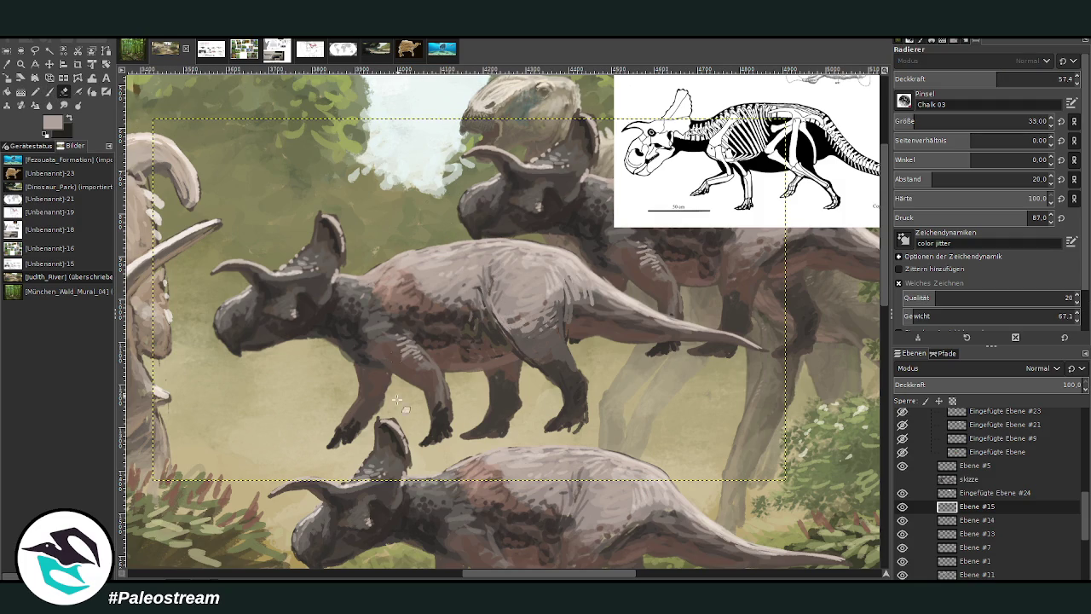
pyautogui.moveTo(329, 415)
pyautogui.mouseDown()
pyautogui.moveTo(375, 426)
pyautogui.moveTo(341, 443)
pyautogui.moveTo(367, 418)
pyautogui.moveTo(352, 411)
pyautogui.moveTo(332, 445)
pyautogui.mouseUp()
pyautogui.click(1072, 78)
pyautogui.click(1023, 121)
pyautogui.moveTo(422, 439); pyautogui.dragTo(430, 460)
# Paint a new dark-brown lower foreleg, adjusting the brush to size 61 and 66.2 opacity.
pyautogui.press('p')
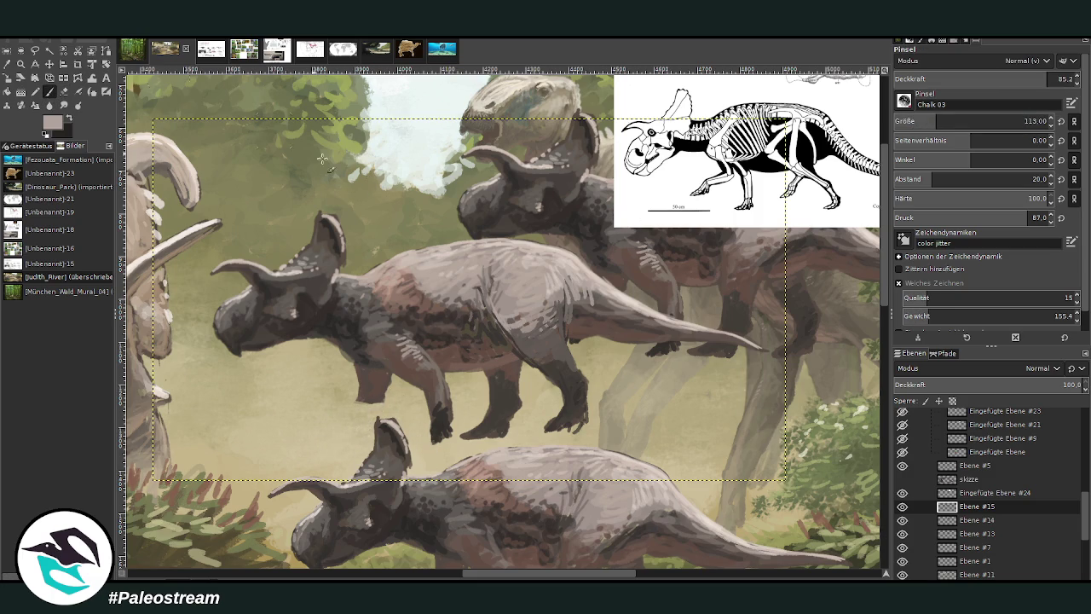
pyautogui.keyDown('ctrl'); pyautogui.click(420, 376); pyautogui.keyUp('ctrl')
pyautogui.moveTo(382, 392)
pyautogui.mouseDown()
pyautogui.moveTo(337, 445)
pyautogui.moveTo(366, 422)
pyautogui.moveTo(373, 383)
pyautogui.mouseUp()
pyautogui.keyDown('ctrl'); pyautogui.click(445, 422); pyautogui.keyUp('ctrl')
pyautogui.moveTo(365, 422); pyautogui.dragTo(341, 449)
pyautogui.moveTo(1031, 79); pyautogui.dragTo(1012, 79)
pyautogui.click(1029, 121)
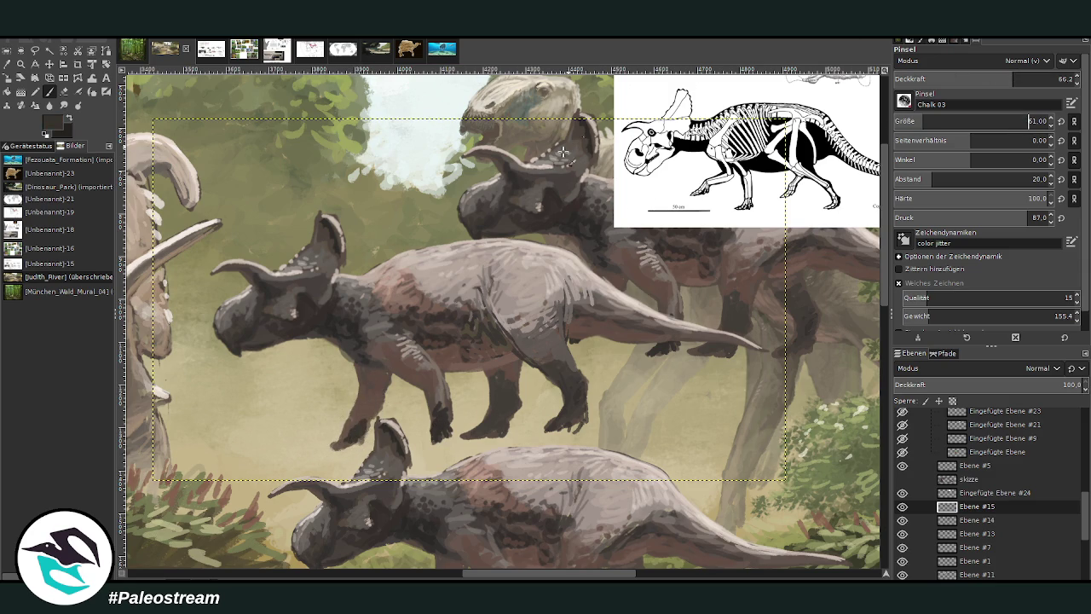
pyautogui.moveTo(353, 433)
pyautogui.mouseDown()
pyautogui.moveTo(341, 448)
pyautogui.moveTo(373, 426)
pyautogui.moveTo(375, 402)
pyautogui.mouseUp()
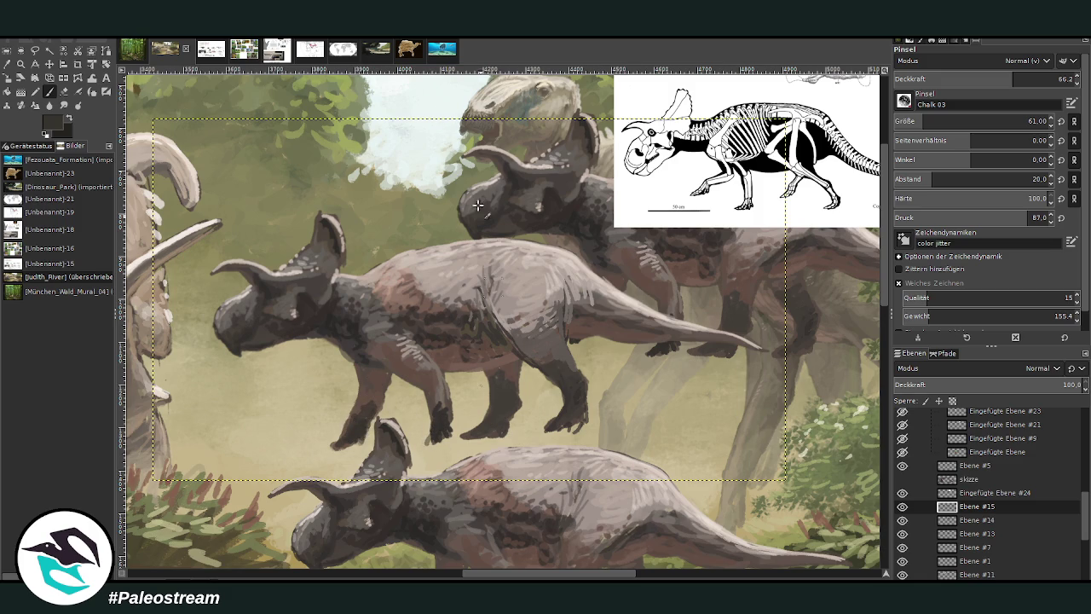
# Darken another of the copy's legs with dark brush strokes.
pyautogui.click(65, 91)
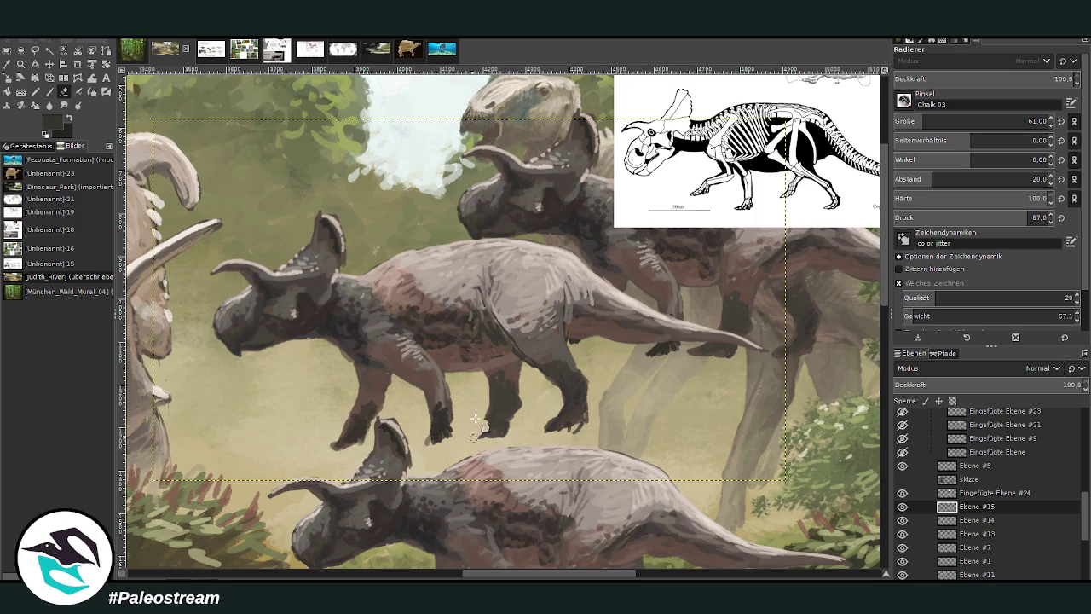
pyautogui.press('p')
pyautogui.moveTo(490, 421); pyautogui.dragTo(473, 451)
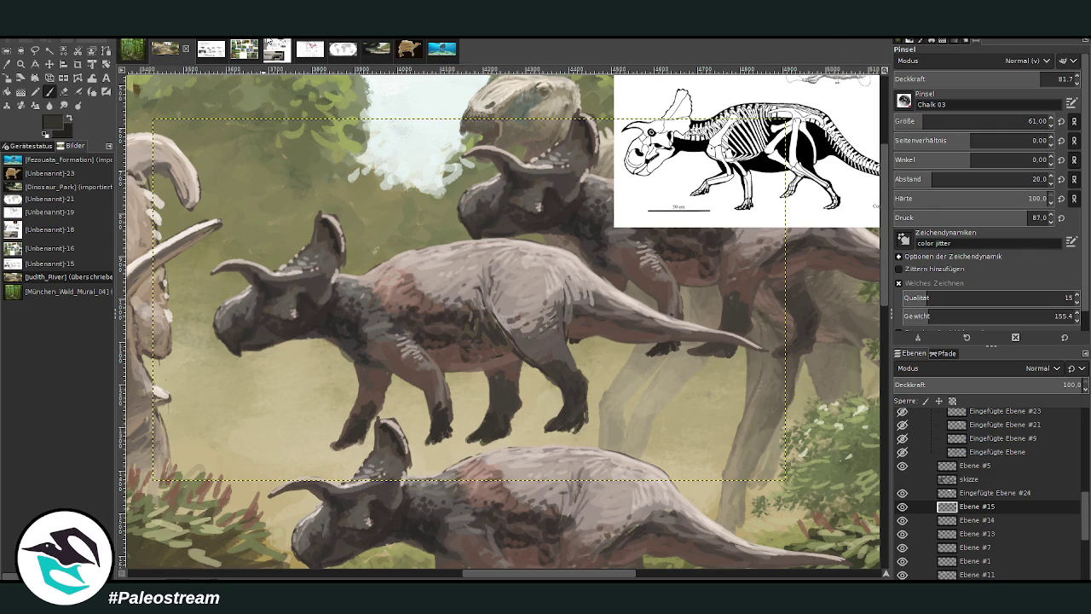
pyautogui.scroll(-3, 872, 294)
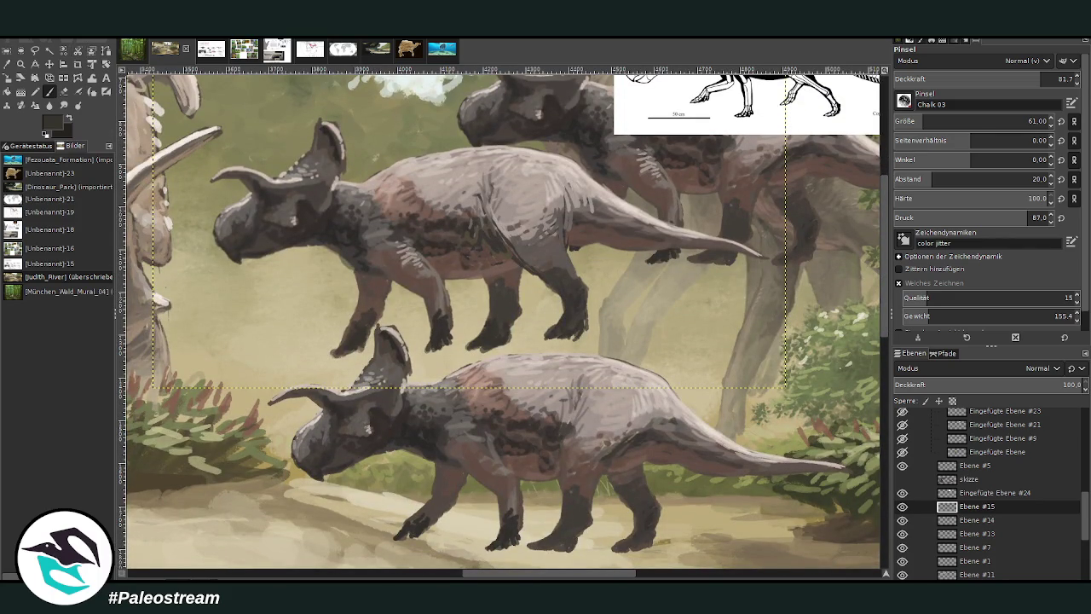
# Soft-erase the chin and repaint the lower jaw darker into an open beak.
pyautogui.hotkey('shift', 'e')
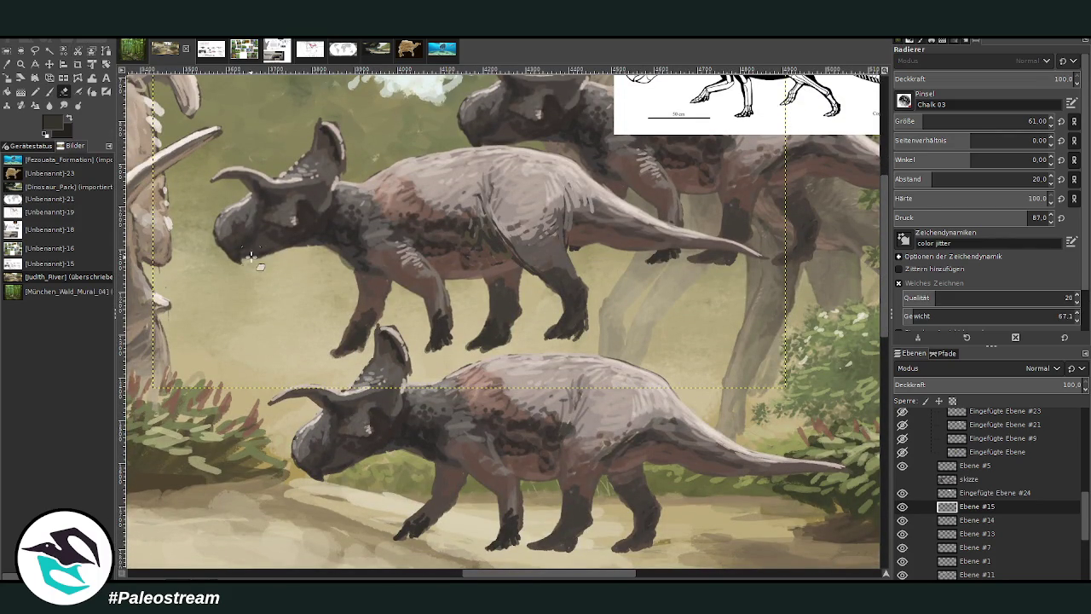
pyautogui.moveTo(254, 251); pyautogui.dragTo(249, 256)
pyautogui.click(49, 91)
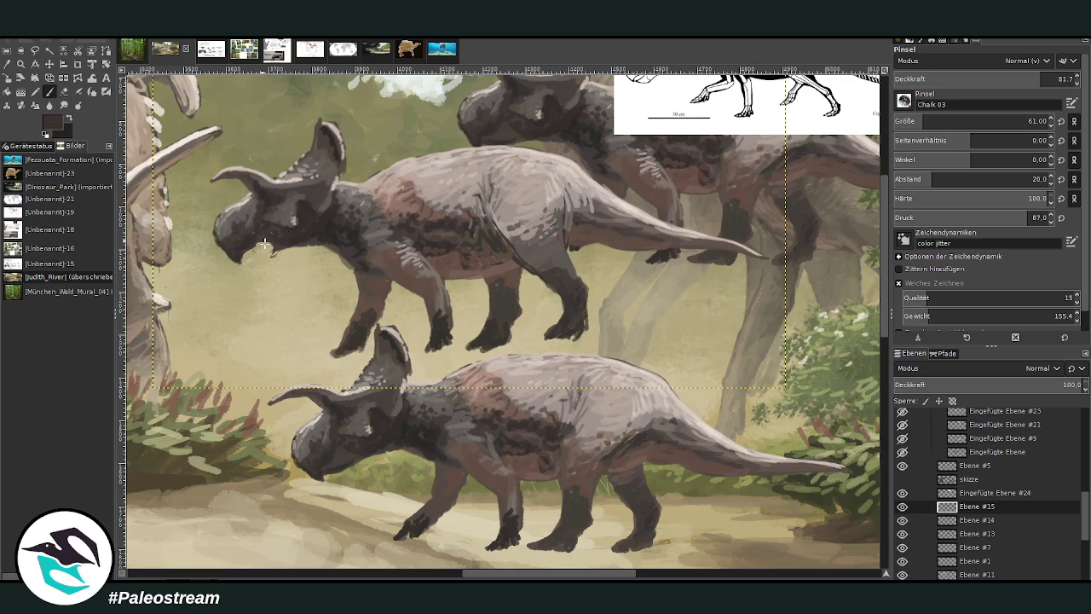
pyautogui.moveTo(263, 246)
pyautogui.mouseDown()
pyautogui.moveTo(253, 265)
pyautogui.moveTo(266, 247)
pyautogui.mouseUp()
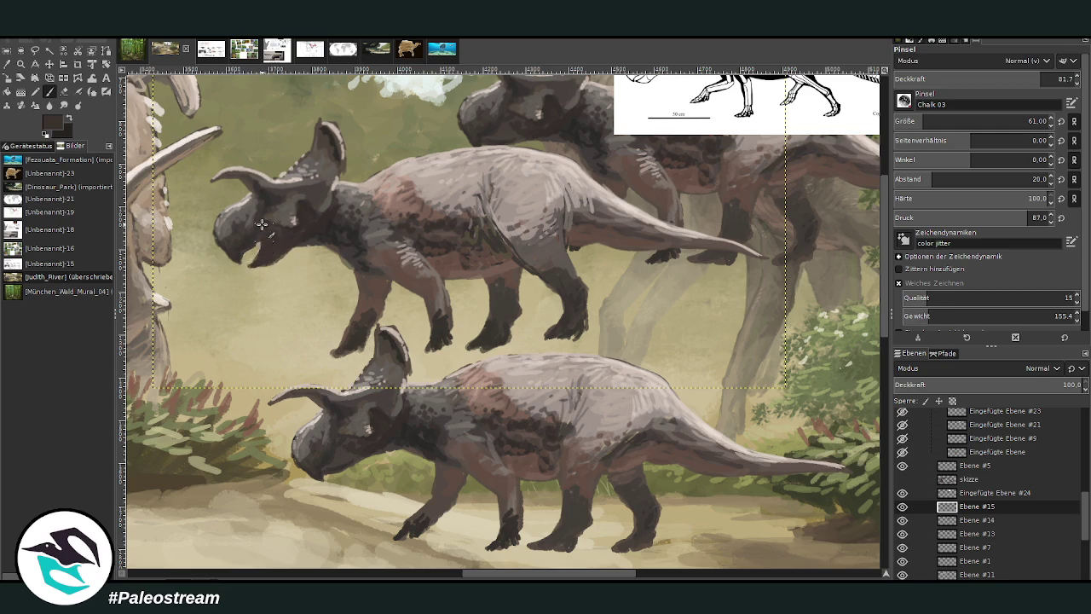
pyautogui.press('-')
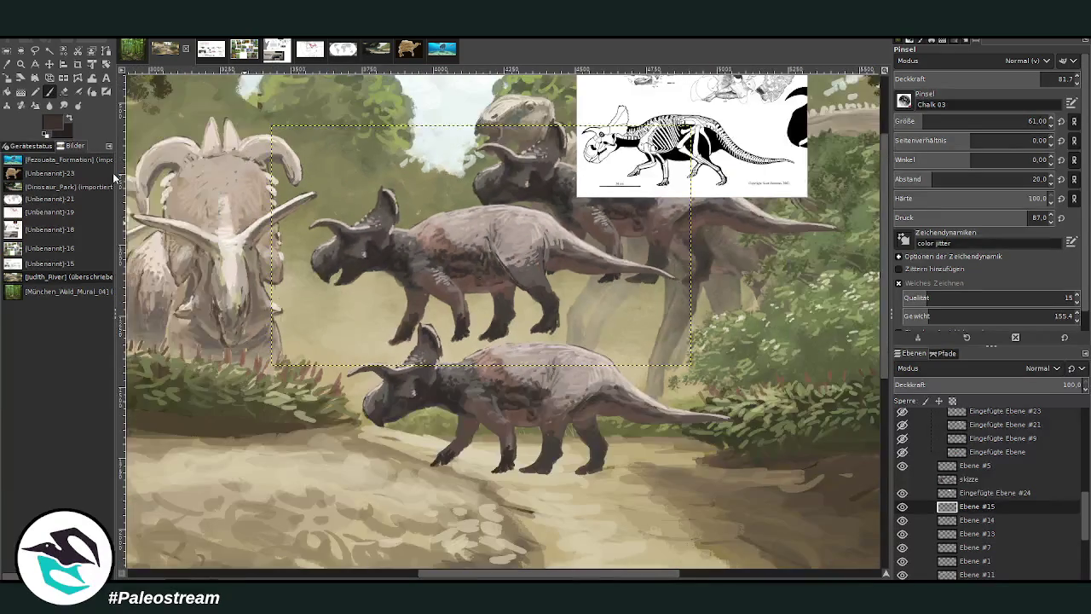
# Duplicate the Ebene #14 dinosaur, scale the copy down and place it right among the herd.
pyautogui.doubleClick(964, 521)
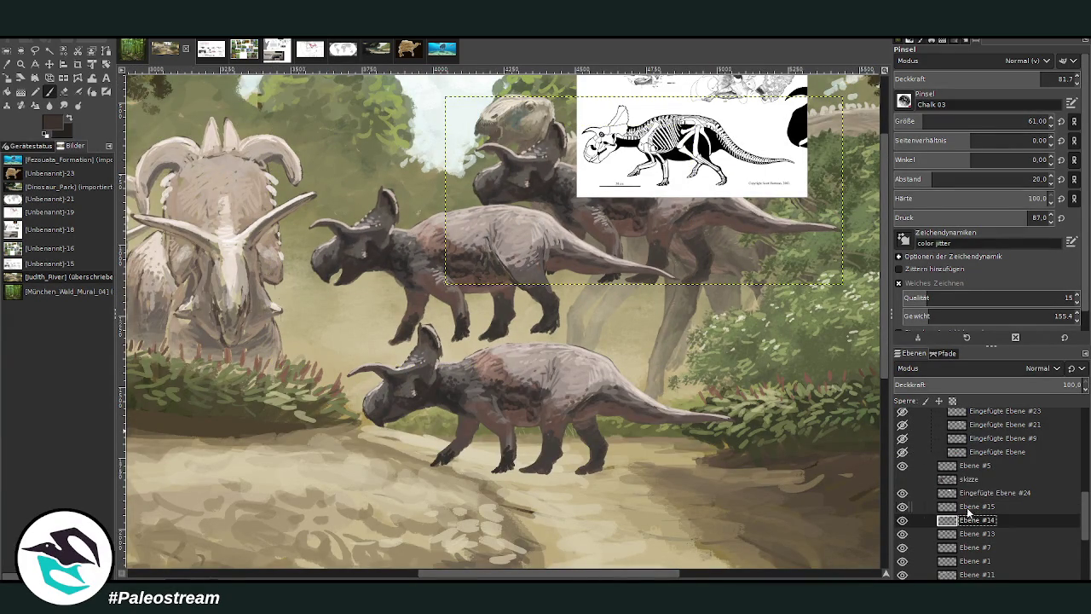
pyautogui.hotkey('ctrl', 'shift', 'd')
pyautogui.hotkey('shift', 's')
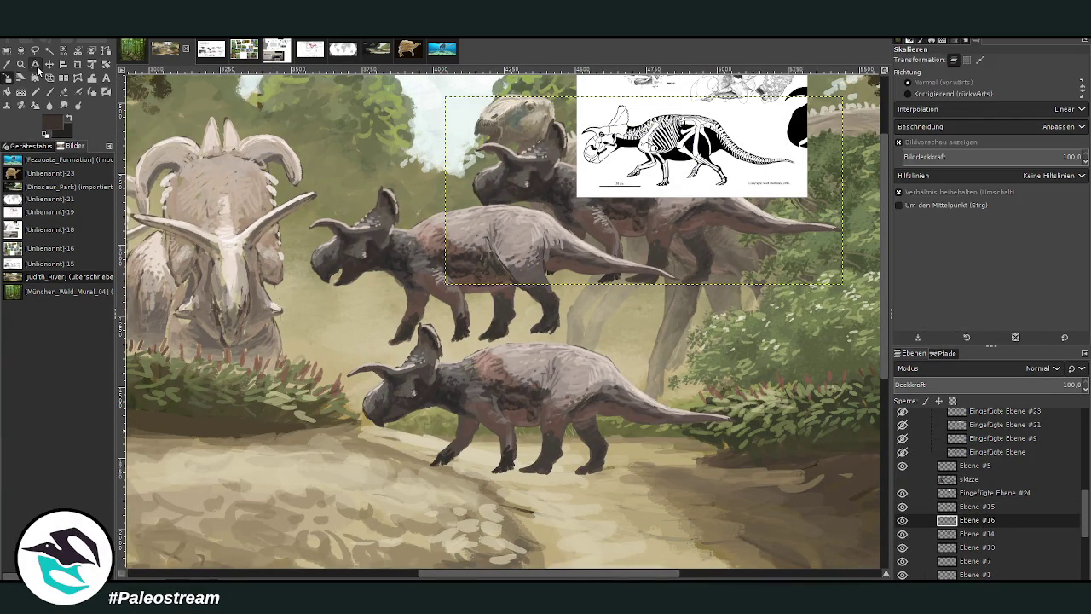
pyautogui.click(530, 182)
pyautogui.moveTo(530, 182); pyautogui.dragTo(376, 310)
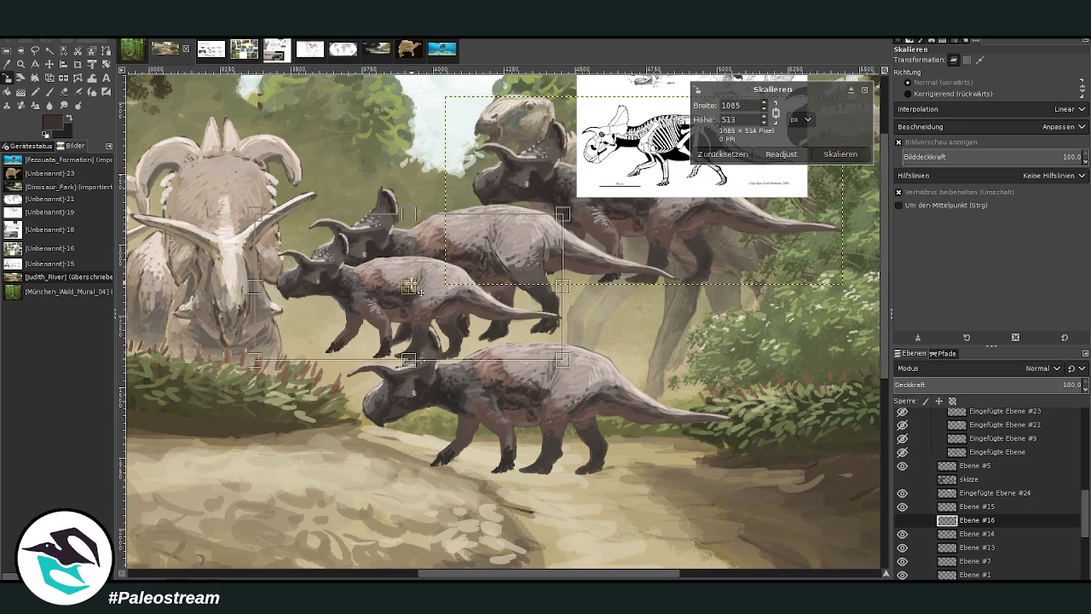
pyautogui.press('Return')
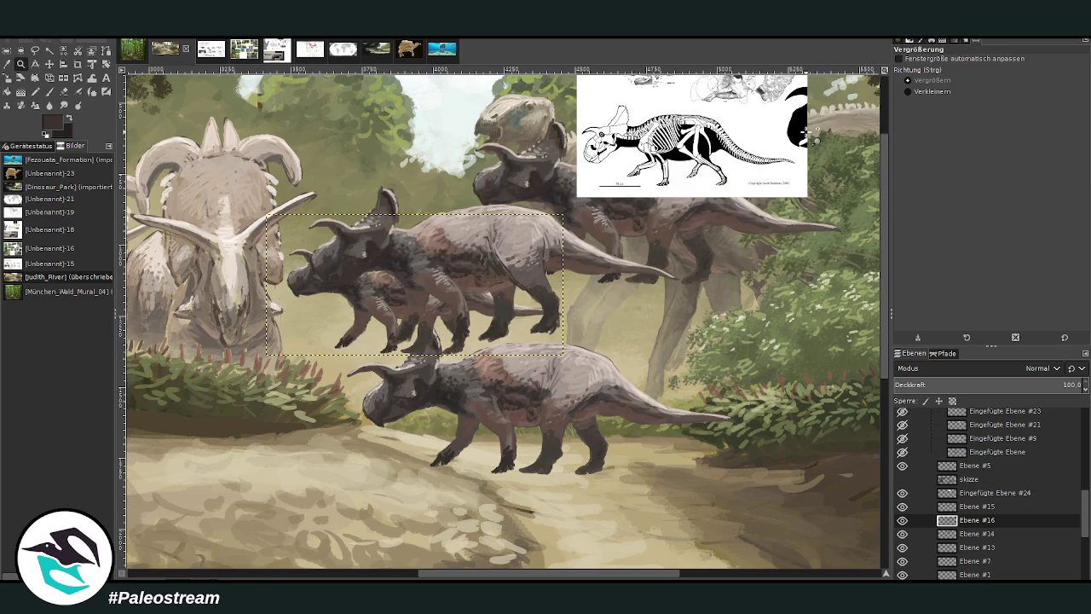
pyautogui.click(49, 64)
pyautogui.moveTo(358, 284); pyautogui.dragTo(636, 339)
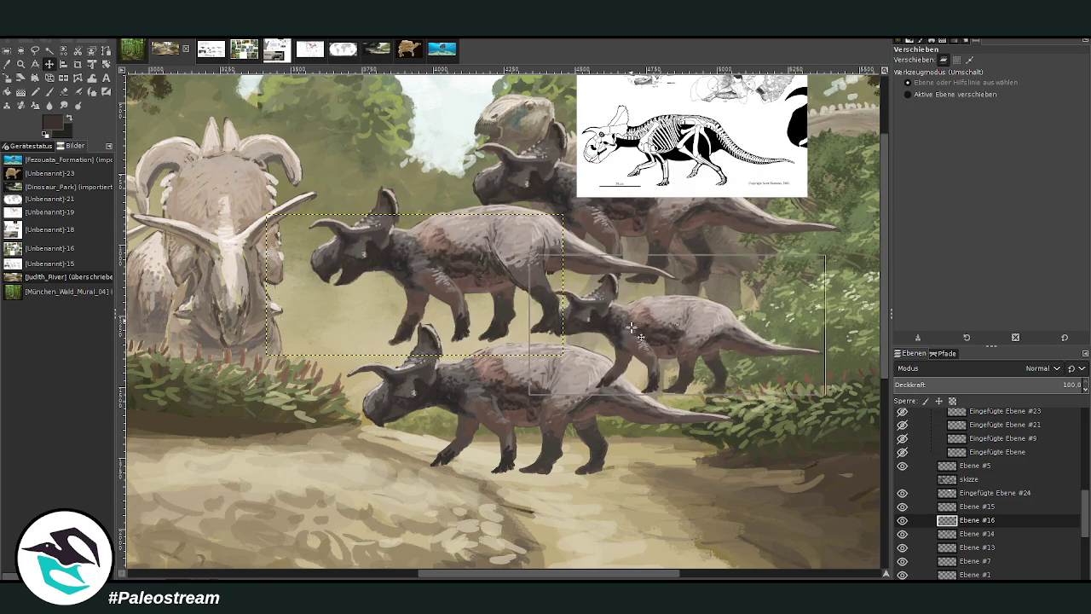
# Zoom in on the dinosaurs and trial-erase the small one's frill edge, then undo.
pyautogui.press('z')
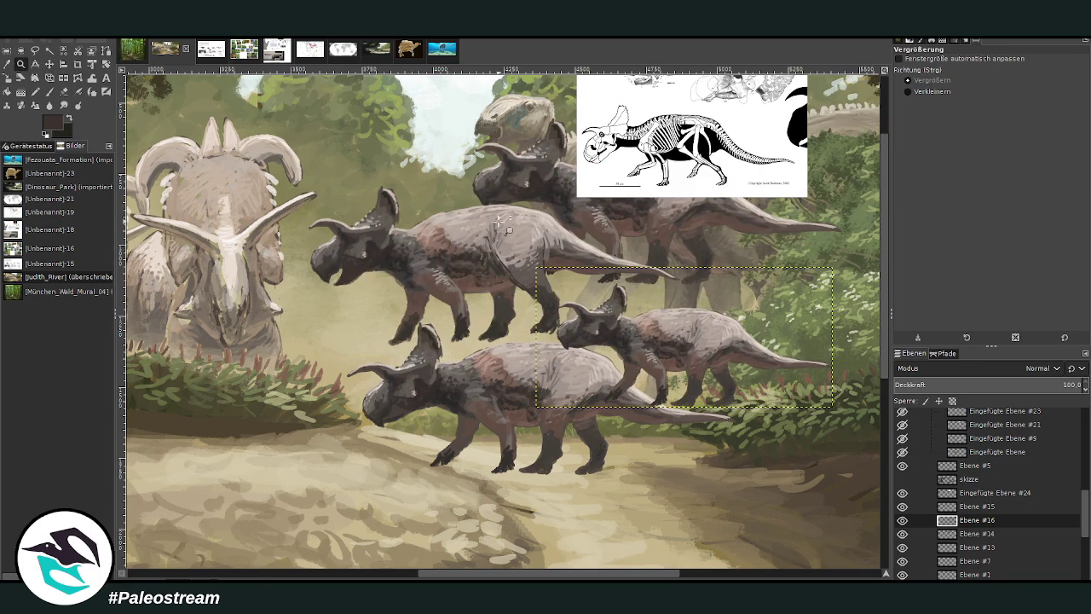
pyautogui.moveTo(498, 196); pyautogui.dragTo(690, 425)
pyautogui.click(63, 92)
pyautogui.moveTo(414, 305); pyautogui.dragTo(441, 312)
pyautogui.hotkey('ctrl', 'z')
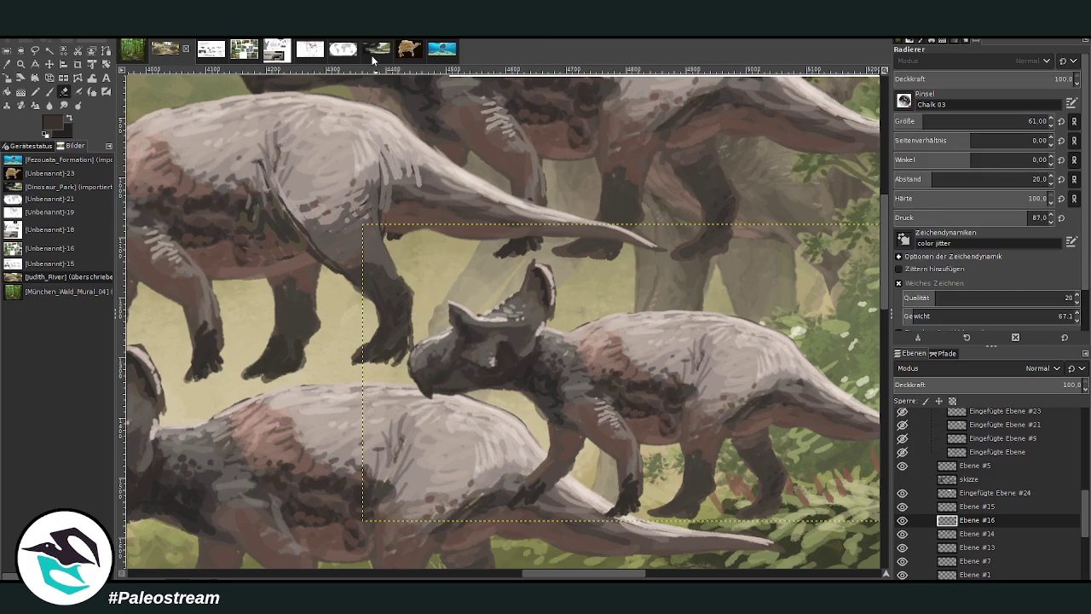
# Paint dark grey strokes along the small ceratopsian's frill edge.
pyautogui.press('p')
pyautogui.keyDown('ctrl'); pyautogui.click(597, 322); pyautogui.keyUp('ctrl')
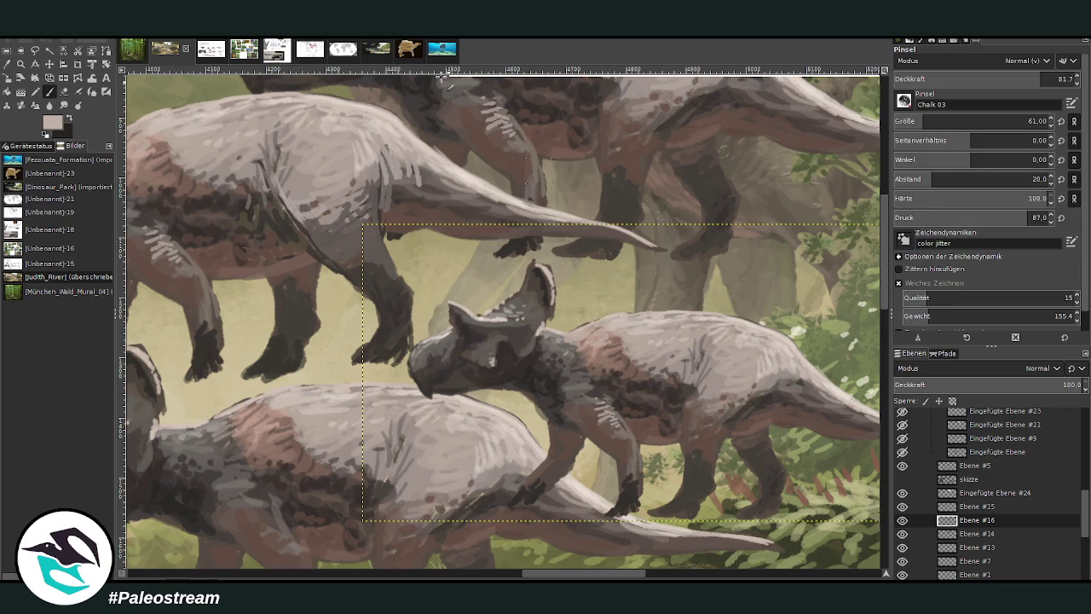
pyautogui.write('10')
pyautogui.write('40')
pyautogui.keyDown('ctrl'); pyautogui.click(459, 330); pyautogui.keyUp('ctrl')
pyautogui.moveTo(456, 320)
pyautogui.mouseDown()
pyautogui.moveTo(441, 287)
pyautogui.moveTo(450, 331)
pyautogui.mouseUp()
pyautogui.keyDown('ctrl'); pyautogui.click(445, 297); pyautogui.keyUp('ctrl')
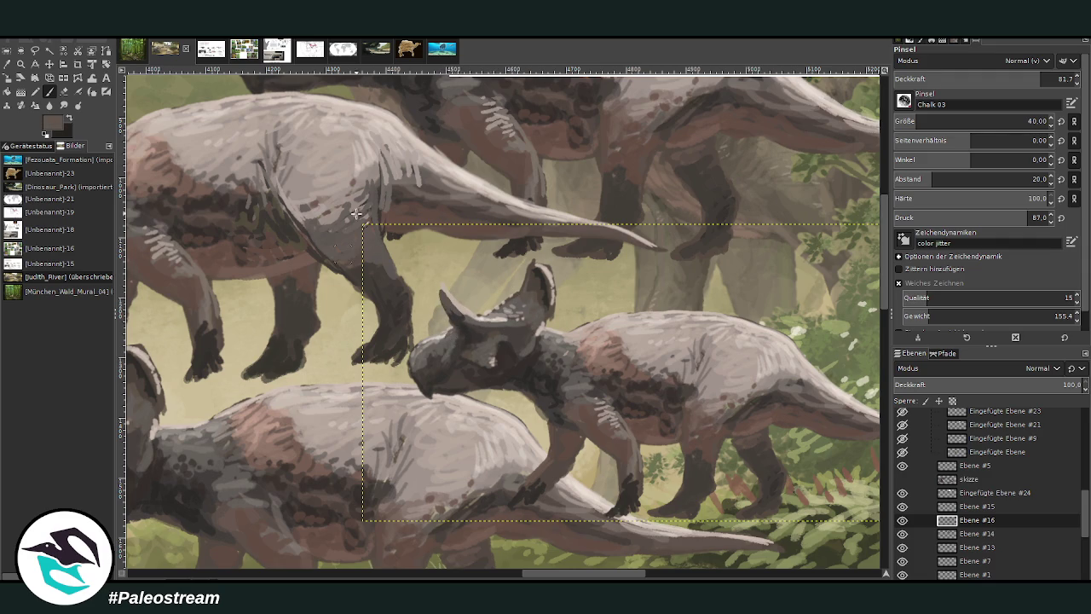
# Shrink the warp brush and push the small dinosaur's head into shape.
pyautogui.click(92, 77)
pyautogui.moveTo(996, 78); pyautogui.dragTo(955, 78)
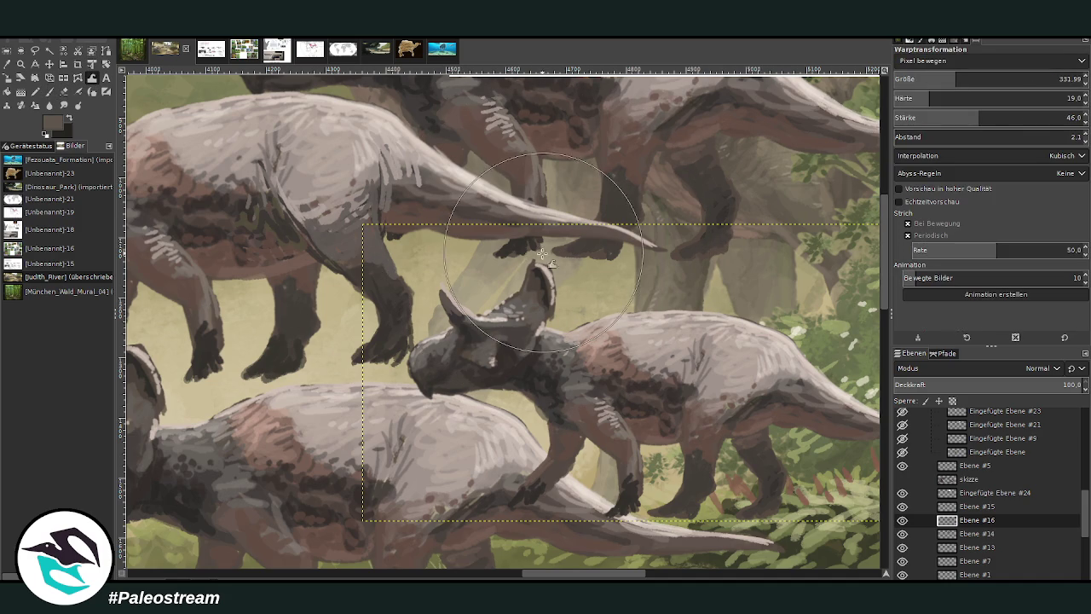
pyautogui.press('[')
pyautogui.press('[')
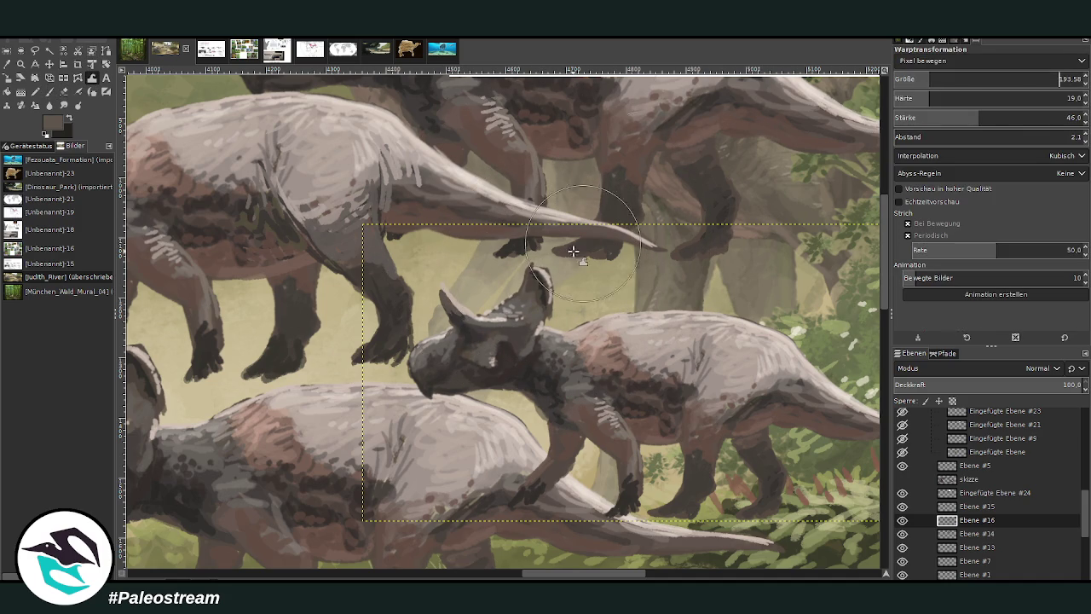
pyautogui.moveTo(553, 290); pyautogui.dragTo(544, 293)
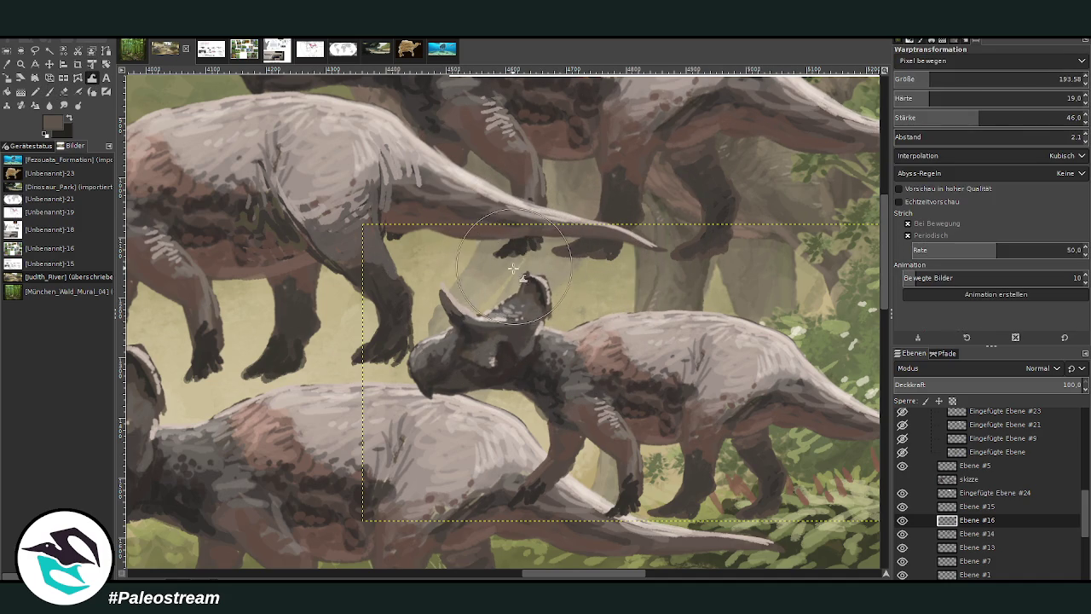
# Dab dark brown mottled markings across the small dinosaur's back.
pyautogui.press('p')
pyautogui.keyDown('ctrl'); pyautogui.click(539, 326); pyautogui.keyUp('ctrl')
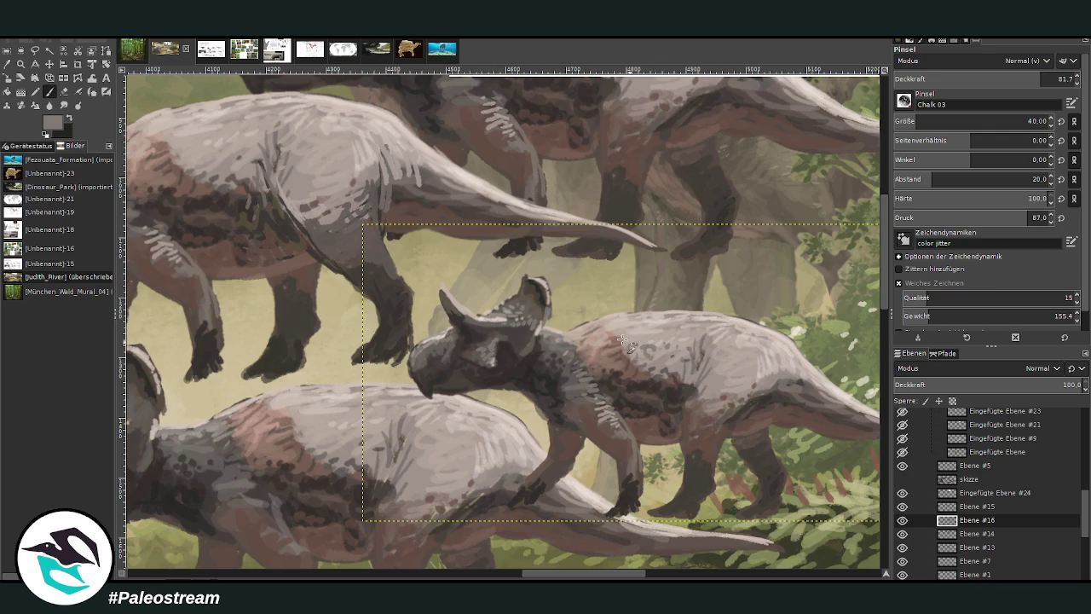
pyautogui.keyDown('ctrl'); pyautogui.click(661, 390); pyautogui.keyUp('ctrl')
pyautogui.click(611, 361)
pyautogui.click(648, 370)
pyautogui.click(675, 353)
# Show the skeleton reference sheet image and hide its Eingefügte Ebene #2 layer.
pyautogui.click(209, 51)
pyautogui.scroll(-3, 335, 397)
pyautogui.click(902, 415)
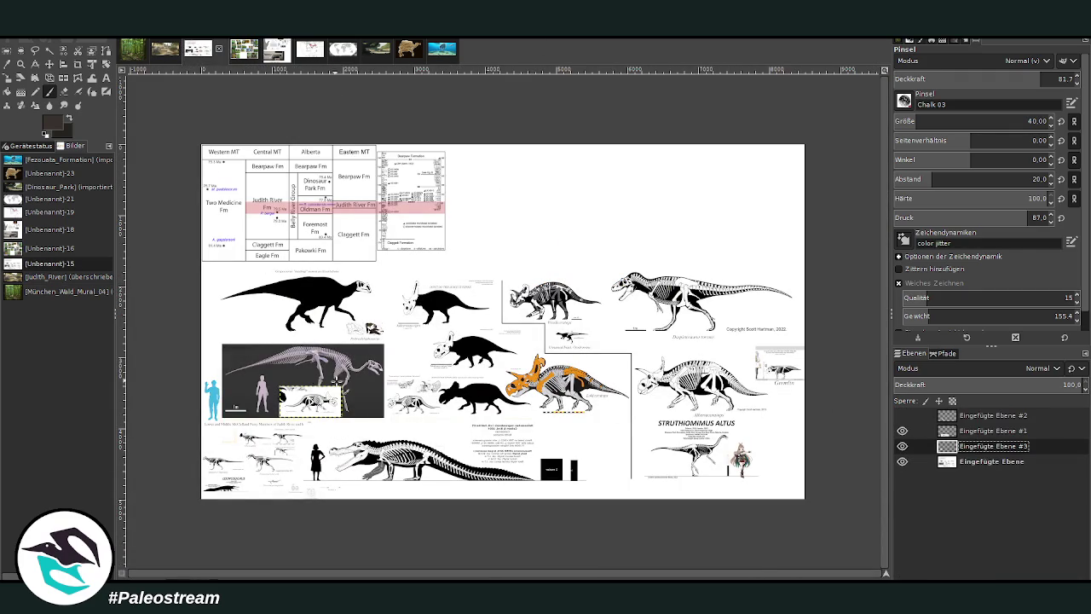
# Hide Eingefügte Ebene #3, view the microfossil reference sheet, then return to the dinosaur painting.
pyautogui.click(901, 446)
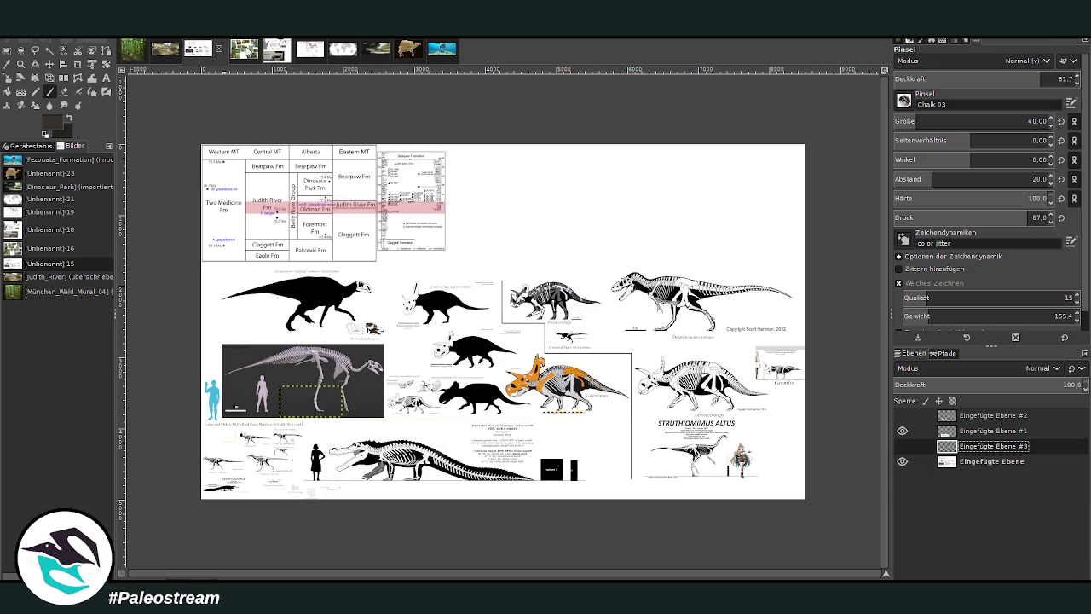
pyautogui.click(271, 53)
pyautogui.press('-')
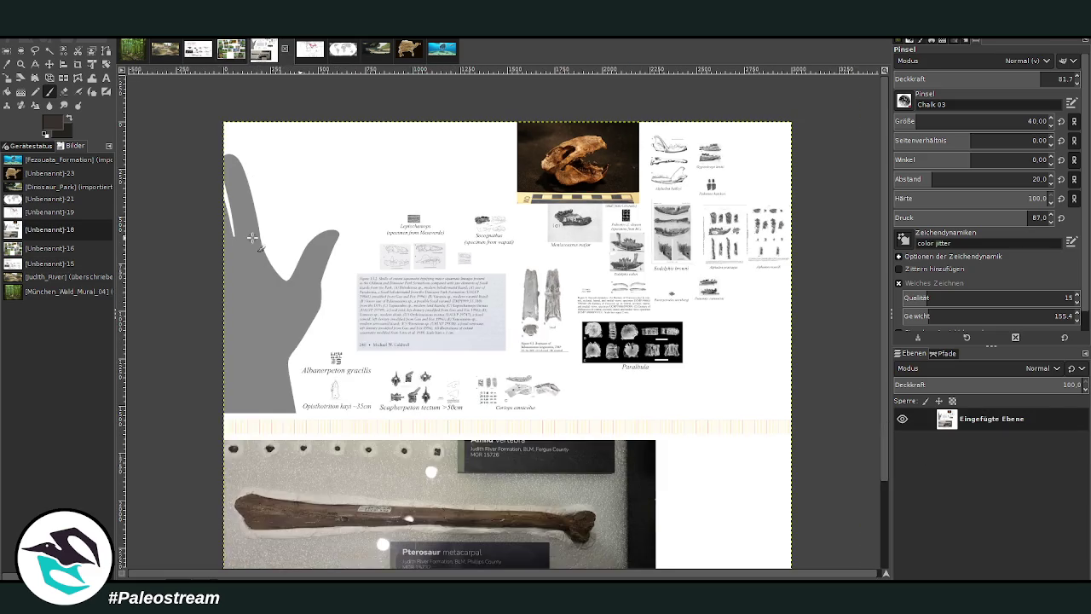
pyautogui.press('-')
pyautogui.press('z')
pyautogui.moveTo(294, 107); pyautogui.dragTo(733, 539)
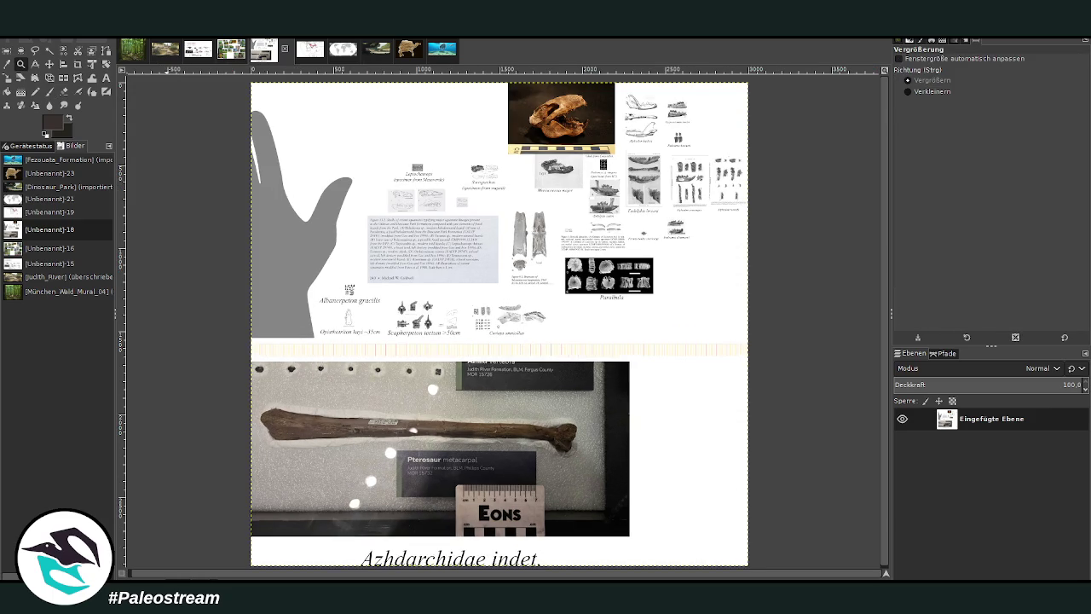
pyautogui.click(161, 53)
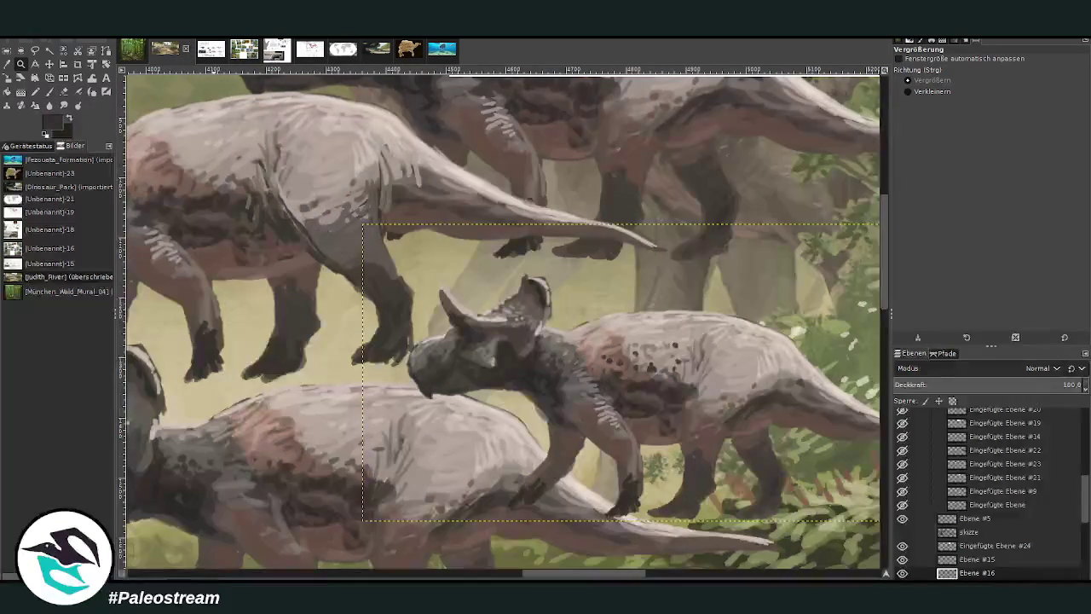
# Move the skeleton reference up and right, out of the herd's way.
pyautogui.press('-')
pyautogui.press('-')
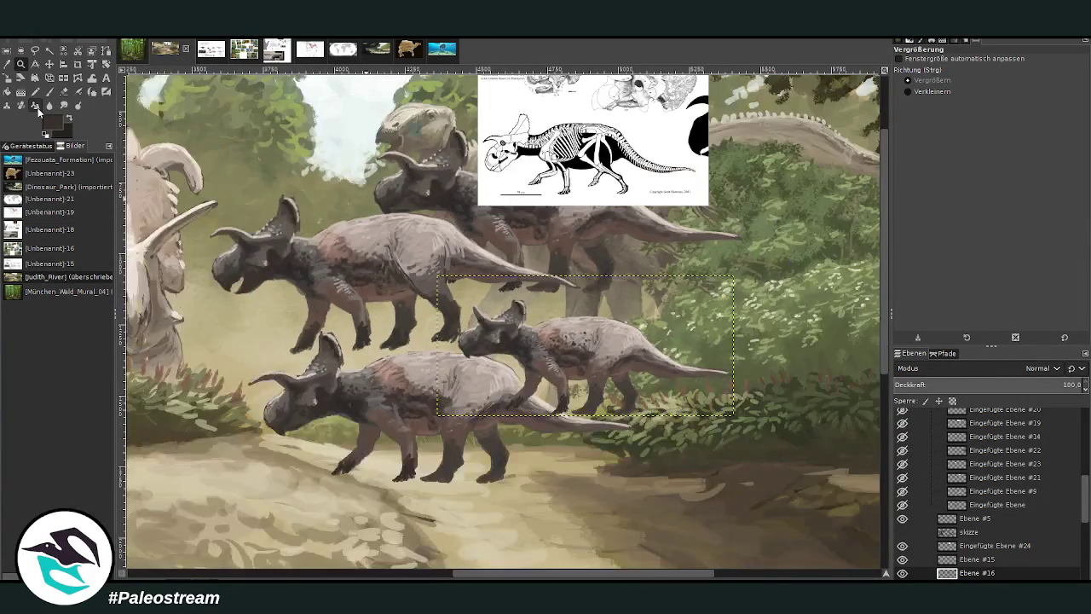
pyautogui.press('-')
pyautogui.moveTo(306, 133); pyautogui.dragTo(650, 450)
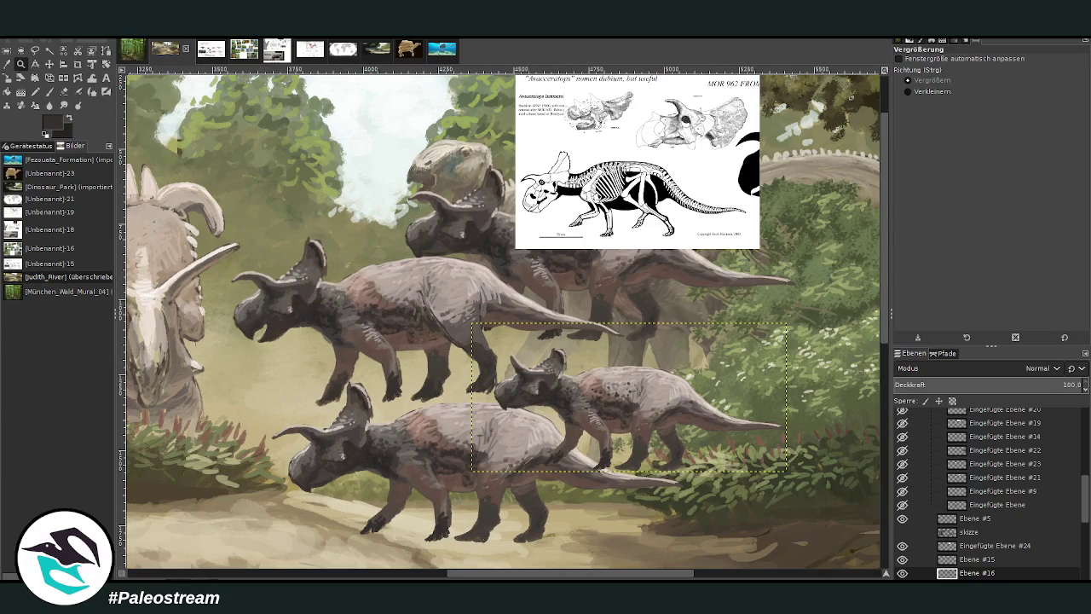
pyautogui.click(49, 64)
pyautogui.moveTo(571, 192); pyautogui.dragTo(620, 124)
pyautogui.moveTo(610, 163); pyautogui.dragTo(617, 138)
# Reposition the ceratopsians into one line walking across the lower scene.
pyautogui.moveTo(613, 405); pyautogui.dragTo(606, 433)
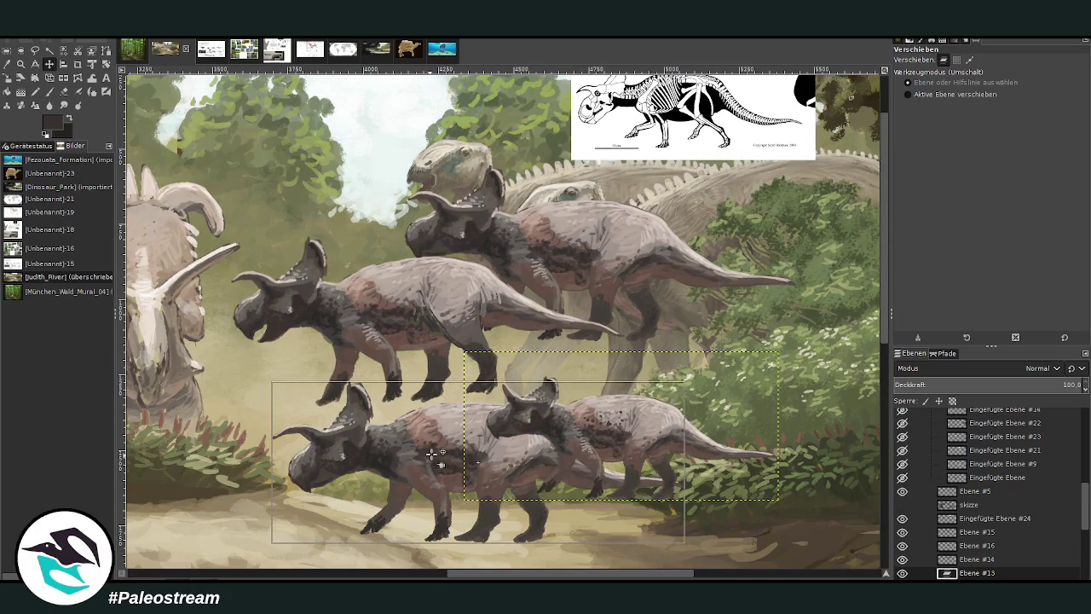
pyautogui.moveTo(431, 455); pyautogui.dragTo(439, 422)
pyautogui.moveTo(594, 429); pyautogui.dragTo(607, 435)
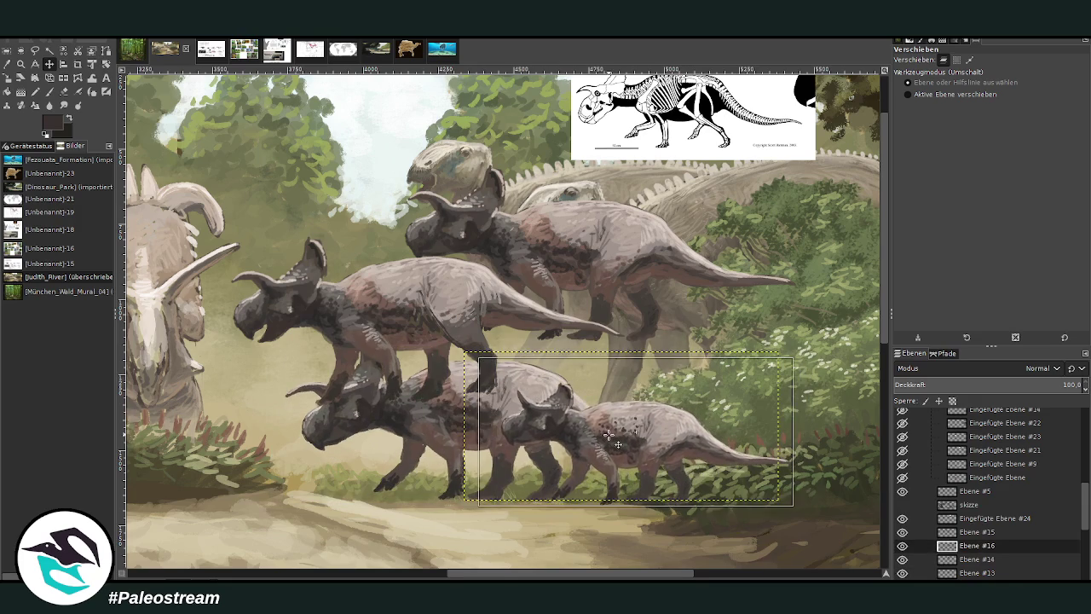
pyautogui.moveTo(399, 290)
pyautogui.mouseDown()
pyautogui.moveTo(322, 385)
pyautogui.moveTo(341, 373)
pyautogui.mouseUp()
pyautogui.click(311, 322)
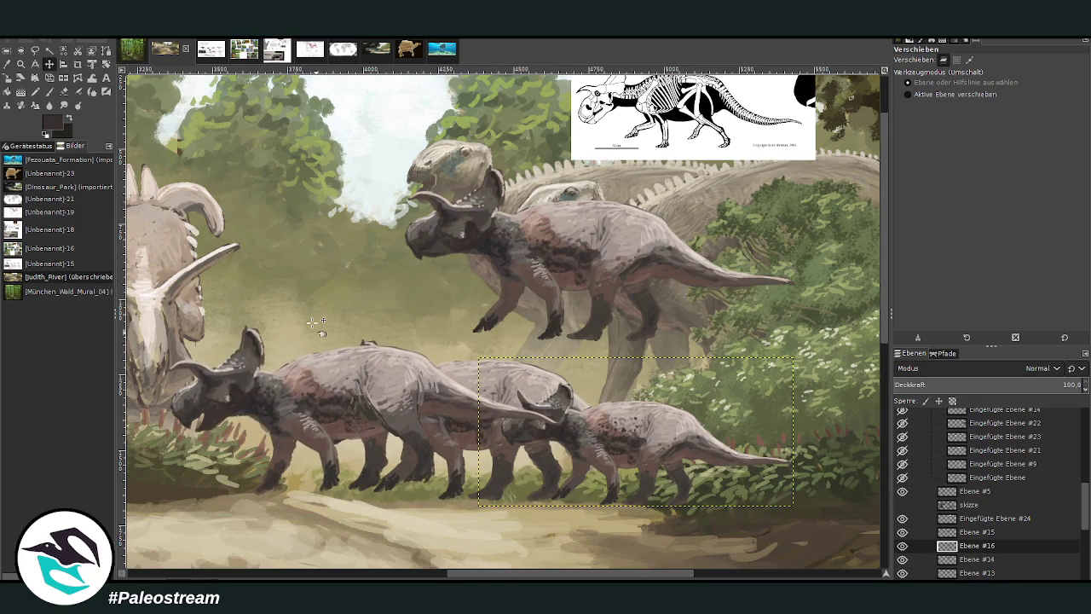
pyautogui.click(93, 80)
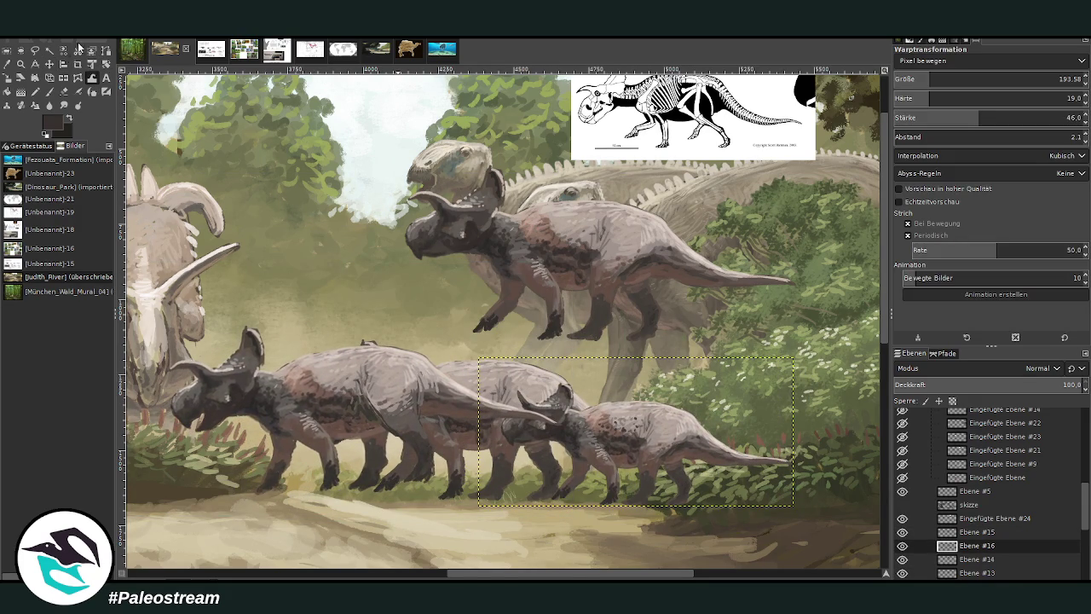
pyautogui.click(50, 64)
pyautogui.moveTo(341, 390); pyautogui.dragTo(347, 388)
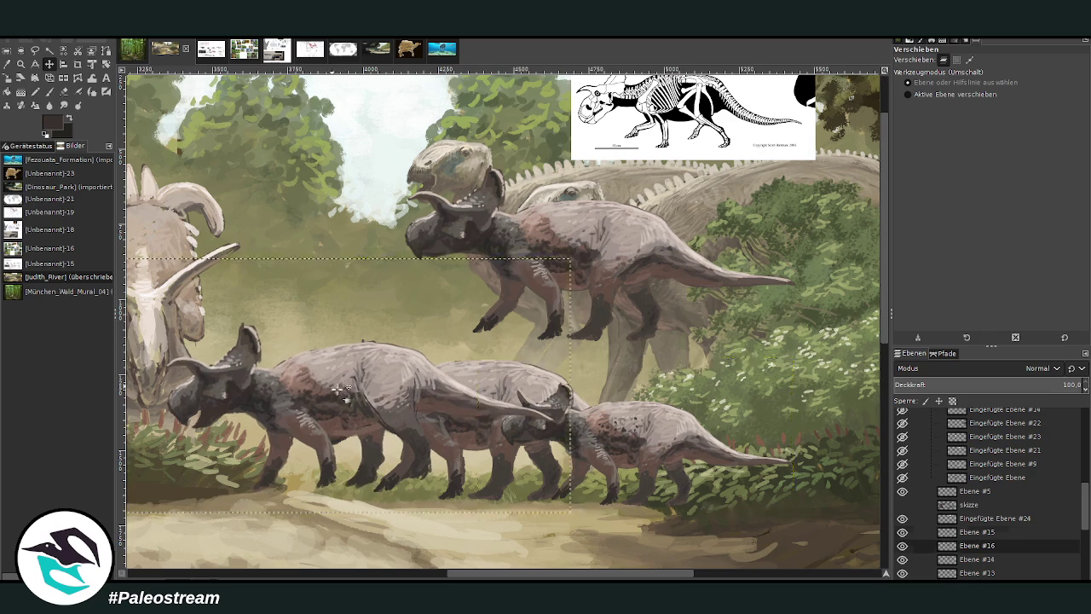
# Move Ebene #15 lower in the layer stack, below Ebene #14 and #13.
pyautogui.click(963, 532)
pyautogui.moveTo(967, 546)
pyautogui.mouseDown()
pyautogui.moveTo(1021, 519)
pyautogui.moveTo(978, 502)
pyautogui.moveTo(971, 535)
pyautogui.mouseUp()
pyautogui.scroll(-2, 1021, 520)
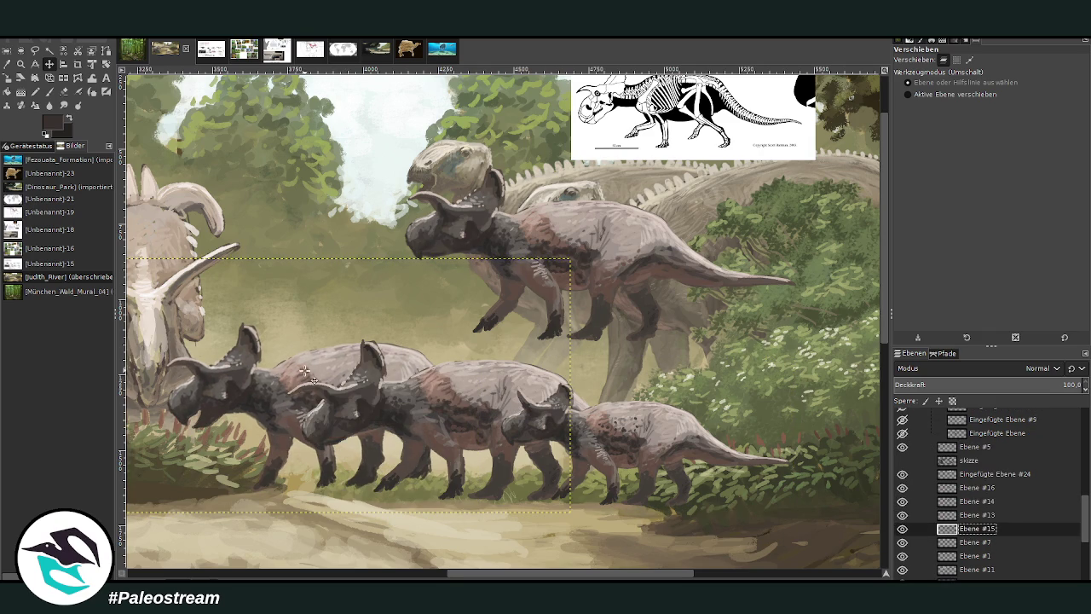
# Nudge the herd slightly and bring the rearing Ebene #14 ceratopsian down-right into the front row.
pyautogui.moveTo(304, 369); pyautogui.dragTo(309, 339)
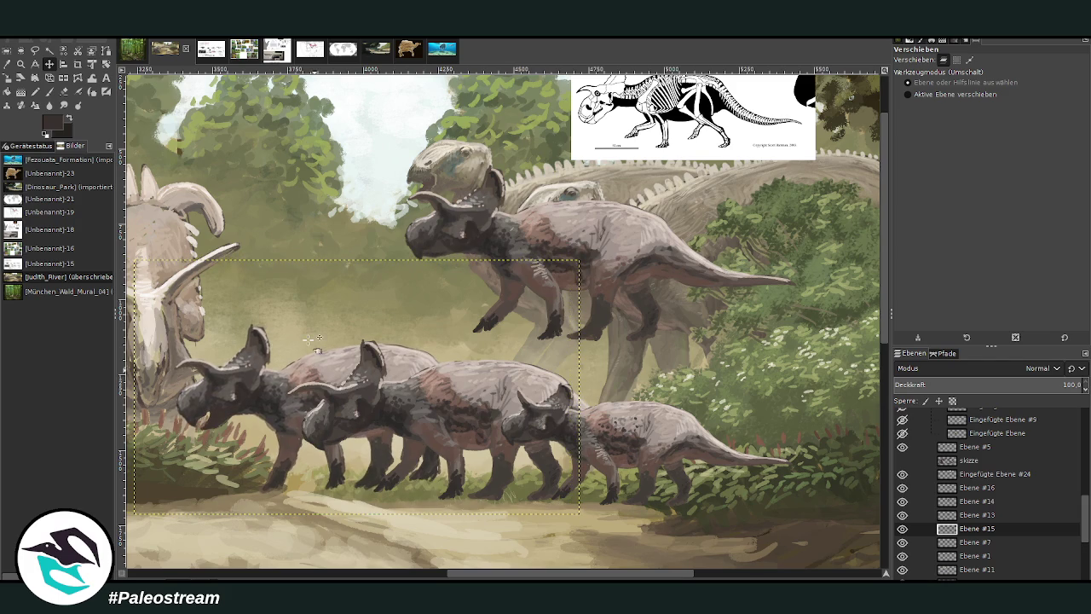
pyautogui.click(92, 79)
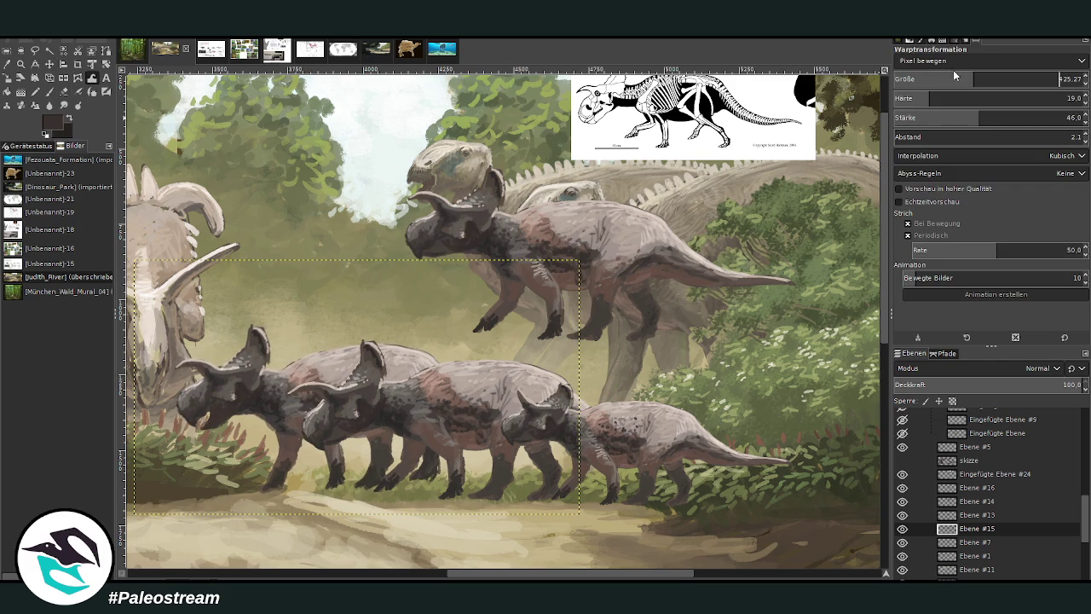
pyautogui.click(454, 340)
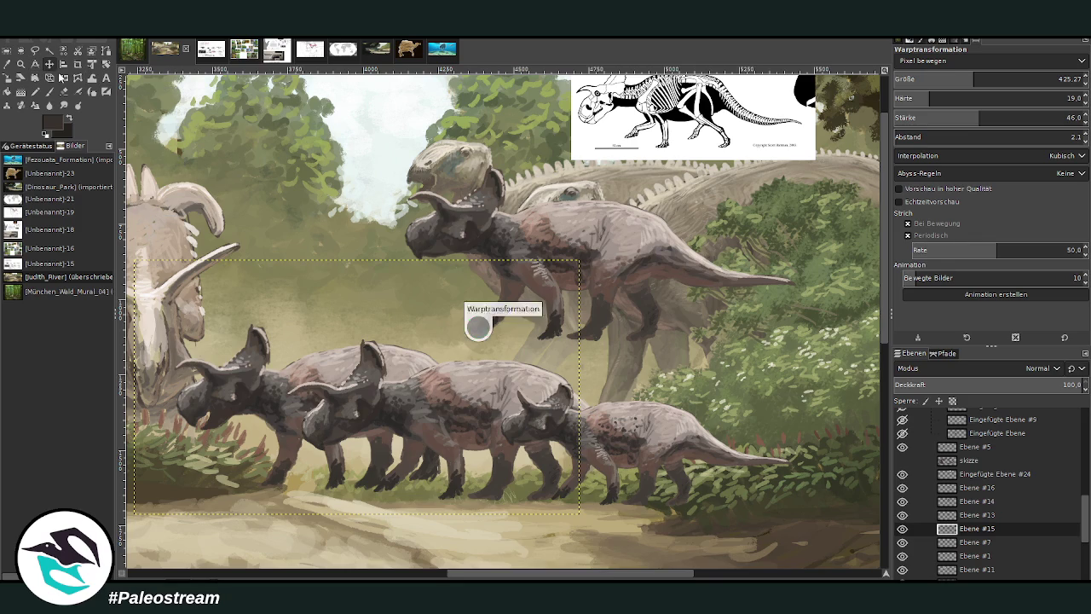
pyautogui.press('m')
pyautogui.moveTo(267, 386)
pyautogui.mouseDown()
pyautogui.moveTo(257, 390)
pyautogui.moveTo(265, 386)
pyautogui.mouseUp()
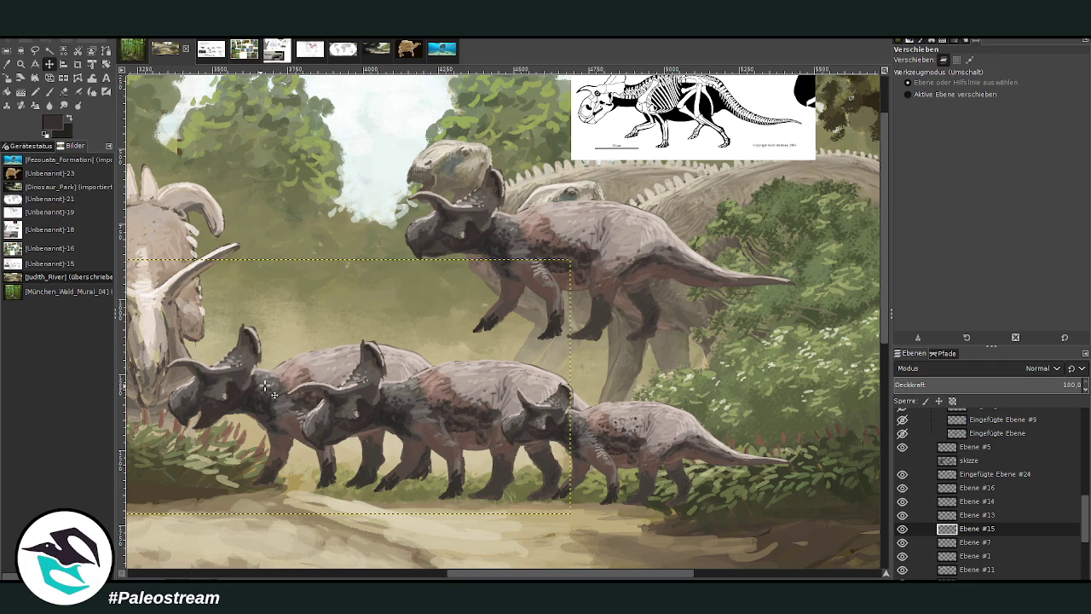
pyautogui.click(635, 417)
pyautogui.click(626, 415)
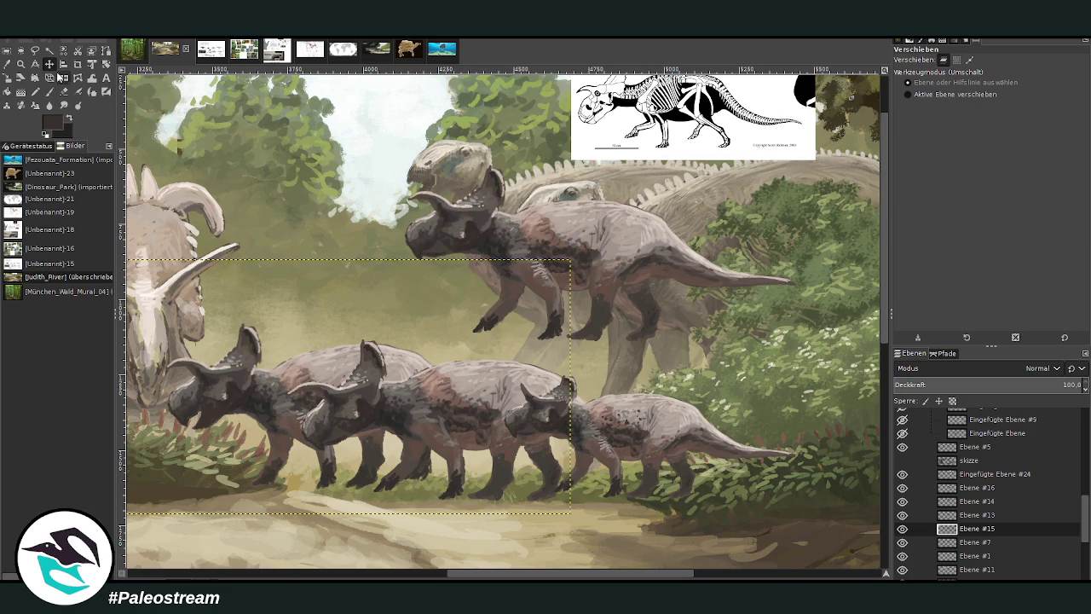
pyautogui.moveTo(563, 256)
pyautogui.mouseDown()
pyautogui.moveTo(694, 377)
pyautogui.moveTo(775, 409)
pyautogui.mouseUp()
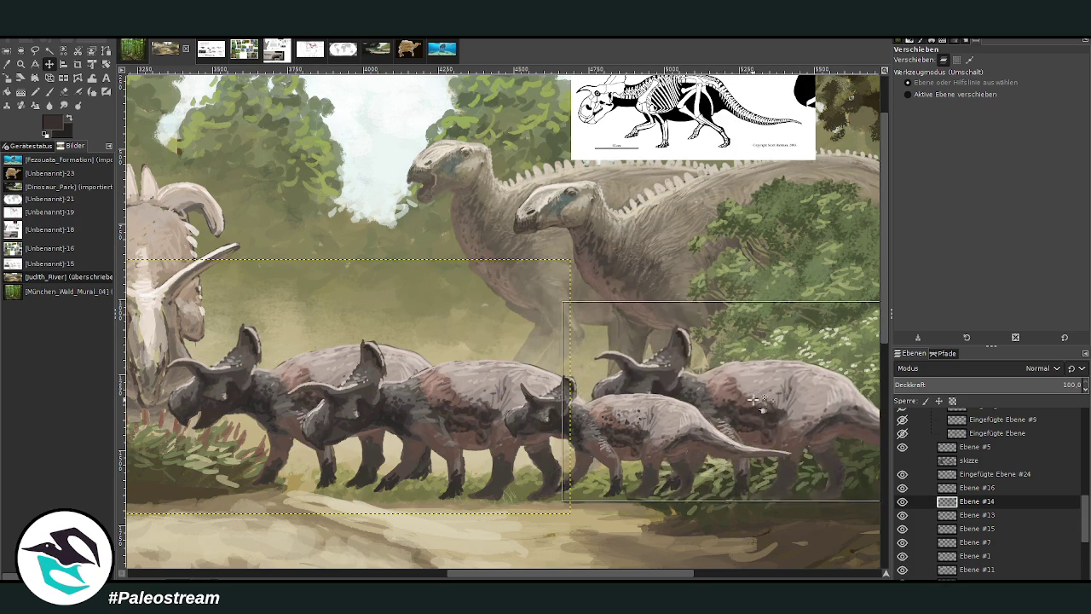
# Shift the front herd layers right and down into position.
pyautogui.click(754, 400)
pyautogui.moveTo(528, 578); pyautogui.dragTo(561, 578)
pyautogui.moveTo(569, 482); pyautogui.dragTo(691, 387)
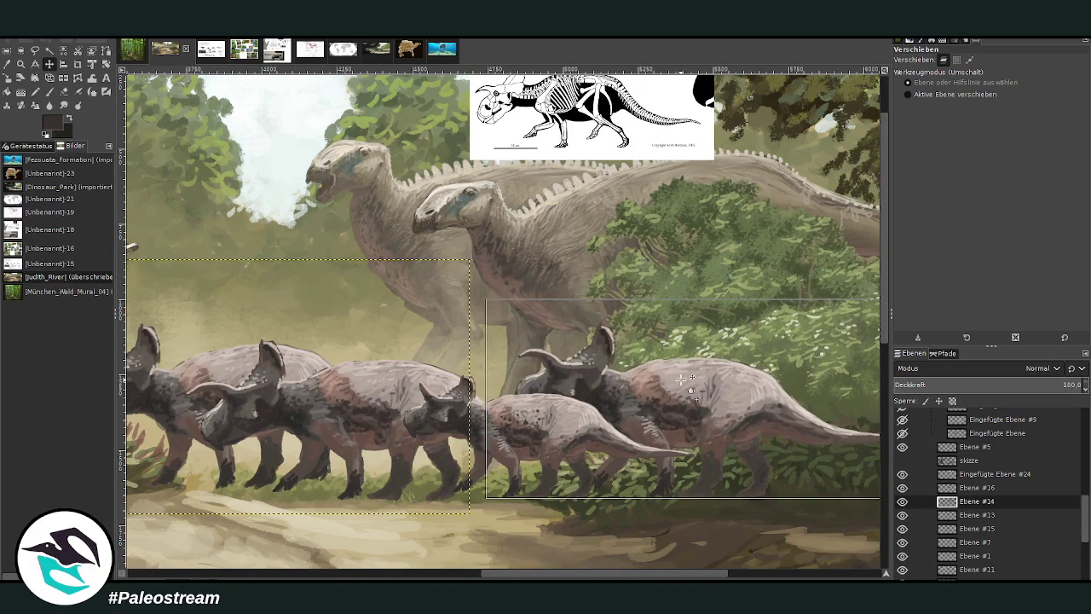
pyautogui.click(680, 377)
pyautogui.moveTo(499, 572); pyautogui.dragTo(432, 572)
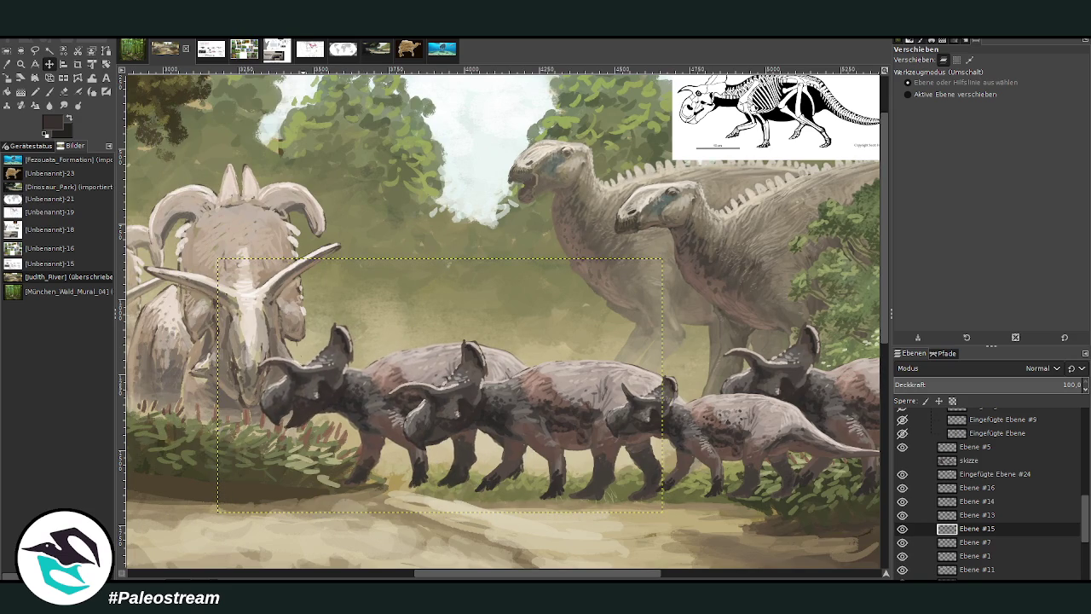
pyautogui.hscroll(1, 426, 545)
pyautogui.hscroll(1, 426, 546)
pyautogui.moveTo(338, 391); pyautogui.dragTo(385, 388)
# Scale the herd layer Ebene #15 to 1299×742 px.
pyautogui.hotkey('shift', 's')
pyautogui.click(365, 383)
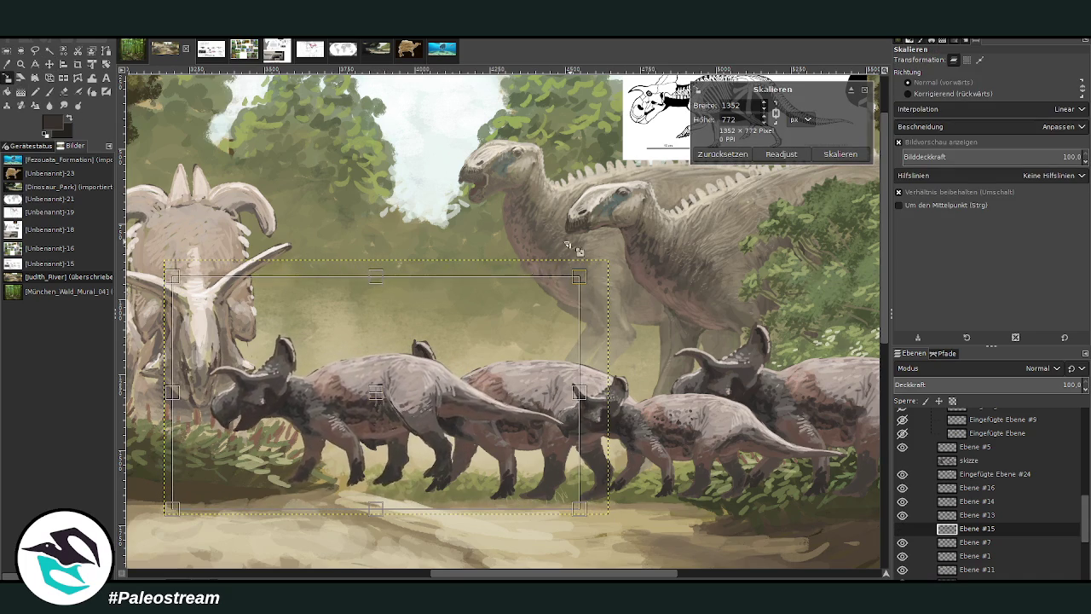
pyautogui.click(840, 154)
pyautogui.press('z')
# Nudge the resized dinosaur group slightly right and down.
pyautogui.click(50, 64)
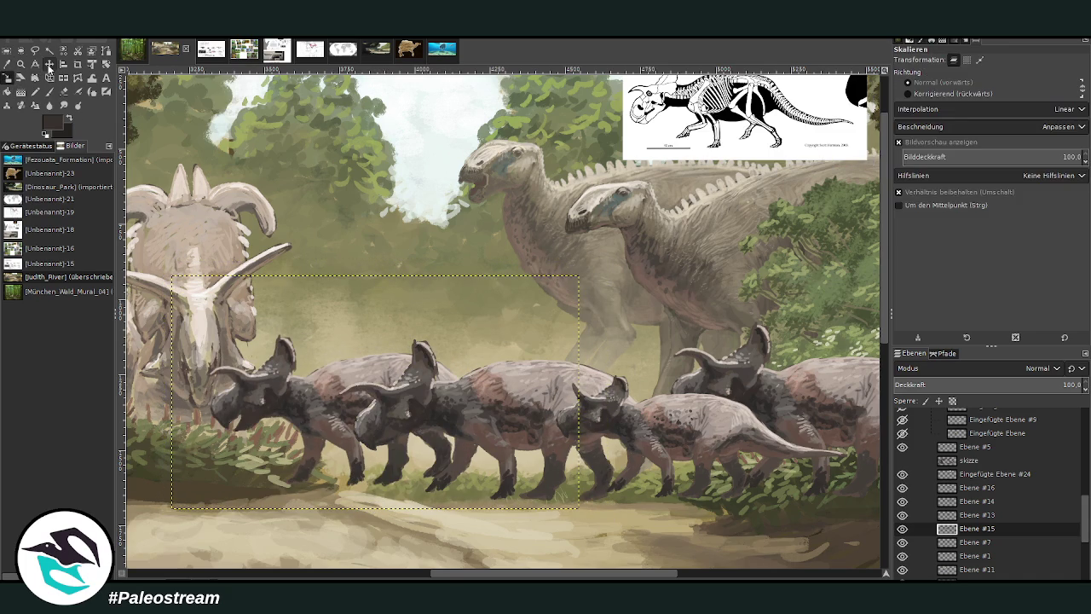
pyautogui.moveTo(315, 393)
pyautogui.mouseDown()
pyautogui.moveTo(324, 403)
pyautogui.moveTo(317, 391)
pyautogui.mouseUp()
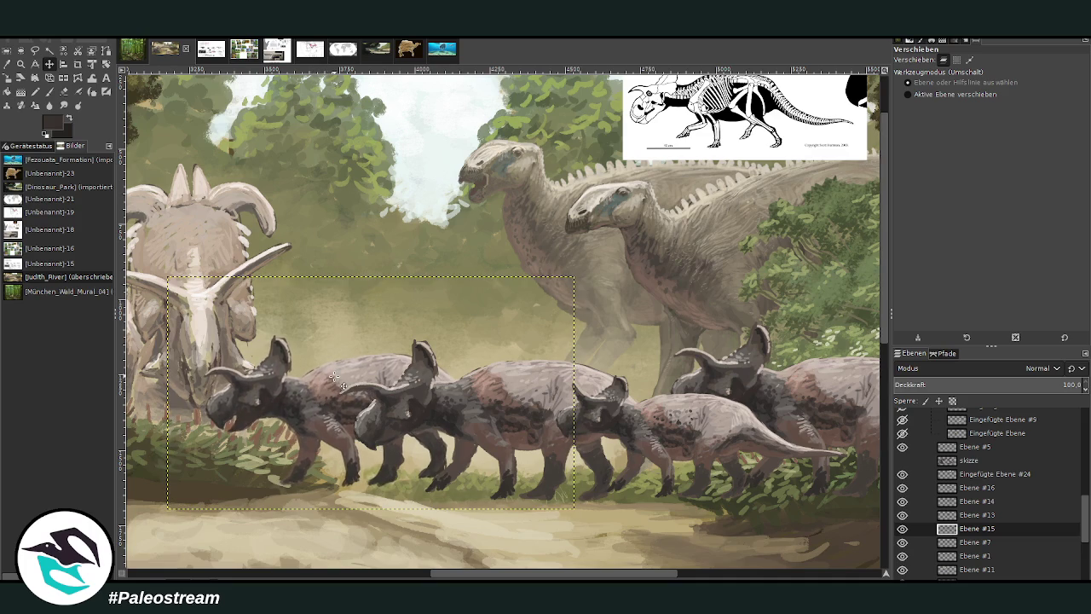
pyautogui.moveTo(401, 379); pyautogui.dragTo(405, 382)
pyautogui.moveTo(474, 576); pyautogui.dragTo(498, 572)
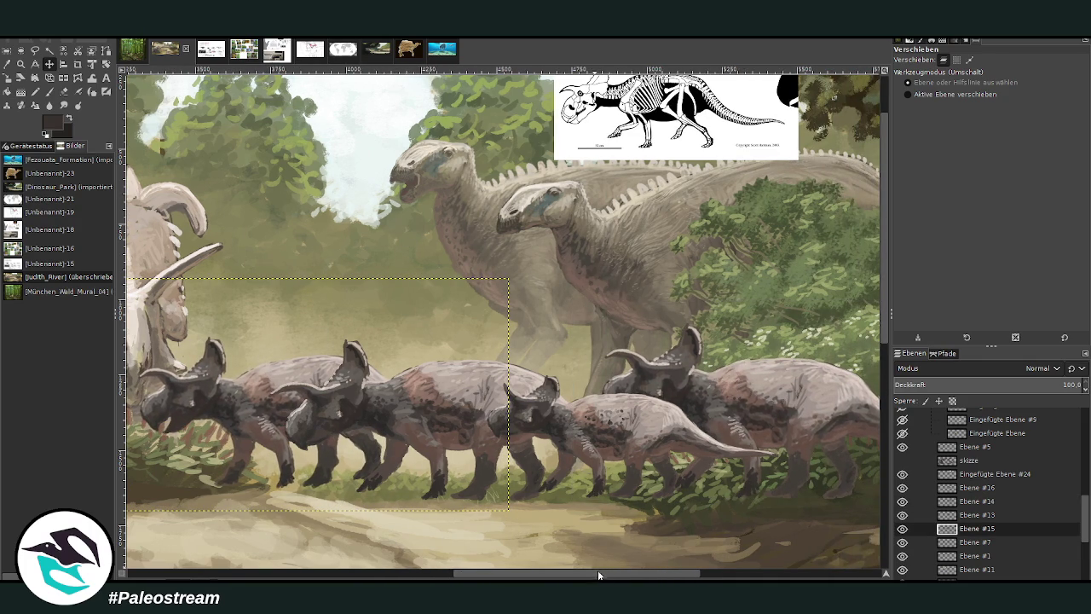
pyautogui.moveTo(595, 573); pyautogui.dragTo(620, 573)
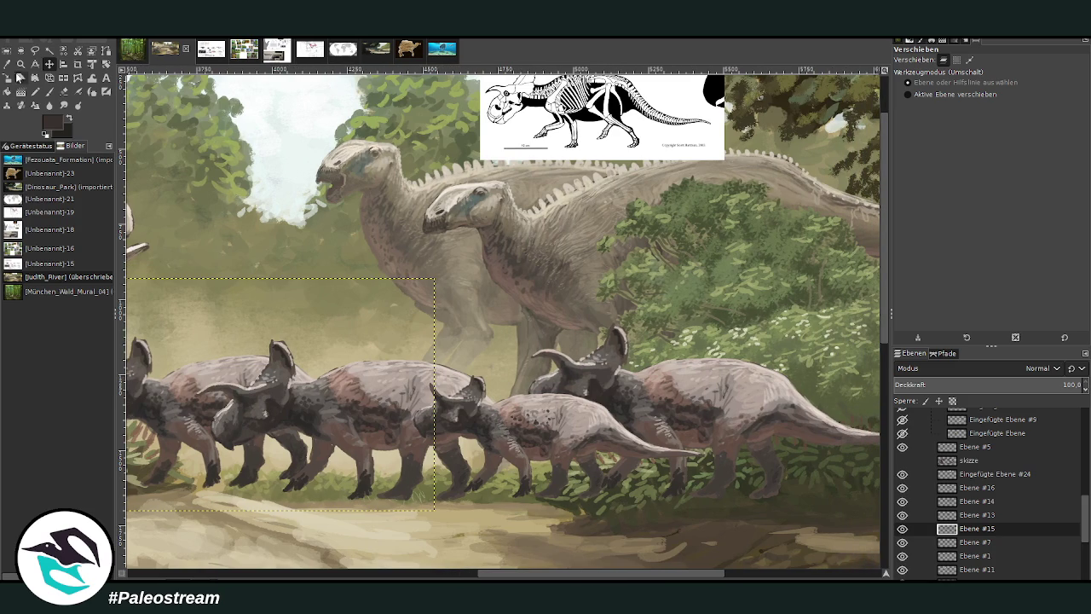
pyautogui.moveTo(511, 573); pyautogui.dragTo(446, 571)
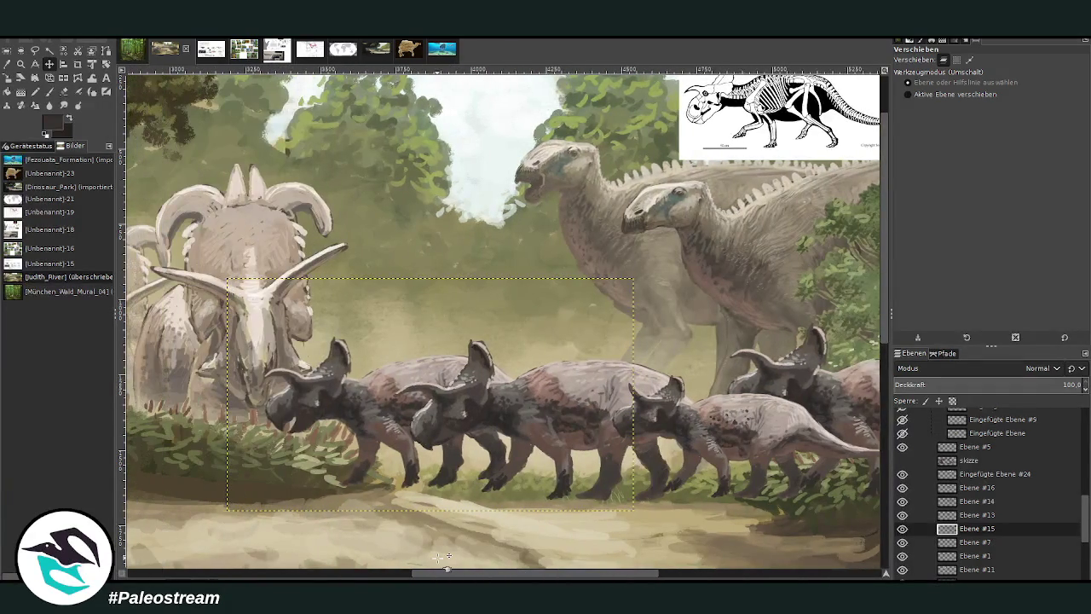
# Shrink the small dinosaur group slightly, shift it right, and duplicate Ebene #13.
pyautogui.click(6, 77)
pyautogui.click(392, 397)
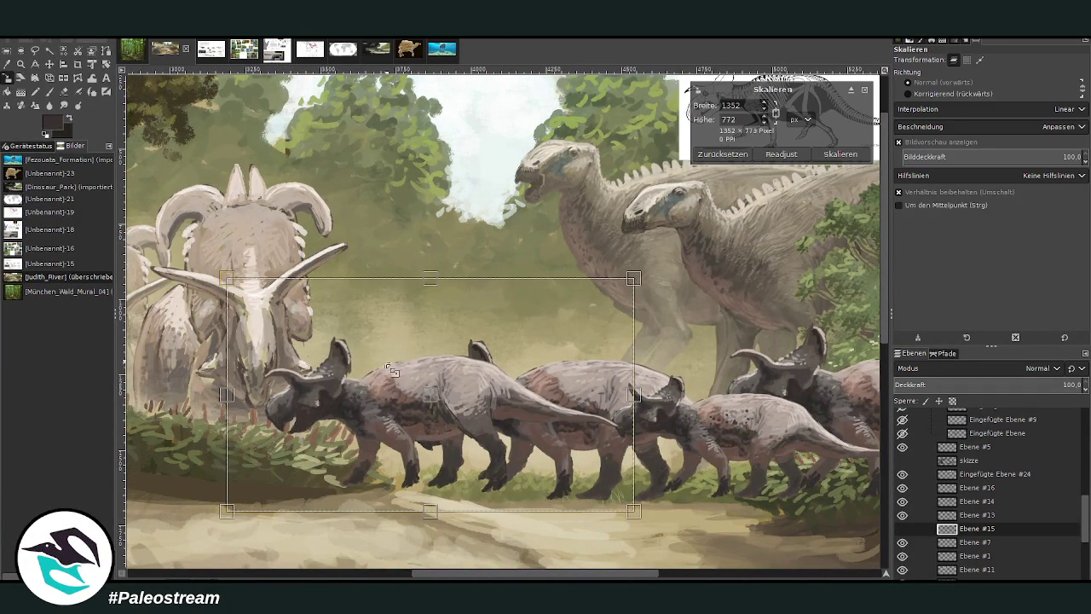
pyautogui.moveTo(376, 389); pyautogui.dragTo(445, 402)
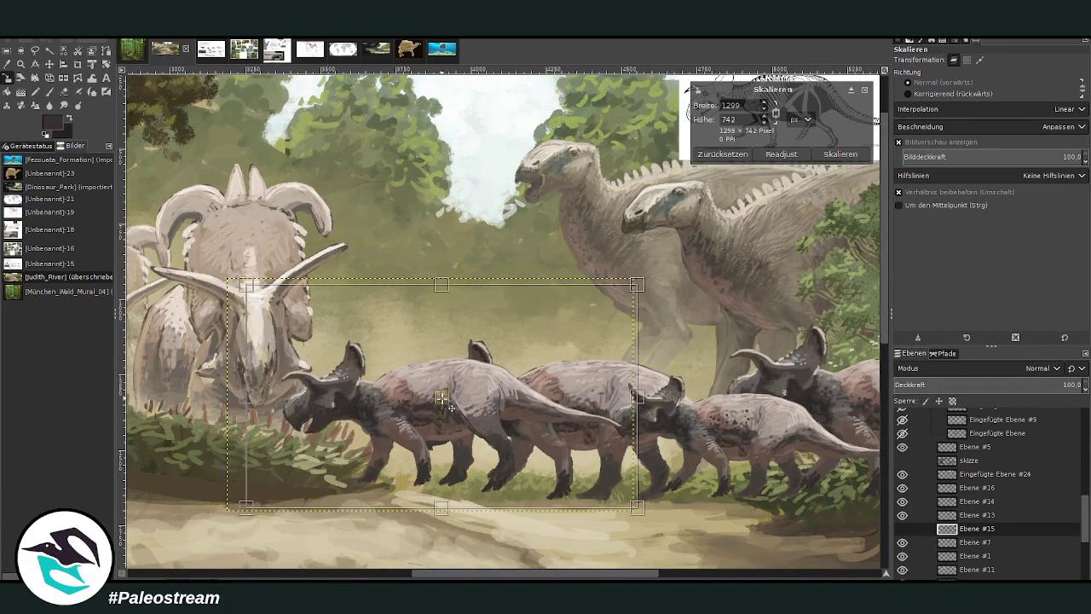
pyautogui.click(840, 154)
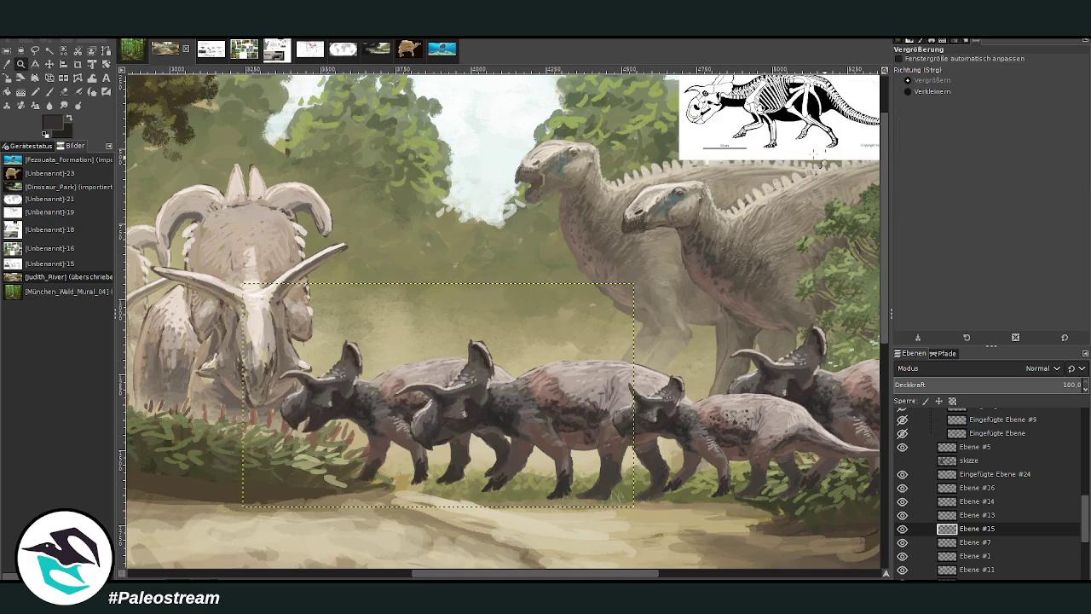
pyautogui.click(49, 65)
pyautogui.moveTo(373, 388)
pyautogui.mouseDown()
pyautogui.moveTo(426, 386)
pyautogui.moveTo(377, 398)
pyautogui.mouseUp()
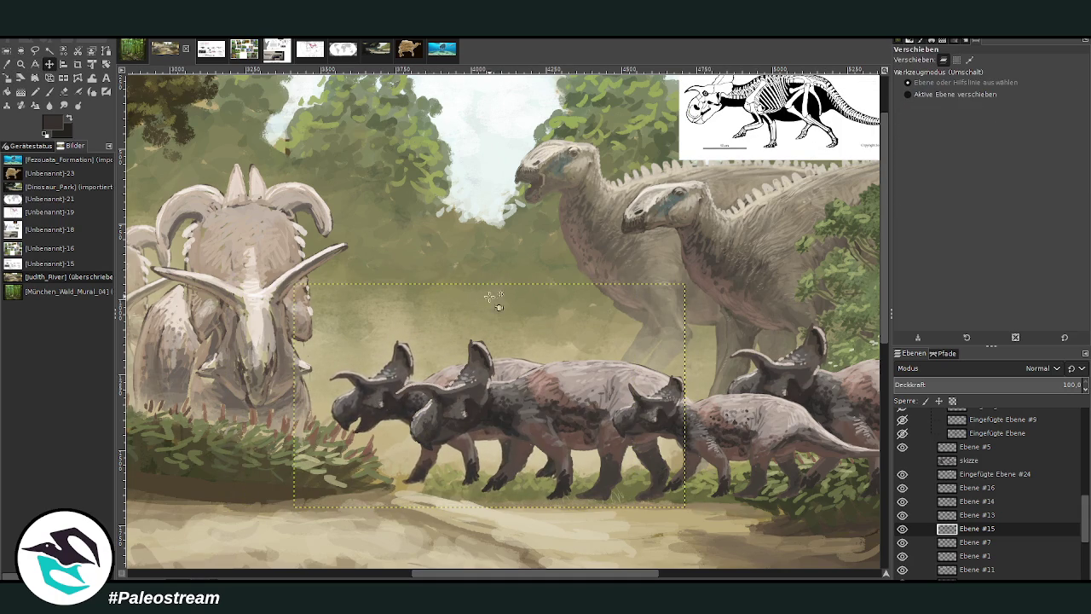
pyautogui.click(558, 397)
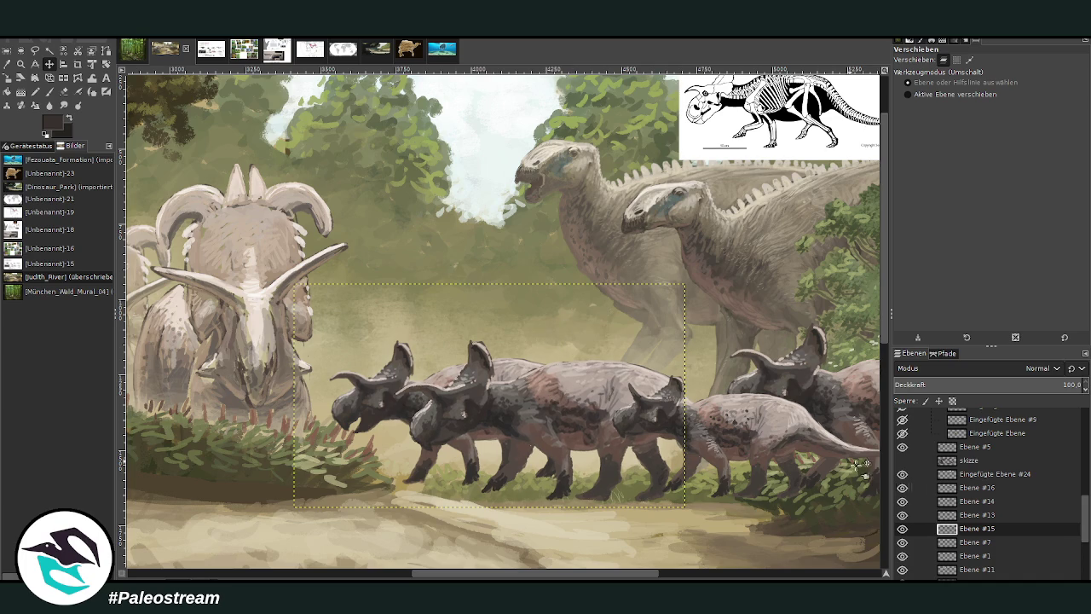
pyautogui.hotkey('ctrl', 'shift', 'n')
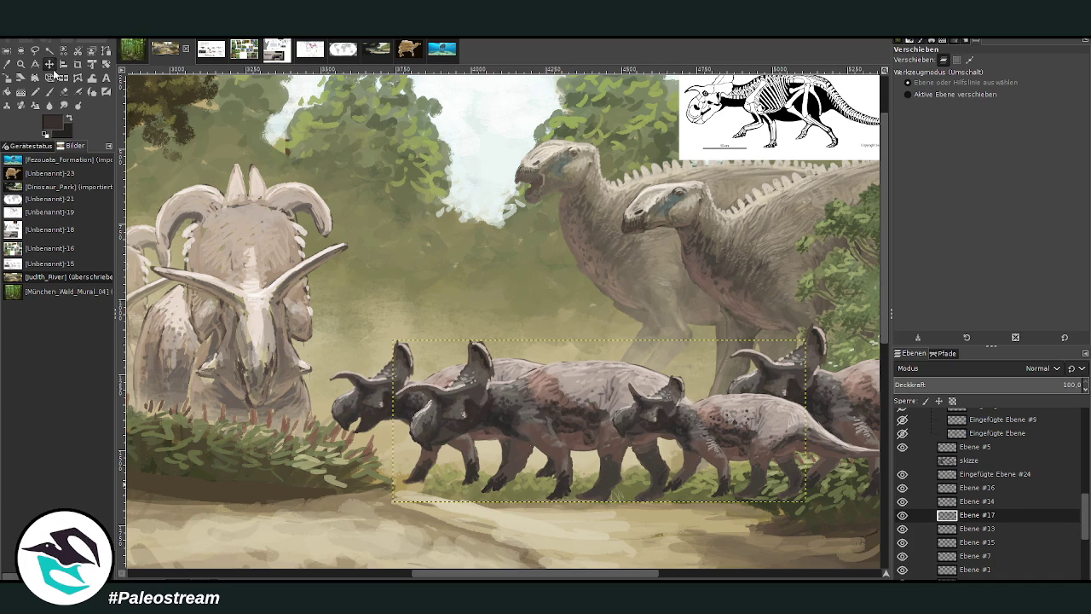
# Slide the copied herd on Ebene #17 to the left edge of the scene.
pyautogui.hotkey('ctrl', 'v')
pyautogui.moveTo(560, 405)
pyautogui.mouseDown()
pyautogui.moveTo(245, 396)
pyautogui.moveTo(208, 420)
pyautogui.moveTo(178, 409)
pyautogui.moveTo(213, 408)
pyautogui.mouseUp()
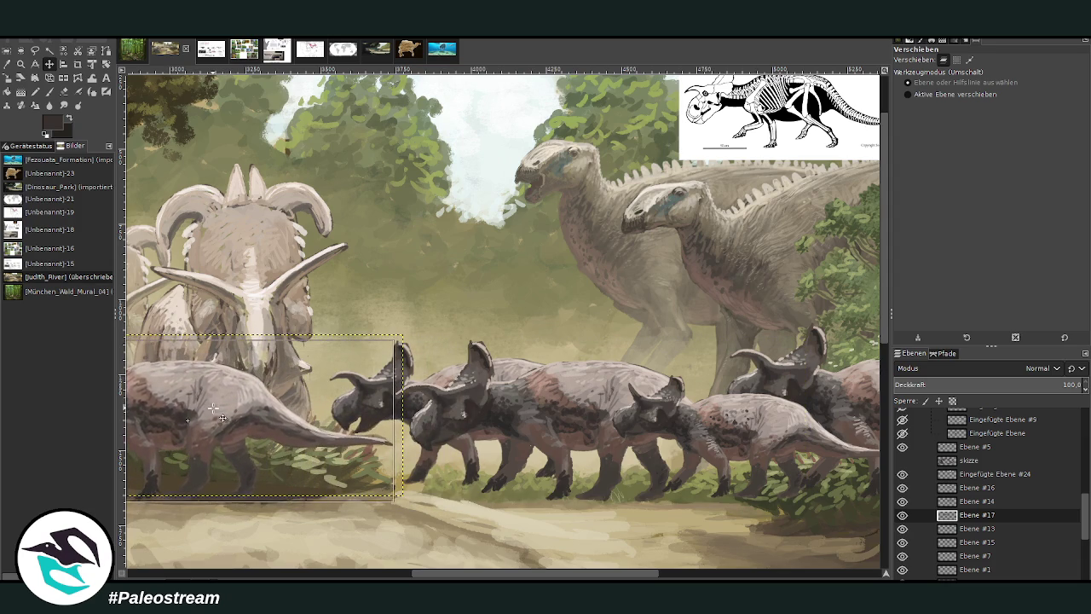
pyautogui.moveTo(213, 408); pyautogui.dragTo(225, 404)
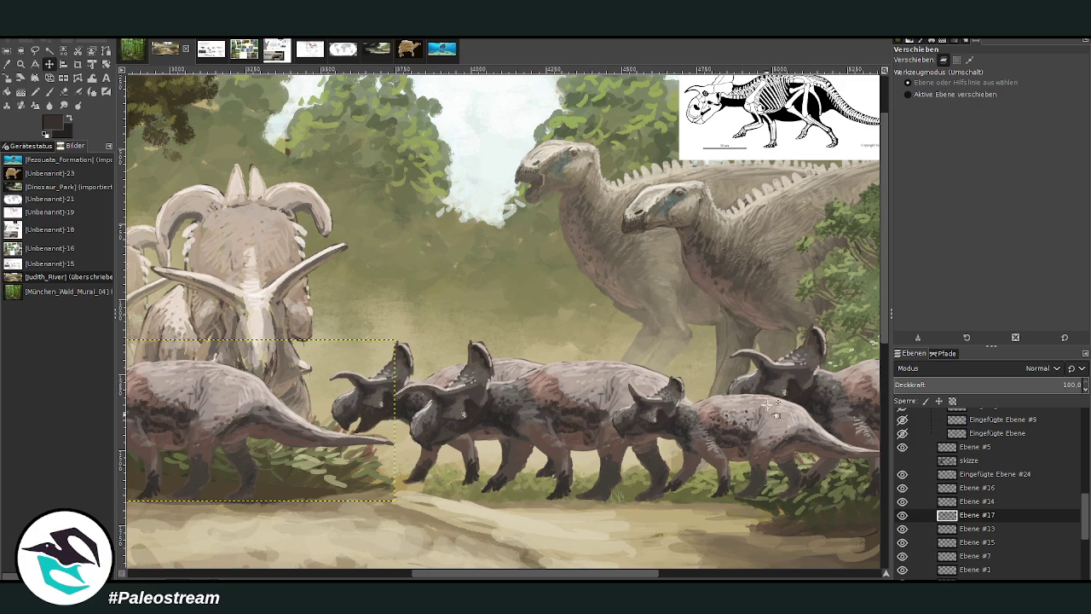
# Duplicate Ebene #16, scale the copy to 812×385, and tuck it behind the herd.
pyautogui.doubleClick(976, 488)
pyautogui.hotkey('ctrl', 'shift', 'n')
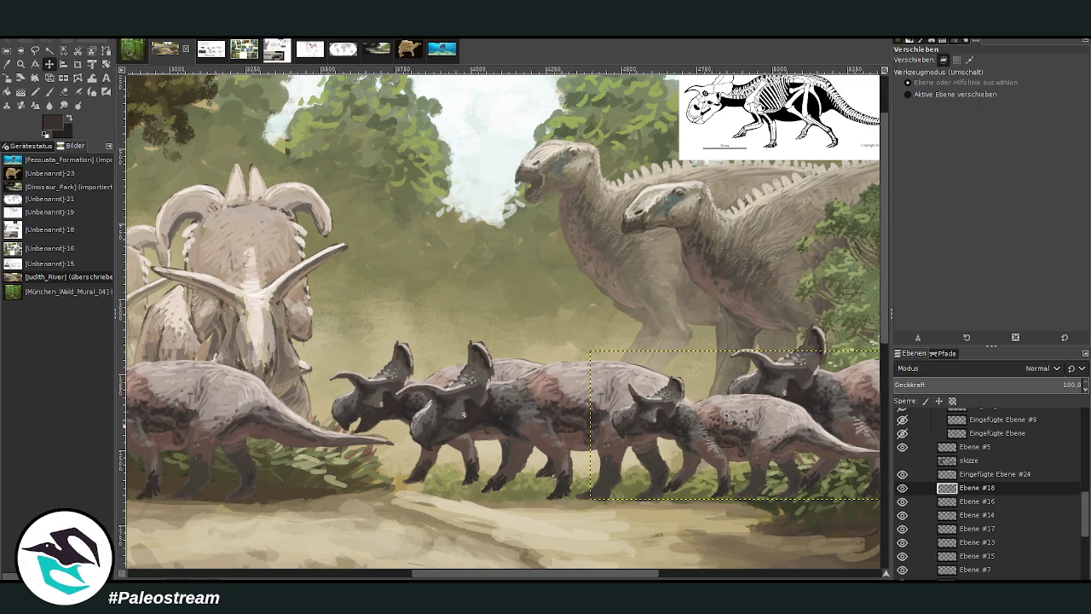
pyautogui.moveTo(689, 349); pyautogui.dragTo(407, 327)
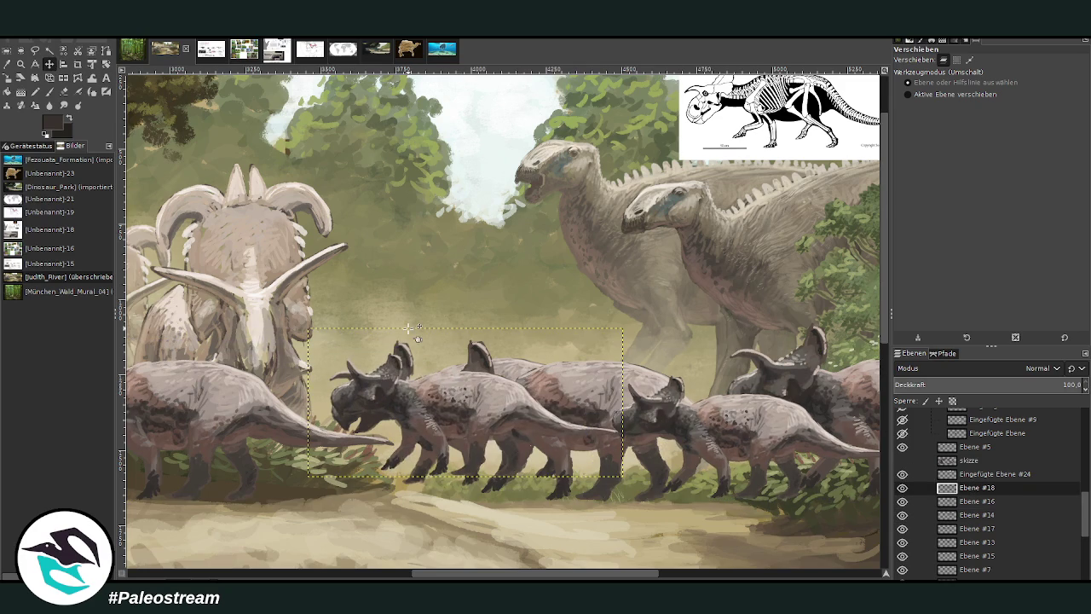
pyautogui.click(17, 81)
pyautogui.click(460, 383)
pyautogui.moveTo(456, 388)
pyautogui.mouseDown()
pyautogui.moveTo(489, 414)
pyautogui.moveTo(405, 446)
pyautogui.moveTo(415, 438)
pyautogui.mouseUp()
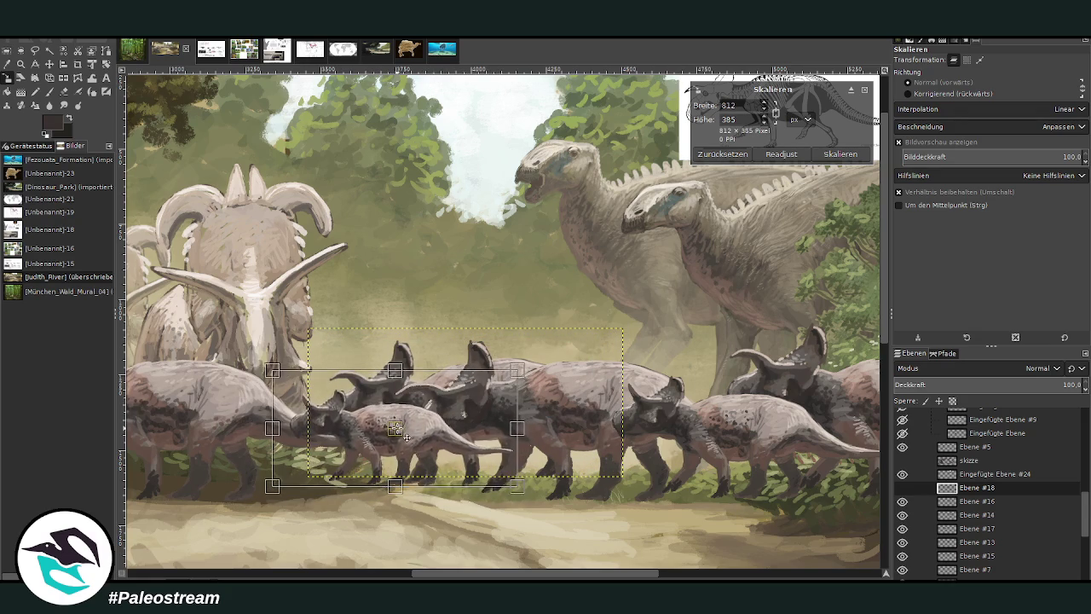
pyautogui.click(839, 153)
pyautogui.moveTo(971, 493); pyautogui.dragTo(976, 559)
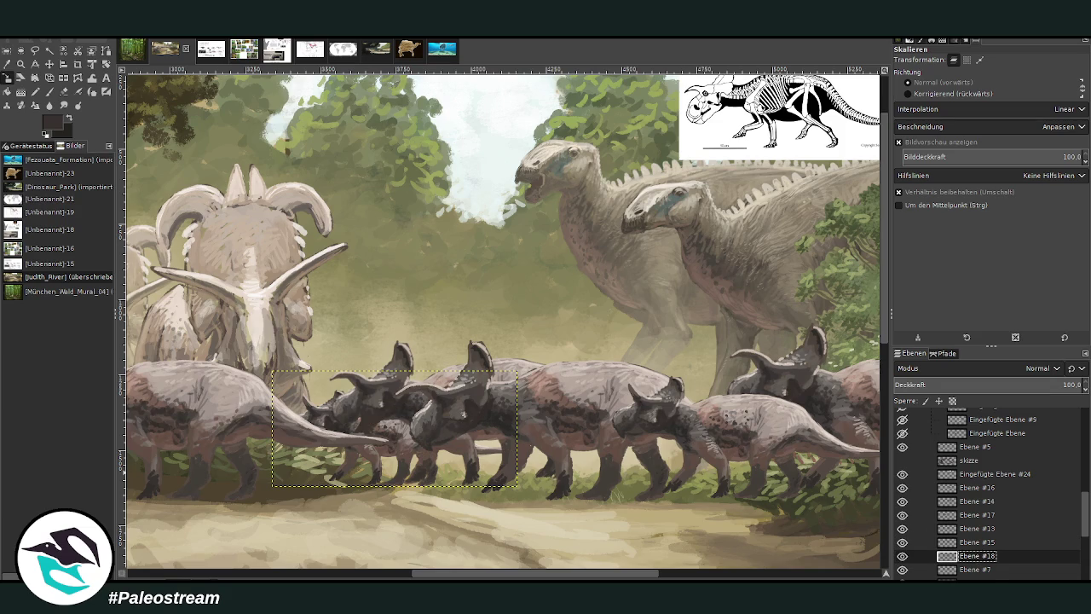
# Sample a beige paint colour from the scene for the Paintbrush.
pyautogui.click(50, 64)
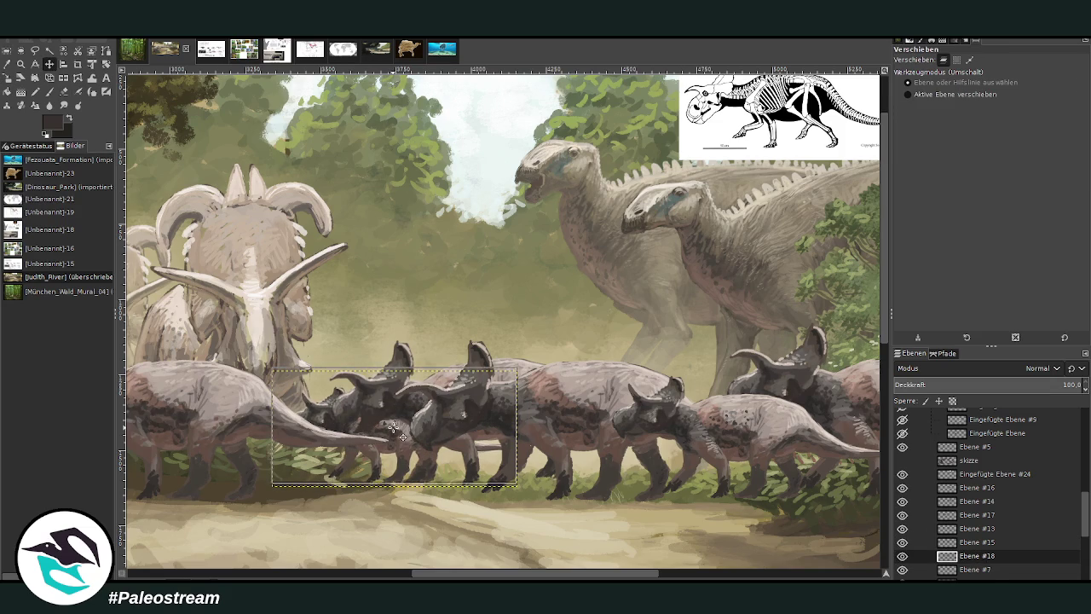
pyautogui.press('o')
pyautogui.click(539, 455)
pyautogui.press('p')
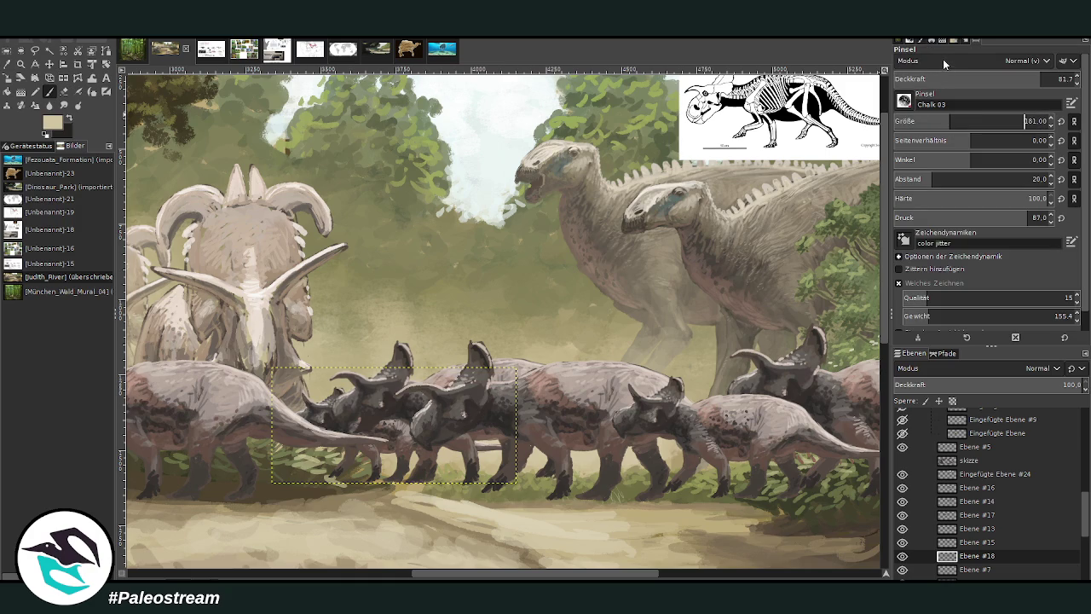
# Set the Lighten-only Paintbrush to size 383 and opacity 17.4.
pyautogui.moveTo(905, 134); pyautogui.dragTo(1023, 121)
pyautogui.click(1066, 78)
pyautogui.write('9.5')
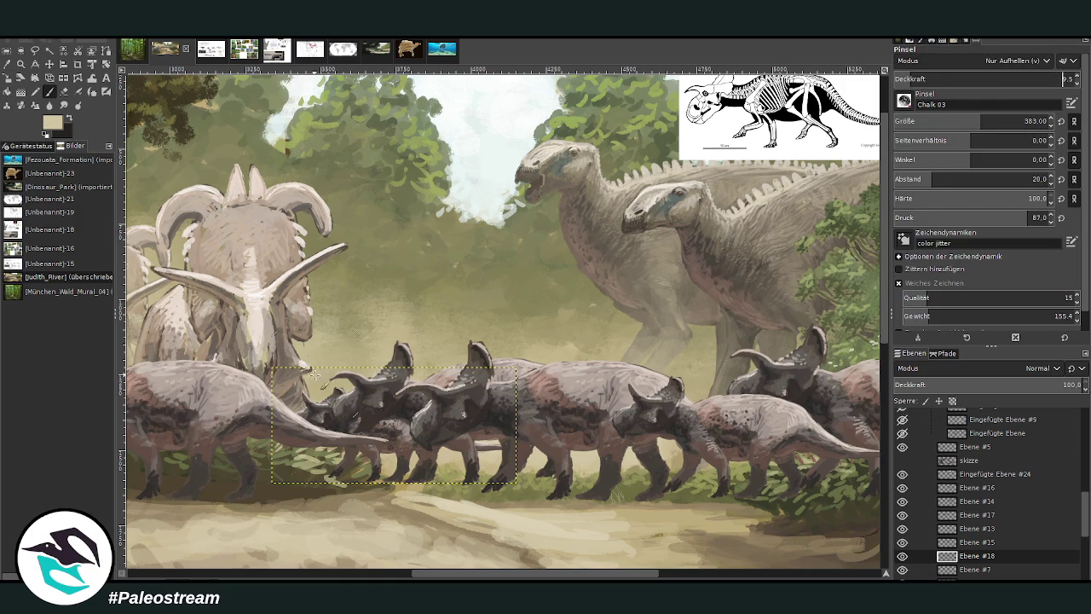
pyautogui.click(924, 79)
# Lighten the small ceratopsians' bodies on Ebene #13 and Ebene #15.
pyautogui.moveTo(521, 443)
pyautogui.mouseDown()
pyautogui.moveTo(409, 464)
pyautogui.moveTo(307, 426)
pyautogui.moveTo(336, 398)
pyautogui.mouseUp()
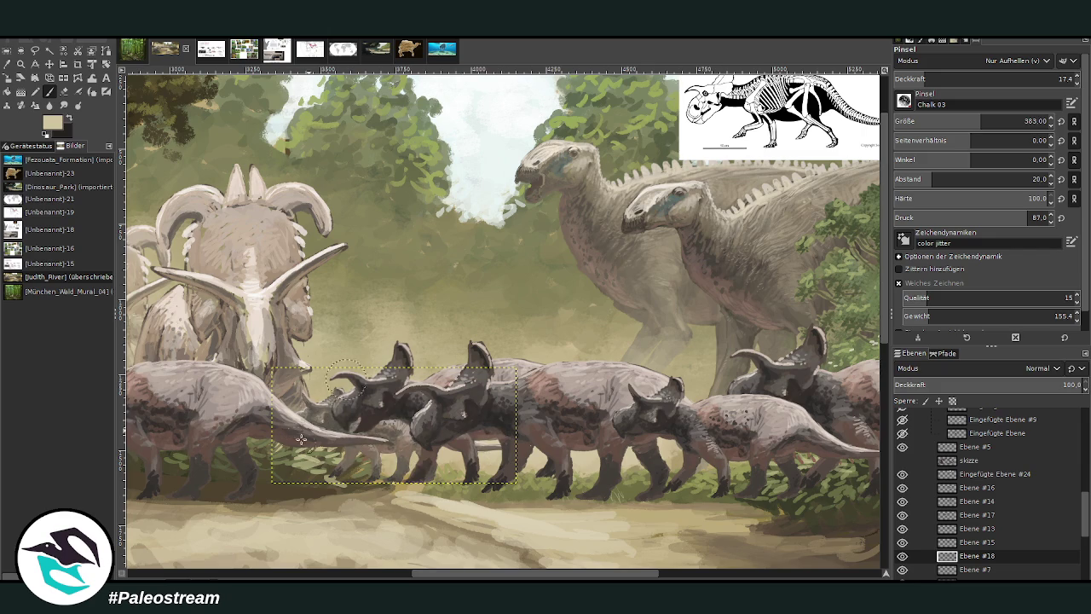
pyautogui.moveTo(360, 473); pyautogui.dragTo(278, 393)
pyautogui.moveTo(307, 439); pyautogui.dragTo(477, 461)
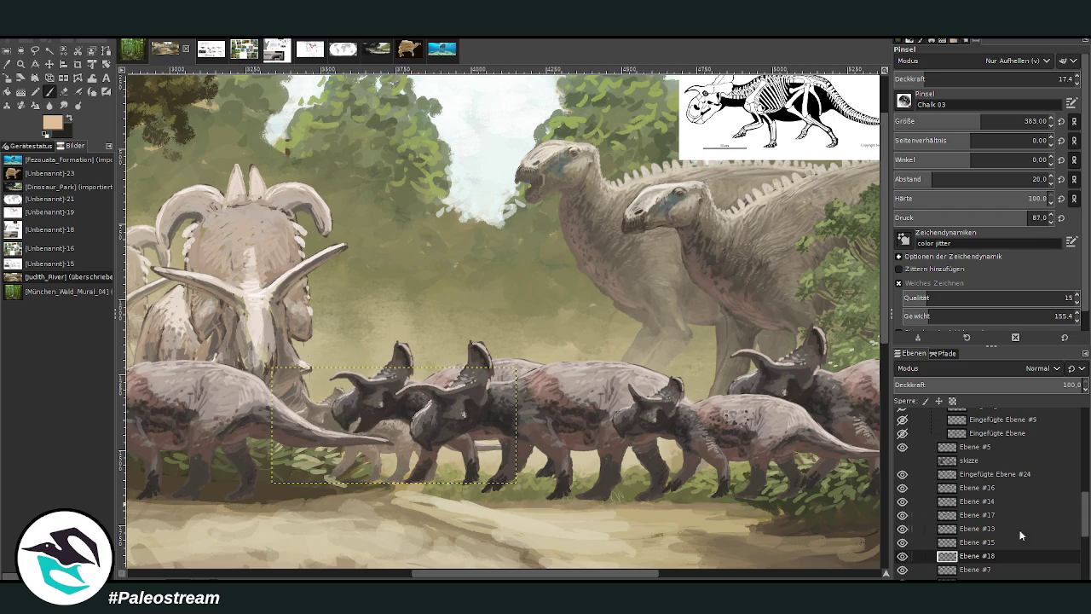
pyautogui.click(977, 543)
pyautogui.click(903, 542)
pyautogui.click(903, 543)
pyautogui.moveTo(358, 387)
pyautogui.mouseDown()
pyautogui.moveTo(375, 422)
pyautogui.moveTo(413, 401)
pyautogui.moveTo(426, 465)
pyautogui.moveTo(454, 467)
pyautogui.mouseUp()
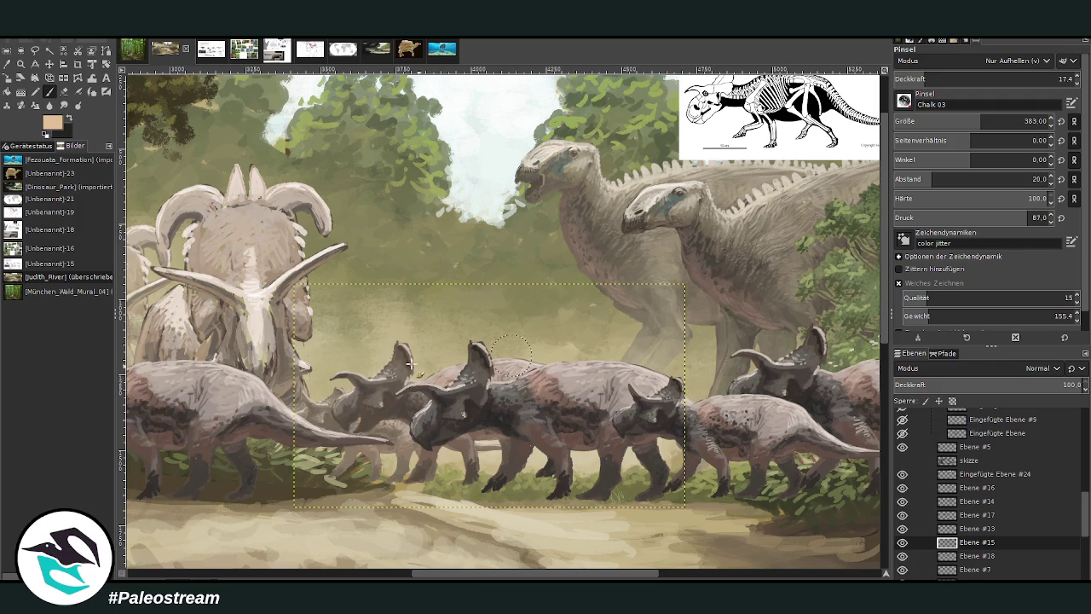
# Lighten the left herd copy's chest, body and the foliage under its tail.
pyautogui.click(976, 528)
pyautogui.click(902, 528)
pyautogui.click(903, 529)
pyautogui.click(978, 515)
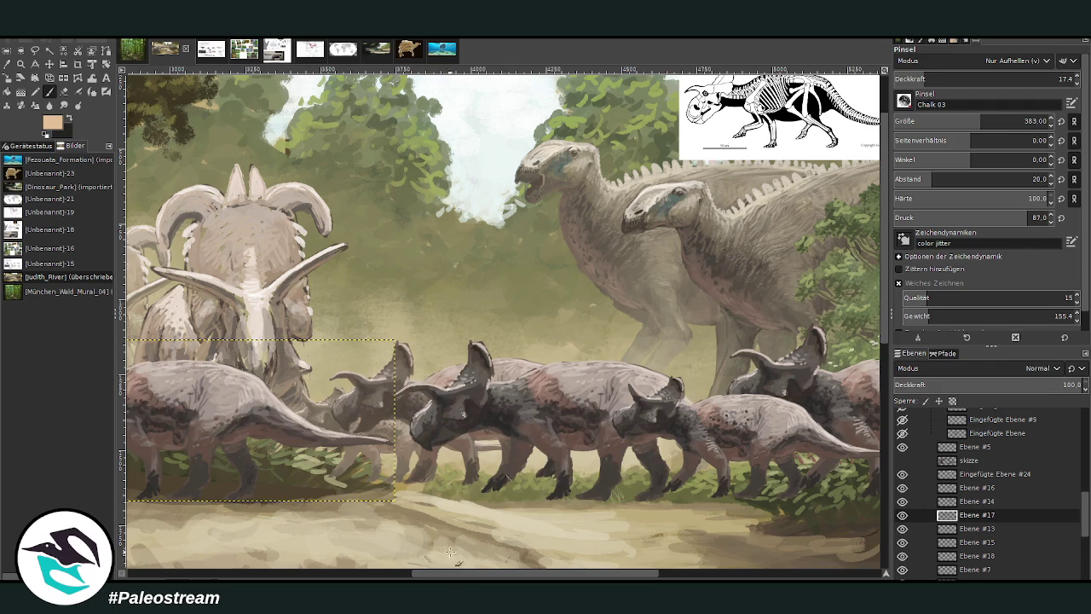
pyautogui.moveTo(413, 576); pyautogui.dragTo(366, 576)
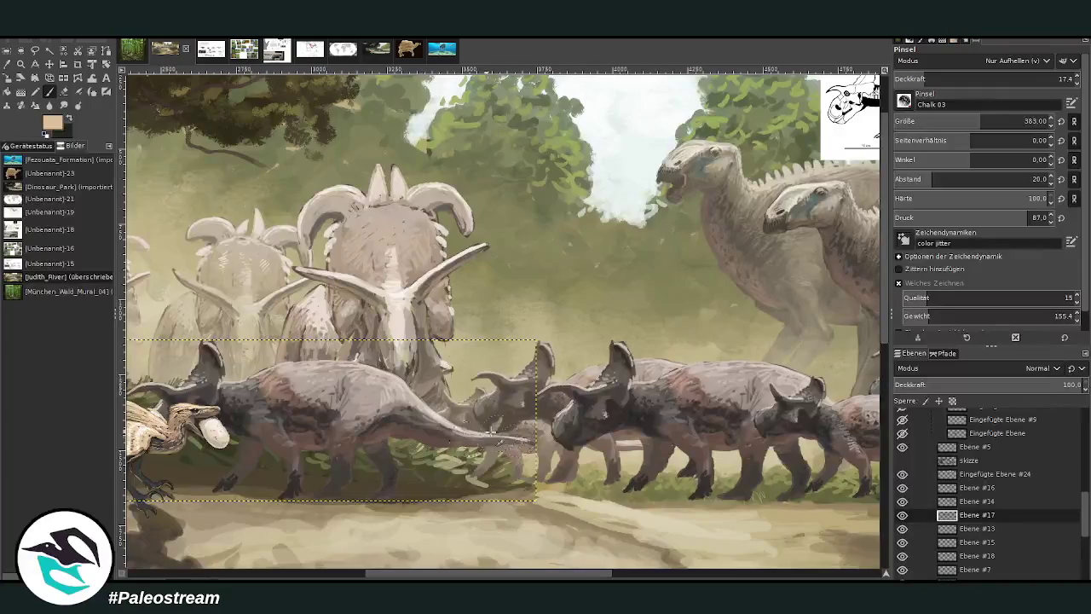
pyautogui.moveTo(269, 493)
pyautogui.mouseDown()
pyautogui.moveTo(273, 418)
pyautogui.moveTo(214, 375)
pyautogui.moveTo(194, 341)
pyautogui.mouseUp()
pyautogui.moveTo(404, 489)
pyautogui.mouseDown()
pyautogui.moveTo(323, 477)
pyautogui.moveTo(383, 461)
pyautogui.moveTo(409, 497)
pyautogui.mouseUp()
pyautogui.moveTo(388, 576); pyautogui.dragTo(432, 576)
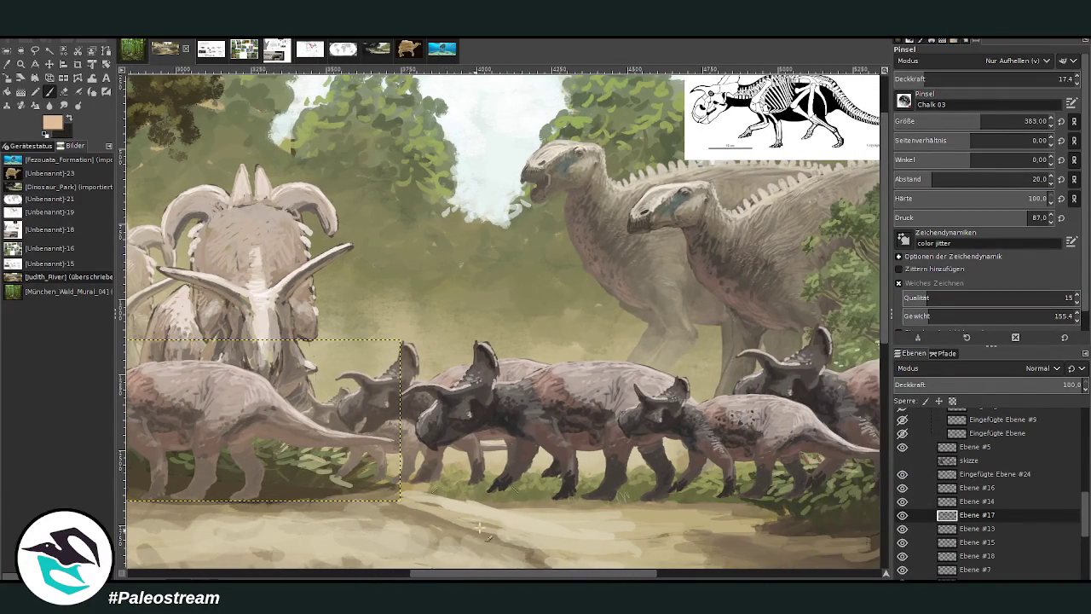
# Brighten the right-hand ceratopsians on Ebene #14 up to the image edge.
pyautogui.click(975, 503)
pyautogui.moveTo(641, 576); pyautogui.dragTo(696, 577)
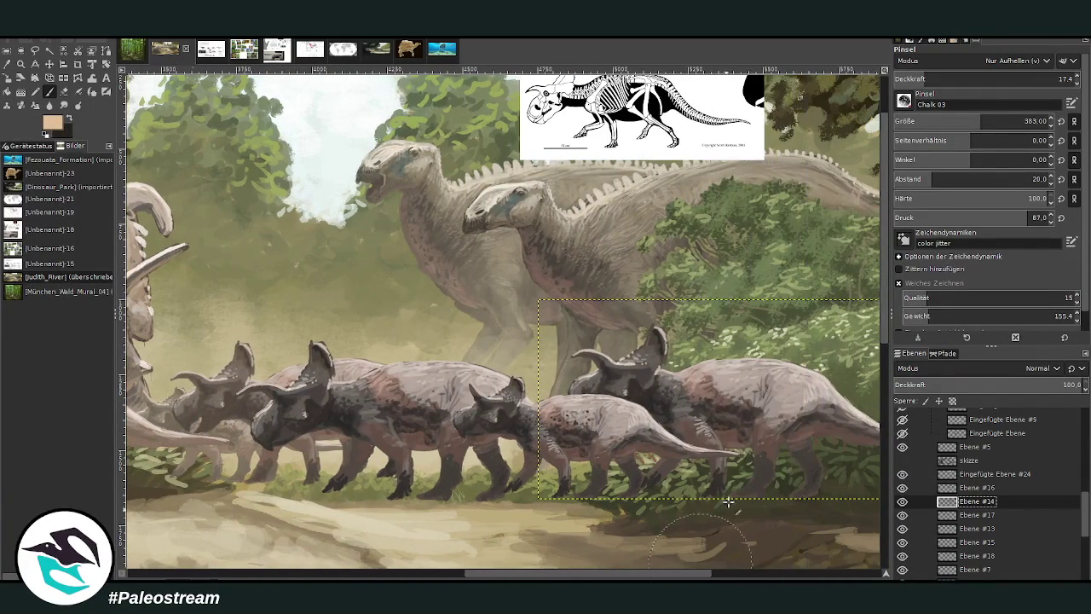
pyautogui.moveTo(588, 418)
pyautogui.mouseDown()
pyautogui.moveTo(630, 383)
pyautogui.moveTo(801, 460)
pyautogui.mouseUp()
pyautogui.moveTo(644, 376)
pyautogui.mouseDown()
pyautogui.moveTo(597, 413)
pyautogui.moveTo(715, 443)
pyautogui.moveTo(860, 426)
pyautogui.mouseUp()
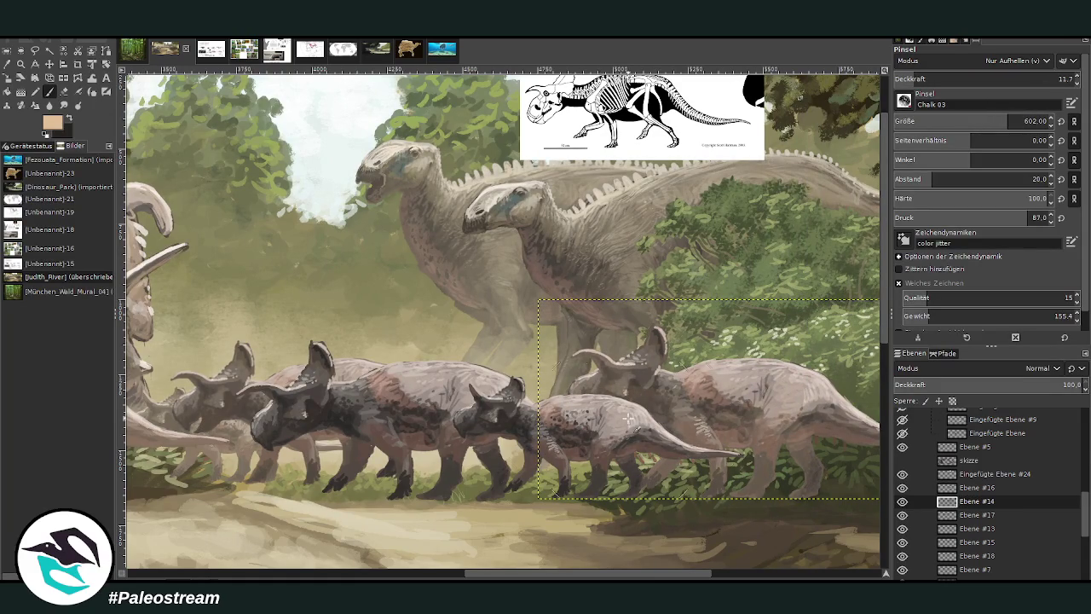
pyautogui.moveTo(483, 573); pyautogui.dragTo(442, 574)
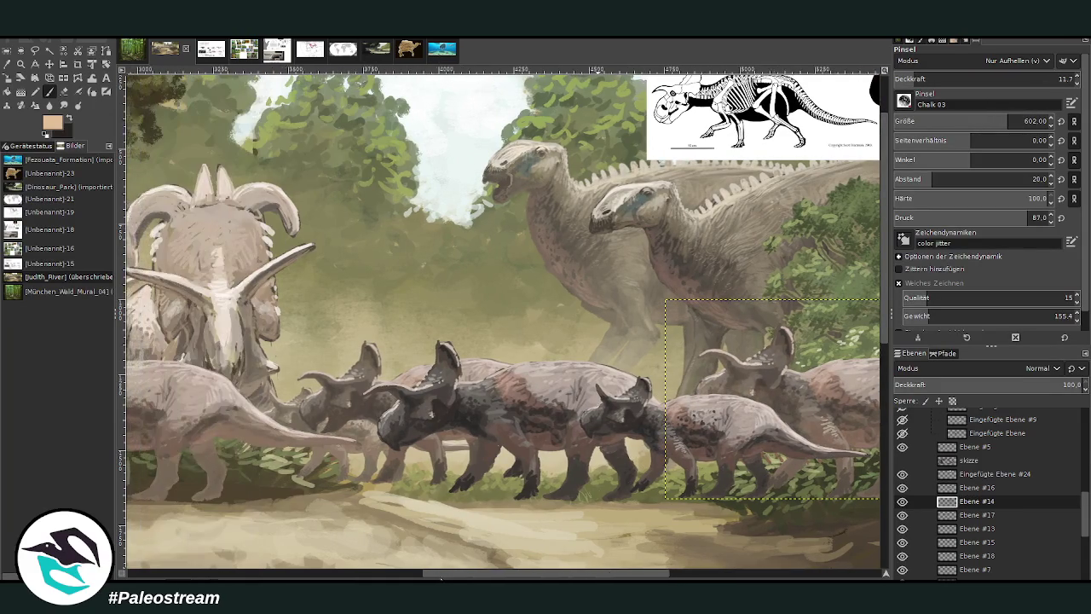
# Lighten the Ebene #16 ceratopsian's lower body and legs, enlarging the brush to 702.
pyautogui.click(976, 488)
pyautogui.moveTo(916, 78); pyautogui.dragTo(908, 78)
pyautogui.moveTo(714, 380)
pyautogui.mouseDown()
pyautogui.moveTo(708, 495)
pyautogui.moveTo(750, 503)
pyautogui.moveTo(647, 464)
pyautogui.moveTo(757, 395)
pyautogui.moveTo(601, 436)
pyautogui.moveTo(718, 493)
pyautogui.mouseUp()
pyautogui.click(1023, 120)
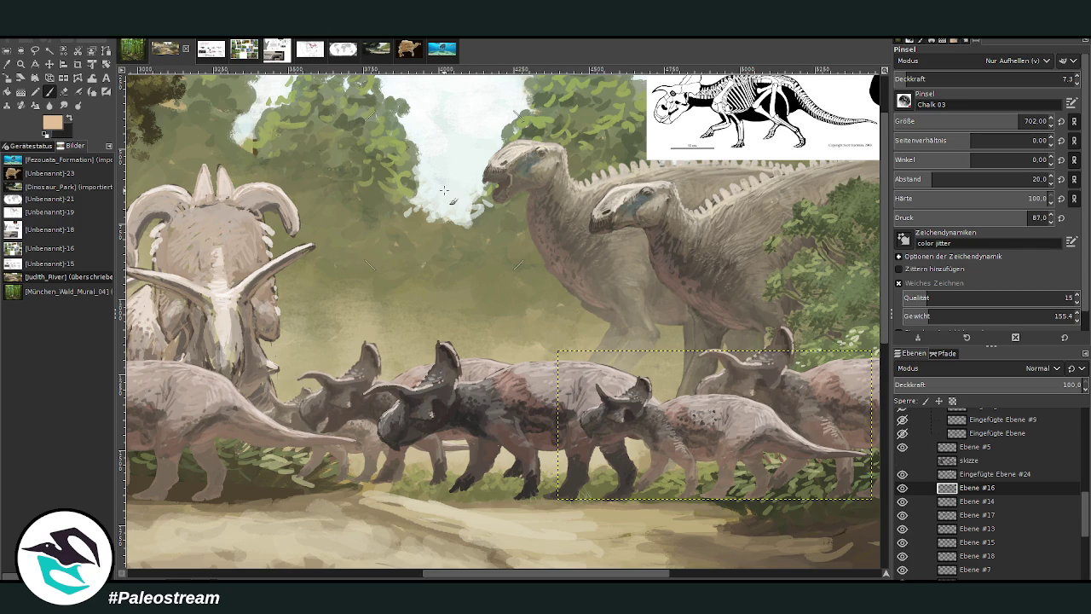
# On Ebene #13, lighten the dark central ceratopsians' legs and lower bodies.
pyautogui.click(981, 502)
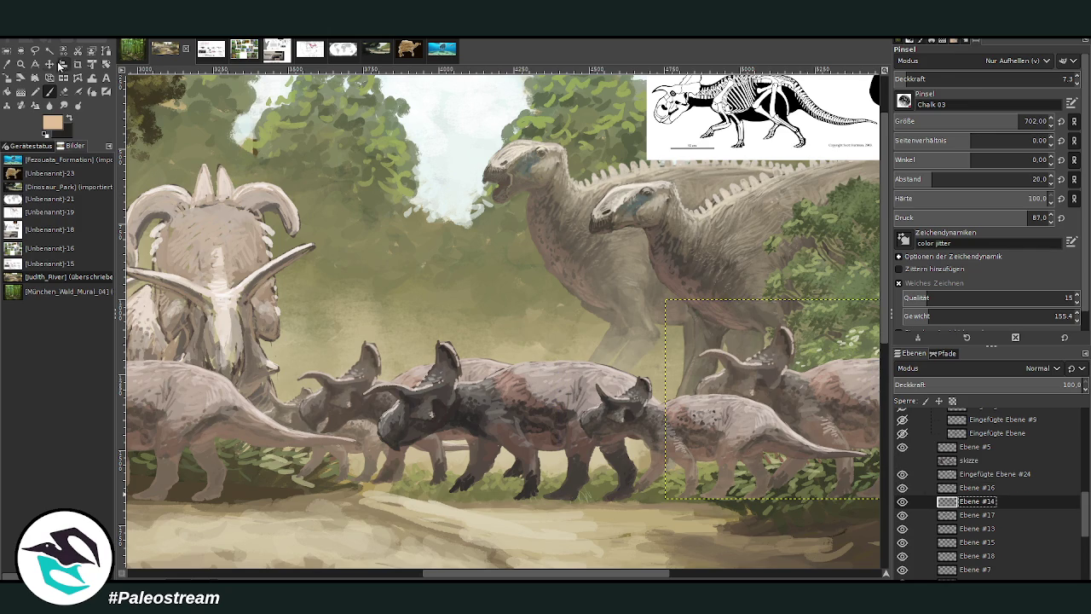
pyautogui.click(51, 63)
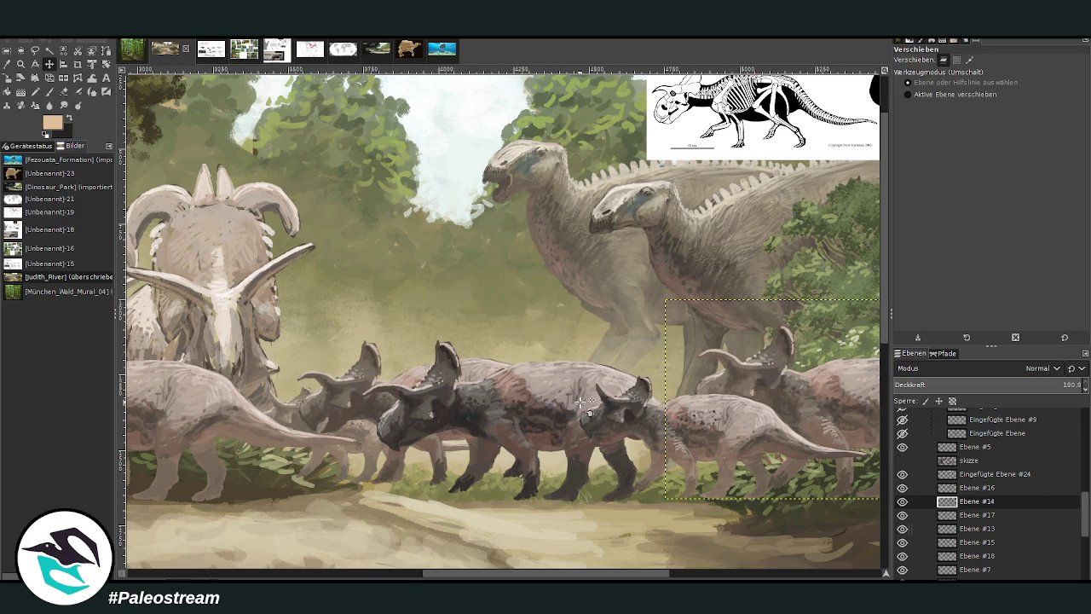
pyautogui.click(982, 528)
pyautogui.click(49, 91)
pyautogui.moveTo(400, 422)
pyautogui.mouseDown()
pyautogui.moveTo(452, 409)
pyautogui.moveTo(586, 438)
pyautogui.mouseUp()
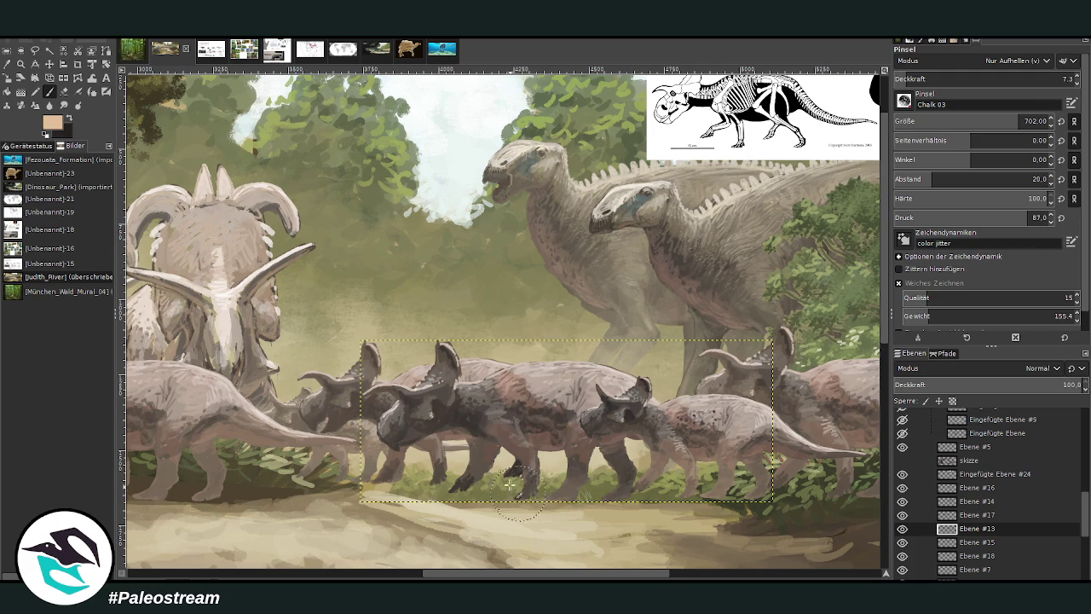
pyautogui.moveTo(530, 499); pyautogui.dragTo(477, 465)
pyautogui.moveTo(588, 465); pyautogui.dragTo(635, 477)
pyautogui.moveTo(537, 430); pyautogui.dragTo(469, 426)
pyautogui.moveTo(452, 503); pyautogui.dragTo(441, 460)
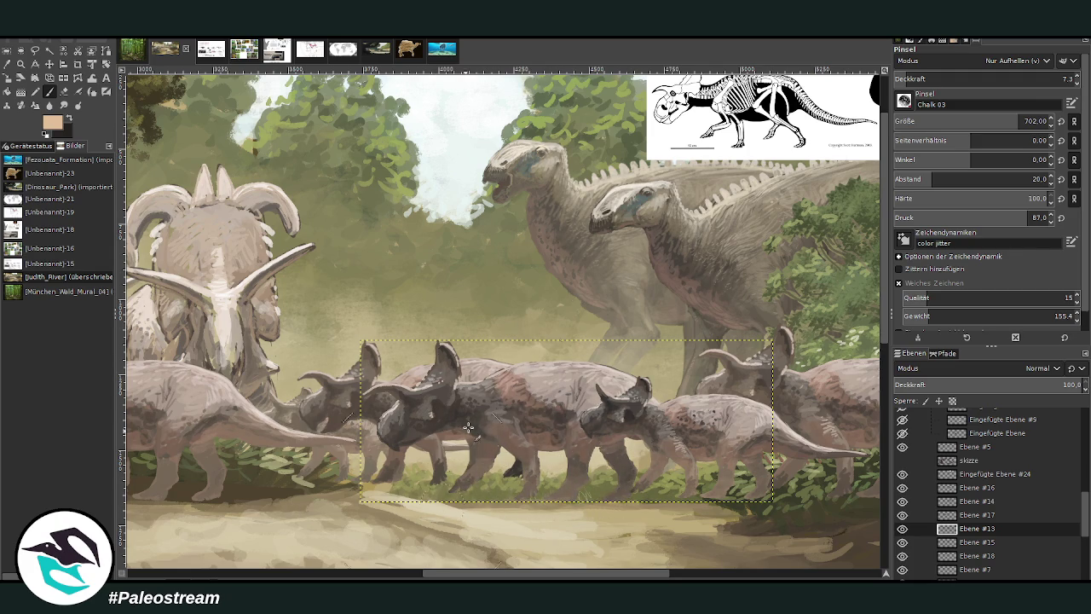
# Make Ebene #15 the active layer for painting.
pyautogui.click(49, 64)
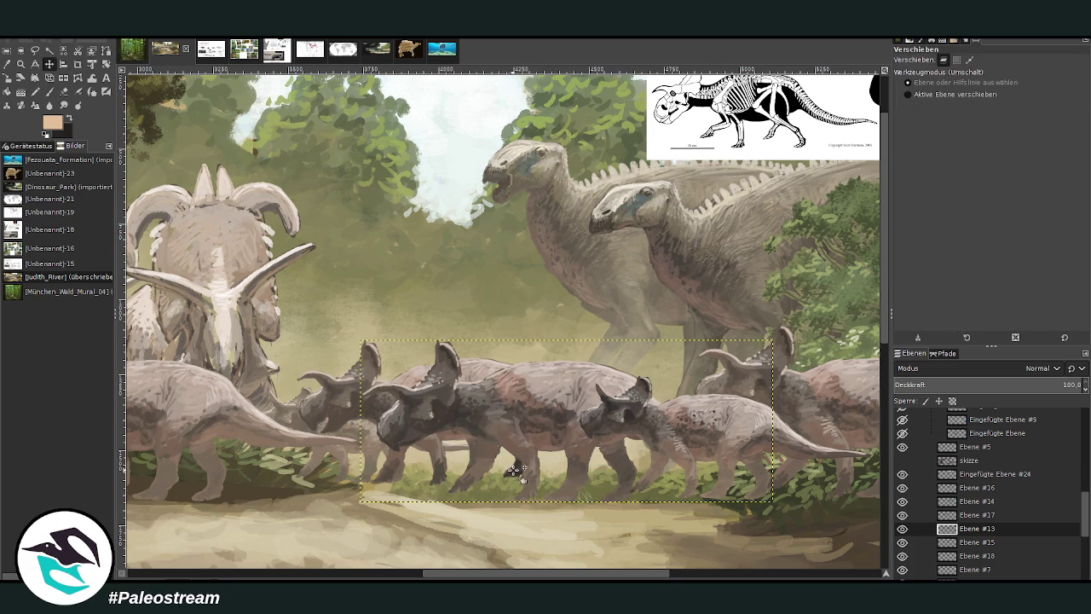
pyautogui.click(973, 542)
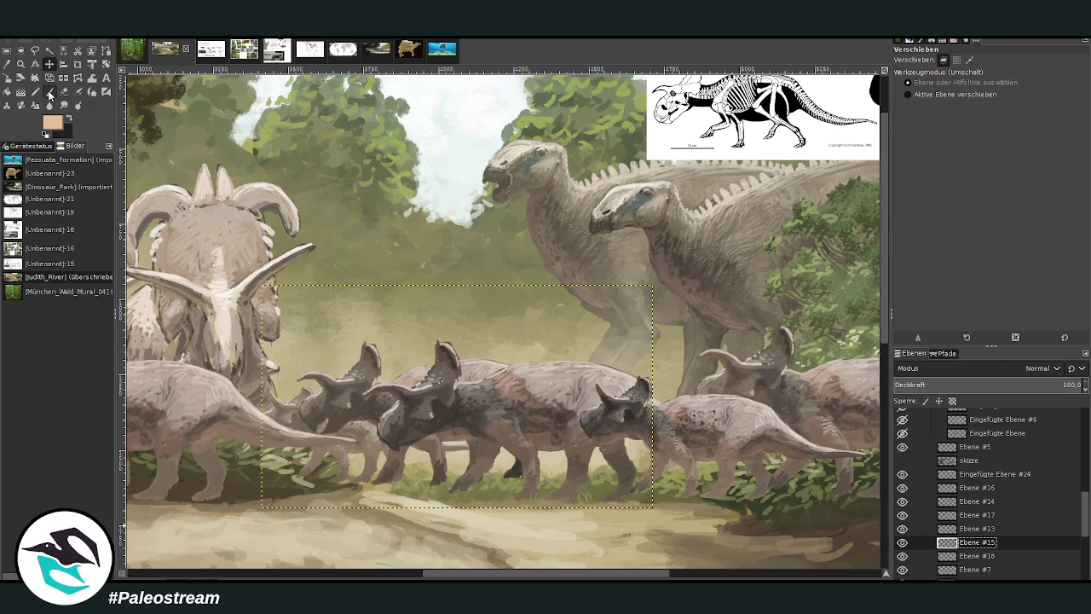
pyautogui.click(50, 92)
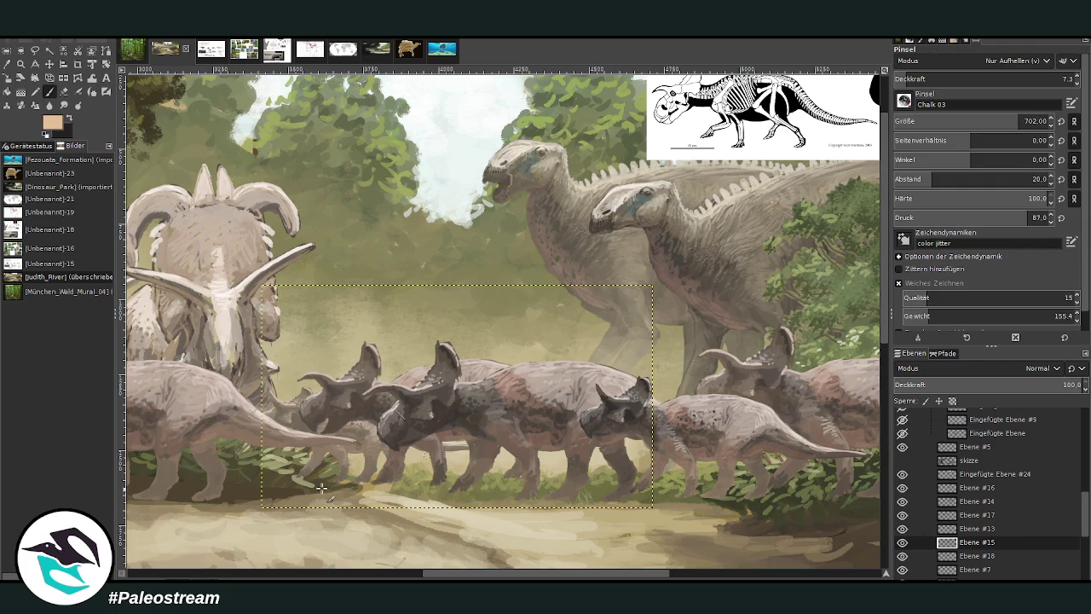
pyautogui.keyDown('ctrl'); pyautogui.scroll(-2, 322, 488); pyautogui.keyUp('ctrl')
# Zoom in on the herd and step through Ebene #13–#17 to check each layer's extent.
pyautogui.keyDown('ctrl'); pyautogui.scroll(-1, 322, 487); pyautogui.keyUp('ctrl')
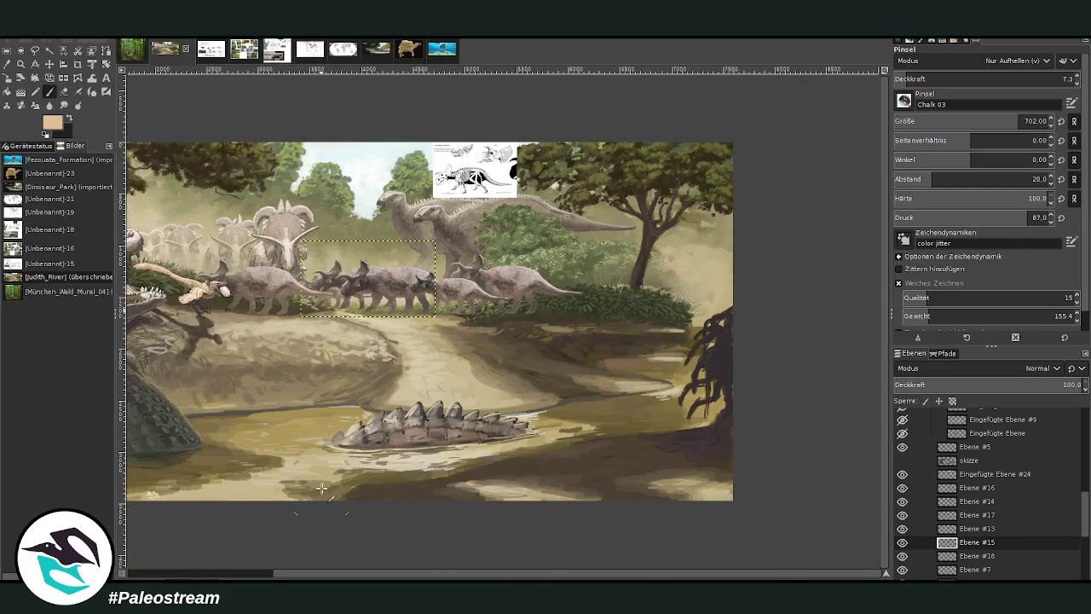
pyautogui.click(18, 68)
pyautogui.click(236, 223)
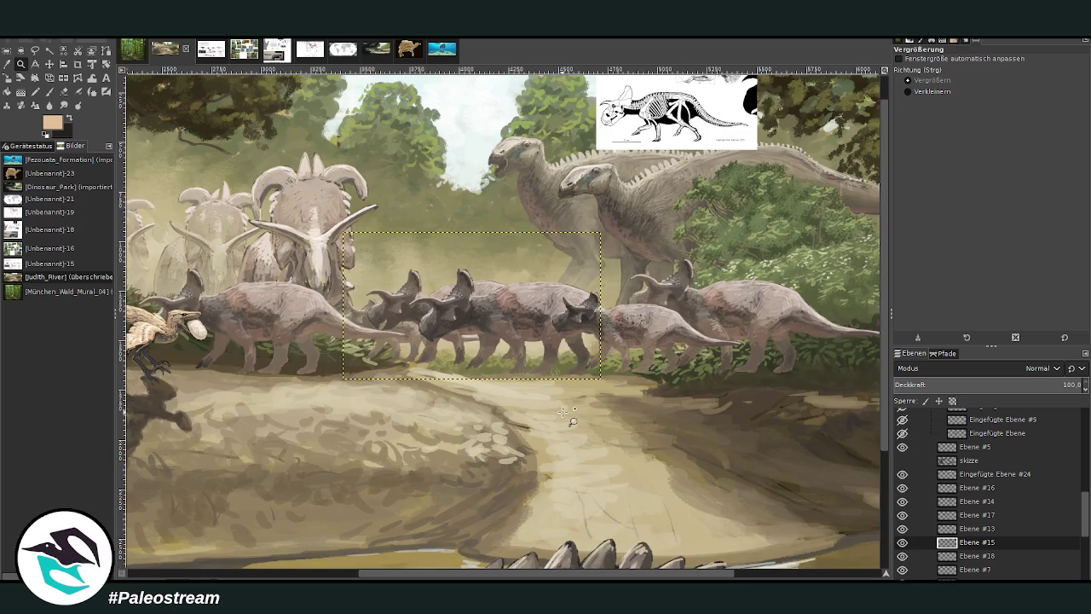
pyautogui.click(968, 492)
pyautogui.press('pagedown')
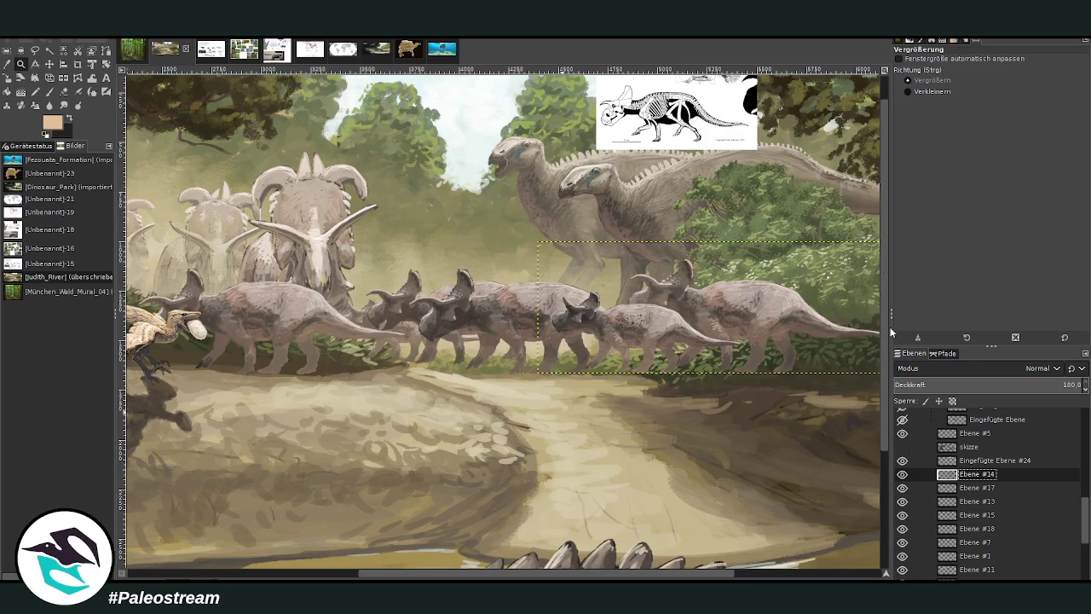
pyautogui.press('pagedown')
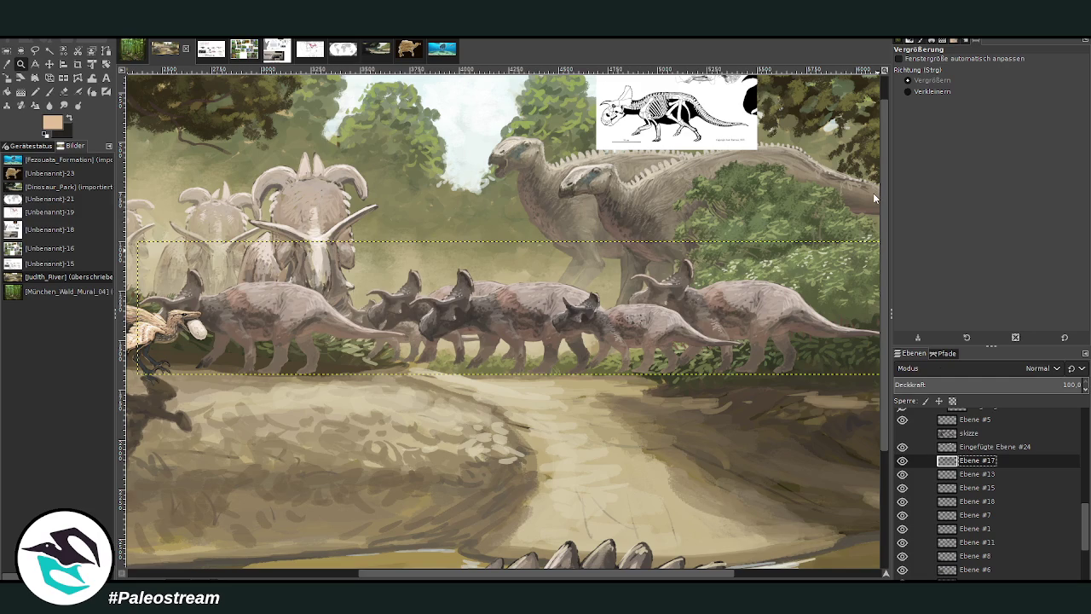
pyautogui.press('pagedown')
pyautogui.click(901, 446)
pyautogui.click(902, 447)
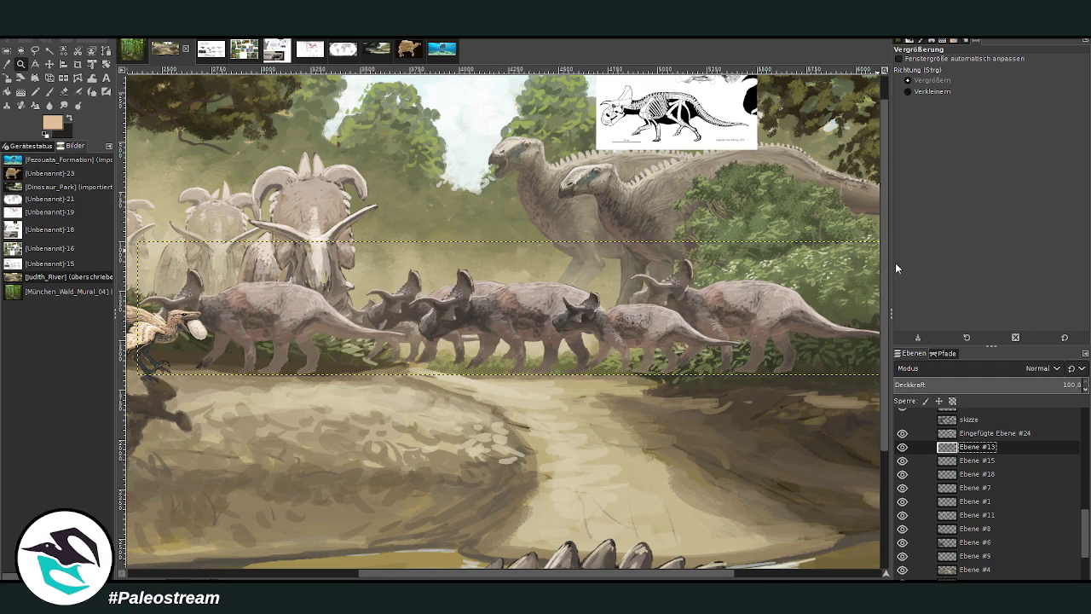
pyautogui.press('pagedown')
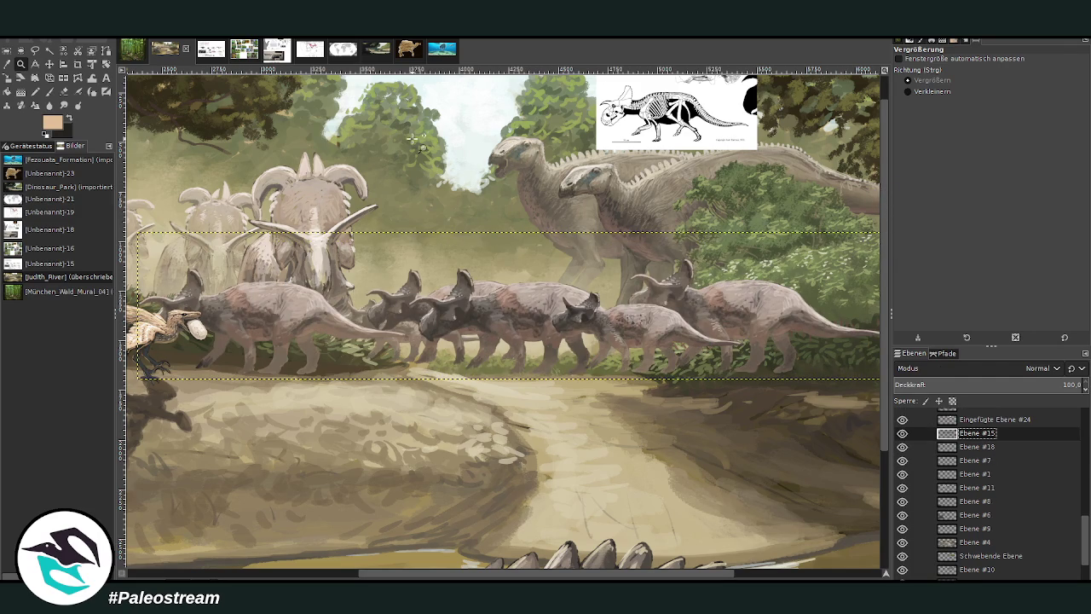
pyautogui.press('pageup')
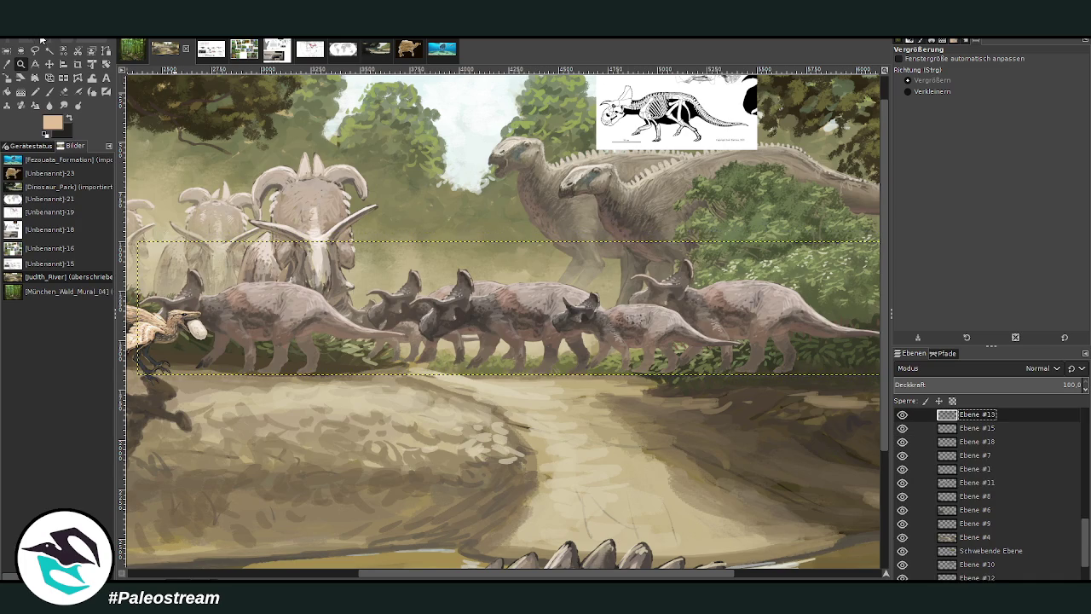
pyautogui.press('pageup')
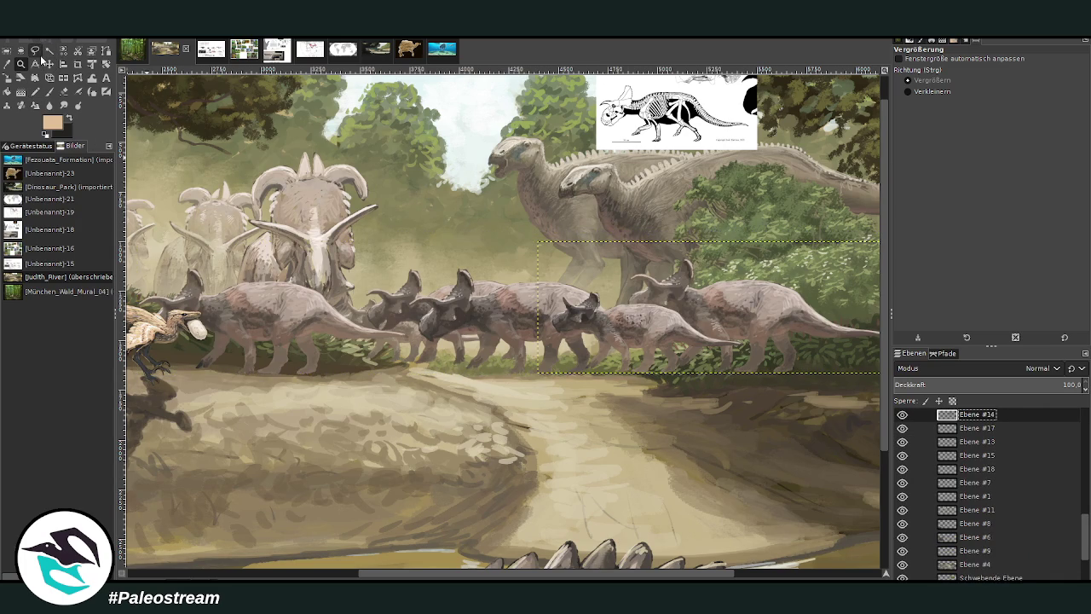
# Select the herd layer Ebene #15 and duplicate it.
pyautogui.click(50, 63)
pyautogui.click(405, 308)
pyautogui.click(978, 458)
pyautogui.hotkey('shift', 'ctrl', 'n')
# Tilt the copy about 26° and move it right among the right-hand animals.
pyautogui.click(106, 64)
pyautogui.moveTo(537, 303)
pyautogui.mouseDown()
pyautogui.moveTo(529, 343)
pyautogui.moveTo(541, 356)
pyautogui.mouseUp()
pyautogui.click(846, 169)
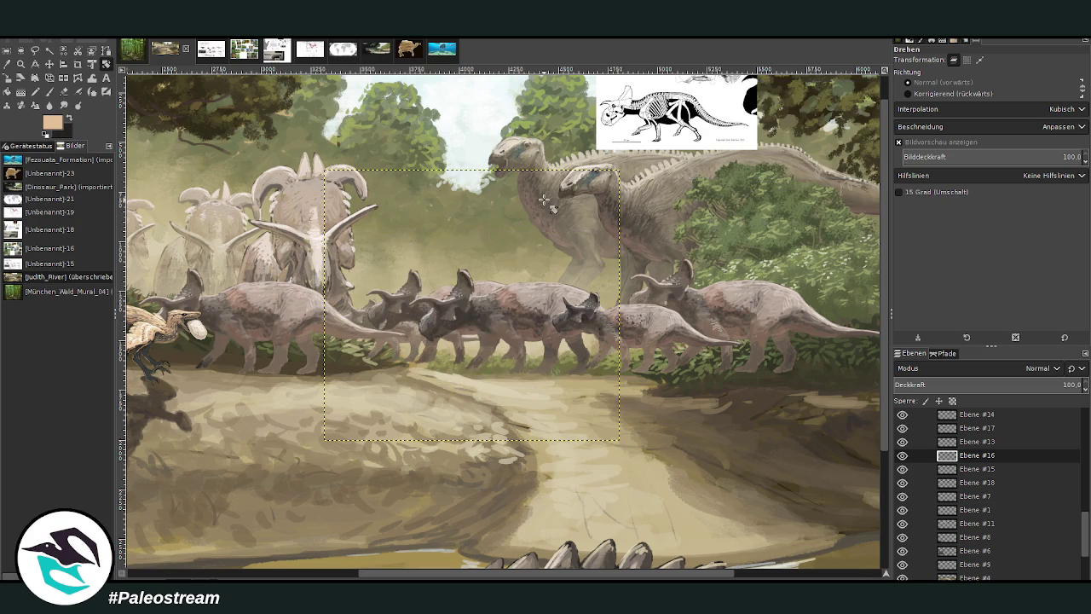
pyautogui.click(62, 81)
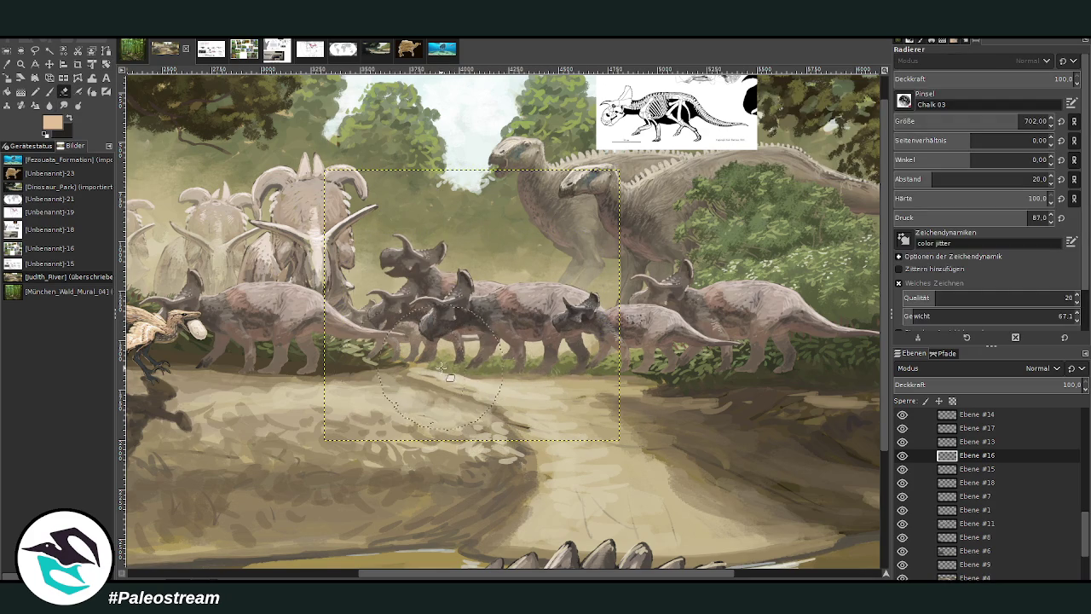
pyautogui.click(49, 64)
pyautogui.moveTo(433, 277)
pyautogui.mouseDown()
pyautogui.moveTo(626, 300)
pyautogui.moveTo(618, 304)
pyautogui.mouseUp()
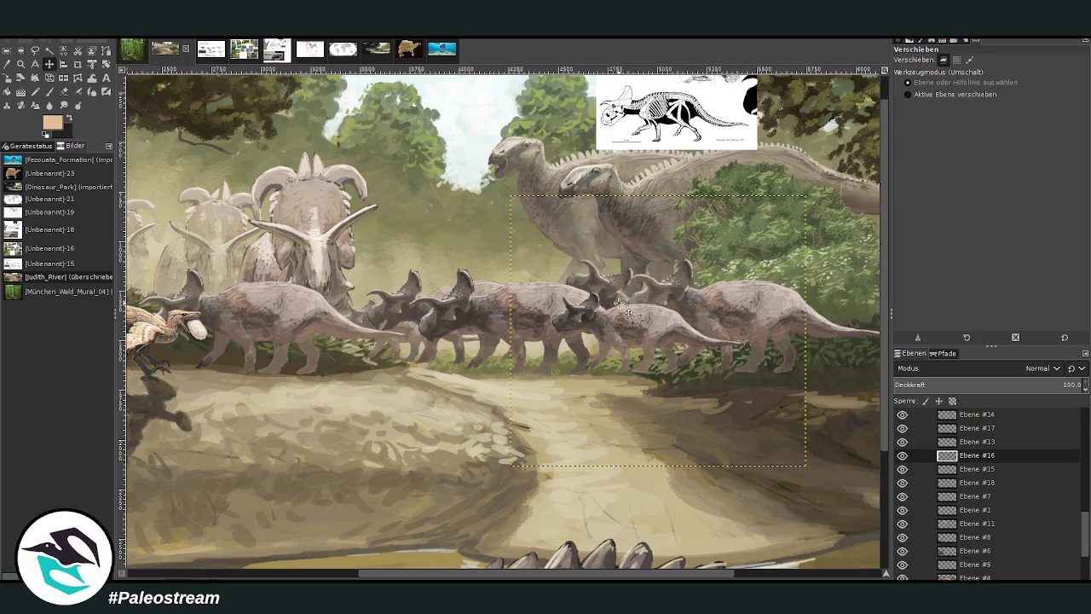
# Zoom in on the central juveniles and Warp-bend the middle ceratopsian's left horn upward.
pyautogui.press('z')
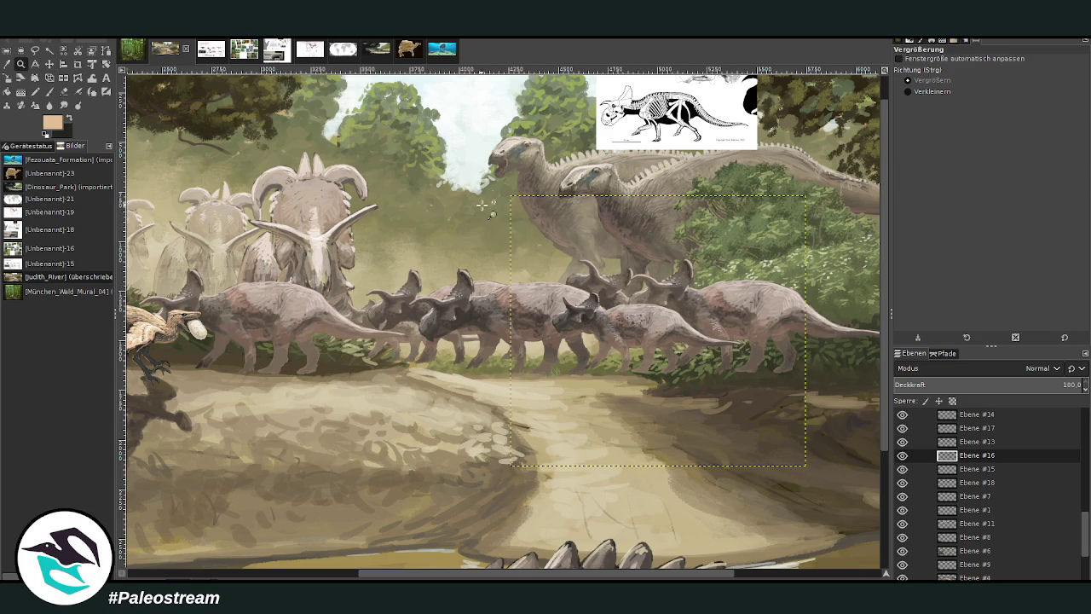
pyautogui.moveTo(482, 214); pyautogui.dragTo(778, 433)
pyautogui.click(92, 77)
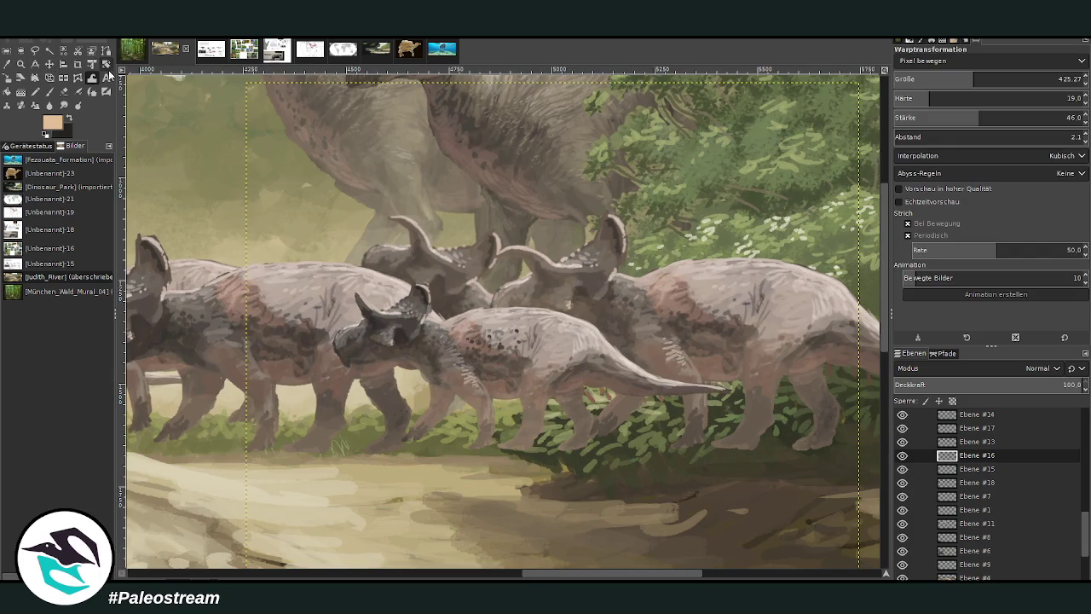
pyautogui.moveTo(396, 228); pyautogui.dragTo(402, 211)
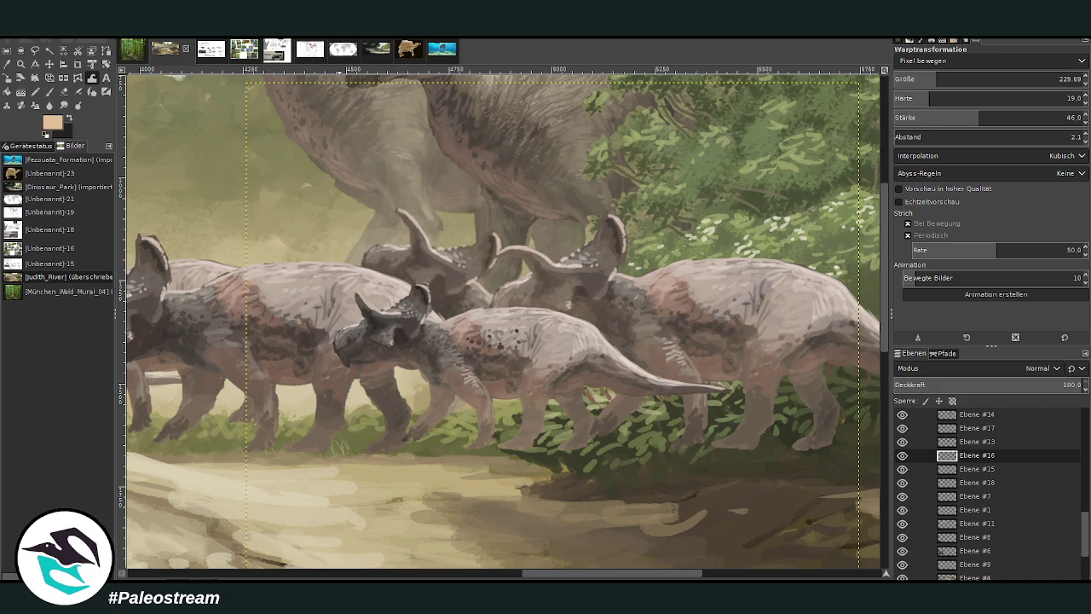
# Scale the Ebene #16 ceratopsian layer down to 1310×1200 px and view the whole painting.
pyautogui.hotkey('shift', 's')
pyautogui.click(379, 231)
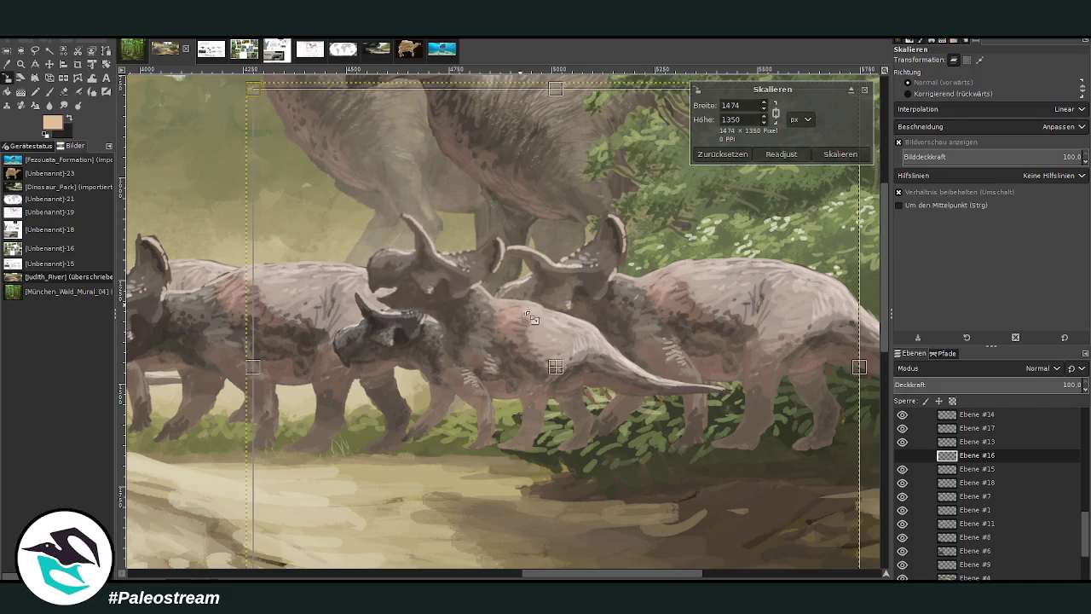
pyautogui.moveTo(492, 275)
pyautogui.mouseDown()
pyautogui.moveTo(561, 365)
pyautogui.moveTo(552, 307)
pyautogui.moveTo(550, 345)
pyautogui.mouseUp()
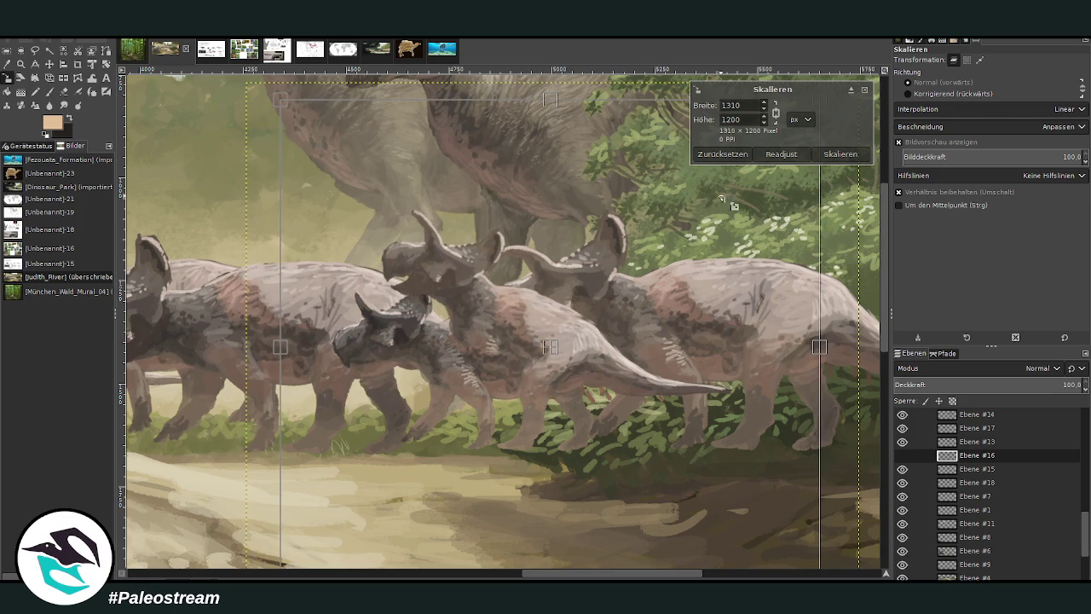
pyautogui.press('Return')
pyautogui.click(49, 91)
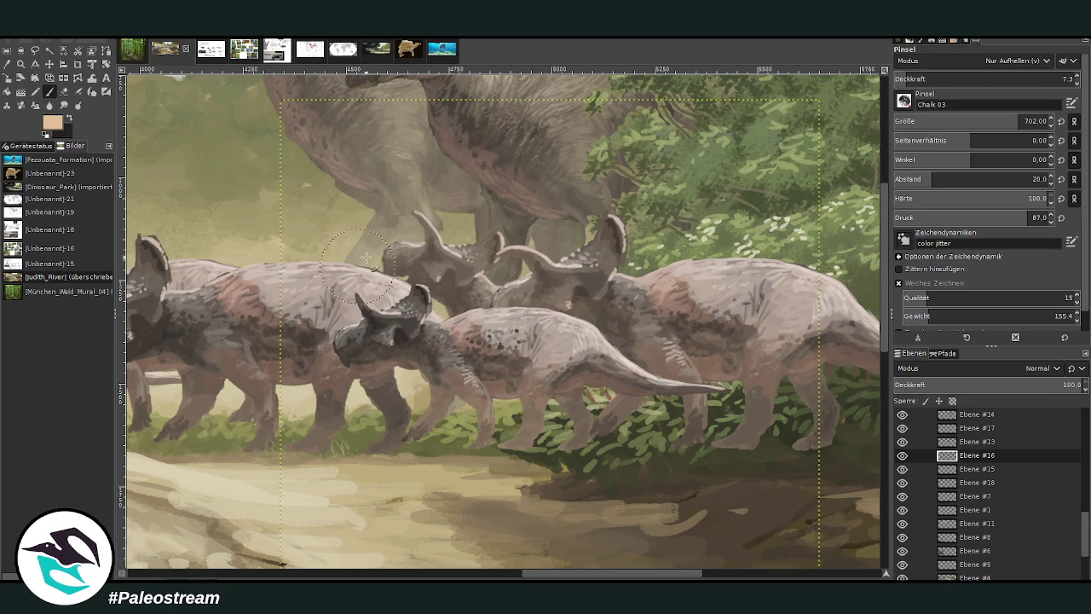
pyautogui.hotkey('shift', 'ctrl', 'j')
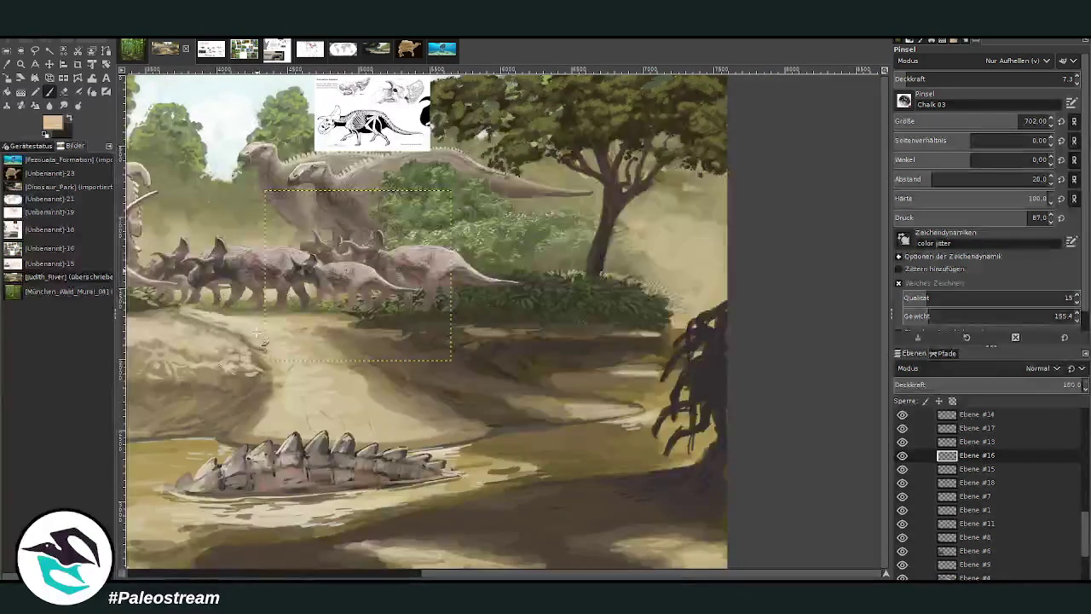
# Merge layers Ebene #14, #17, #13 and #16 down, checking Ebene #16 and #15 visibility.
pyautogui.moveTo(175, 546); pyautogui.dragTo(329, 554)
pyautogui.click(21, 65)
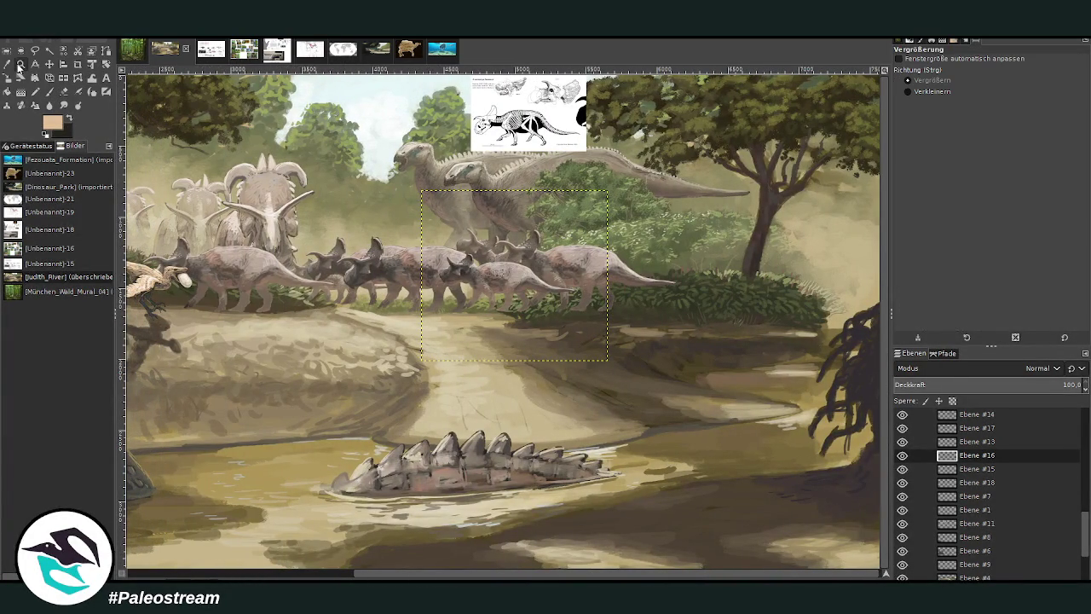
pyautogui.click(389, 247)
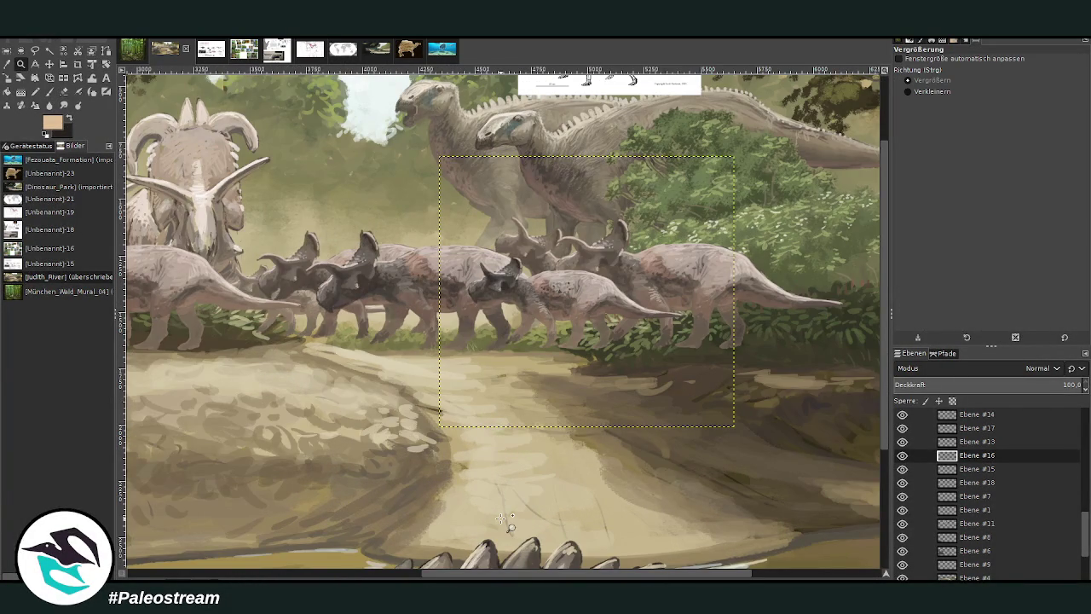
pyautogui.scroll(1, 980, 478)
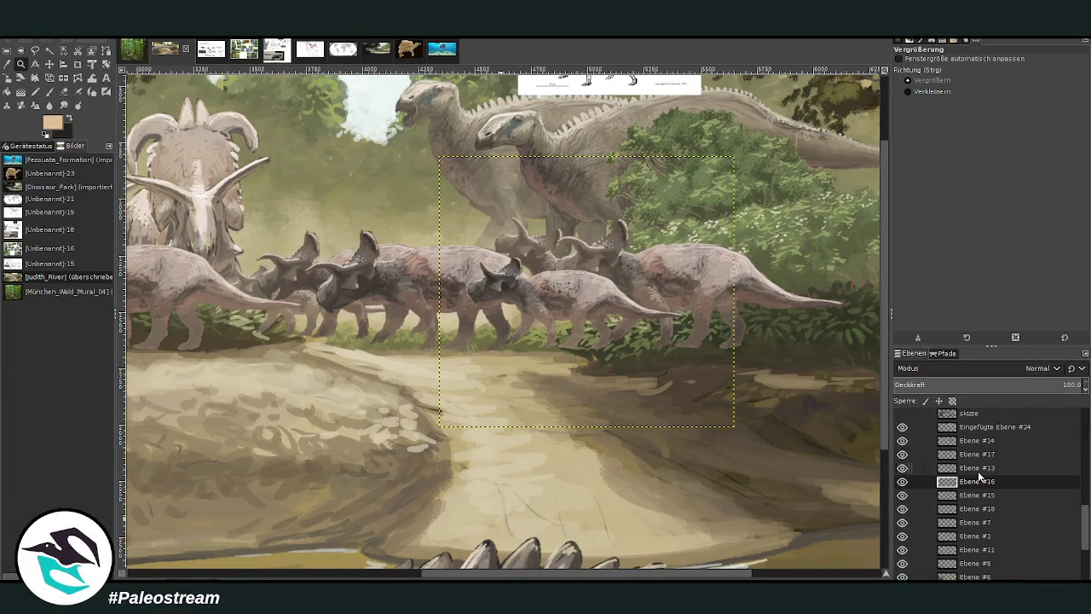
pyautogui.click(980, 440)
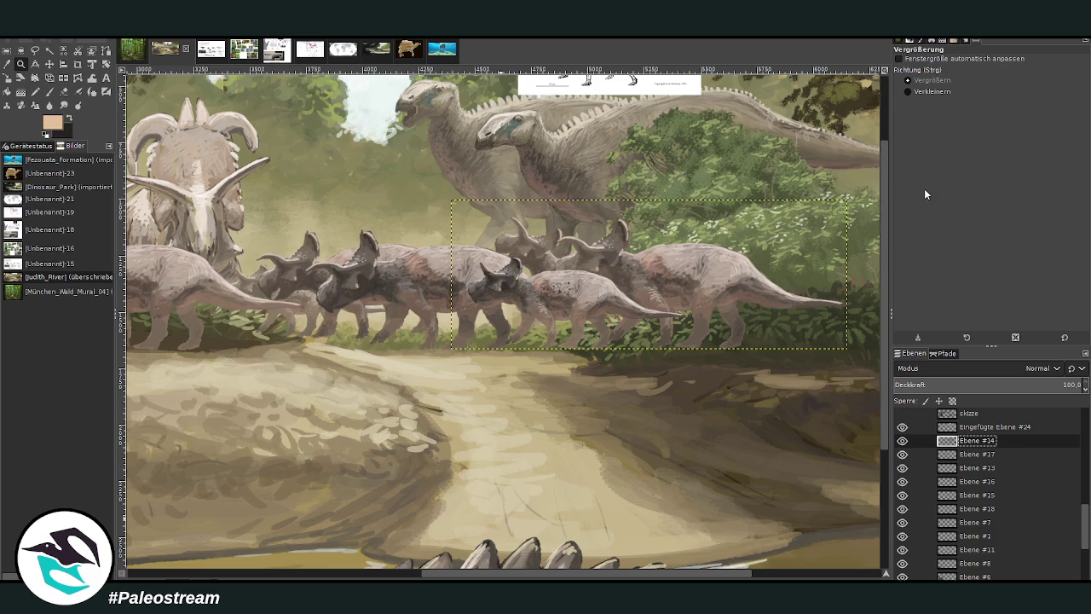
pyautogui.press('Delete')
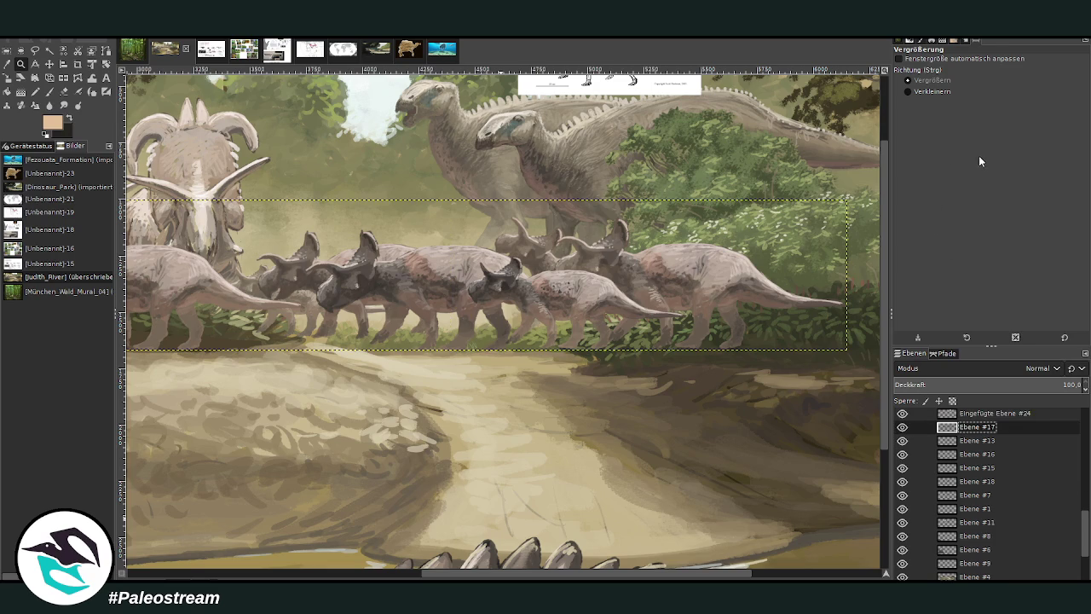
pyautogui.press('Delete')
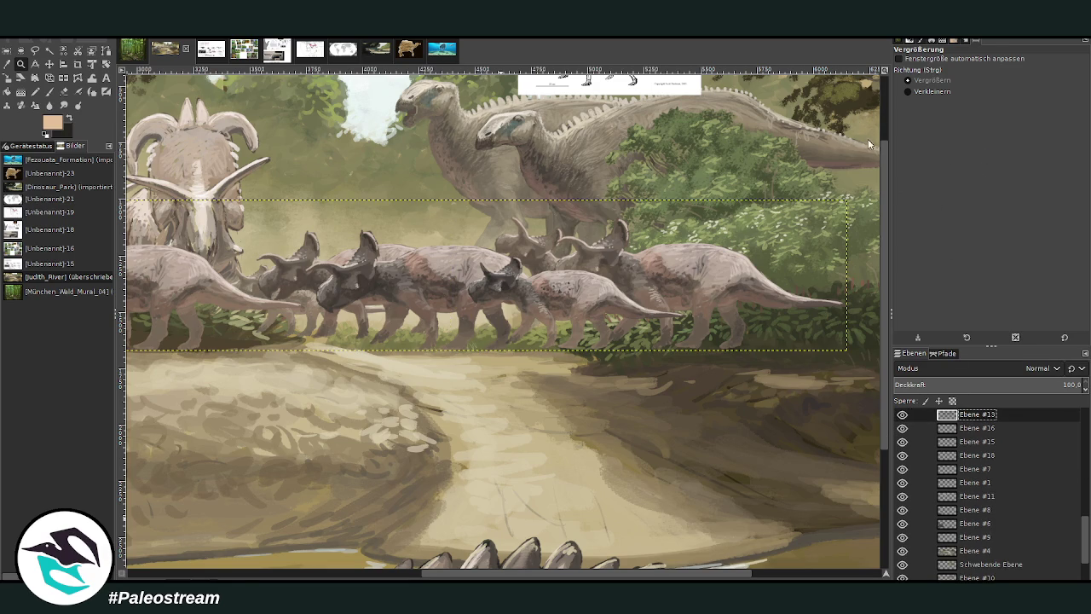
pyautogui.press('Delete')
pyautogui.click(904, 466)
pyautogui.click(904, 466)
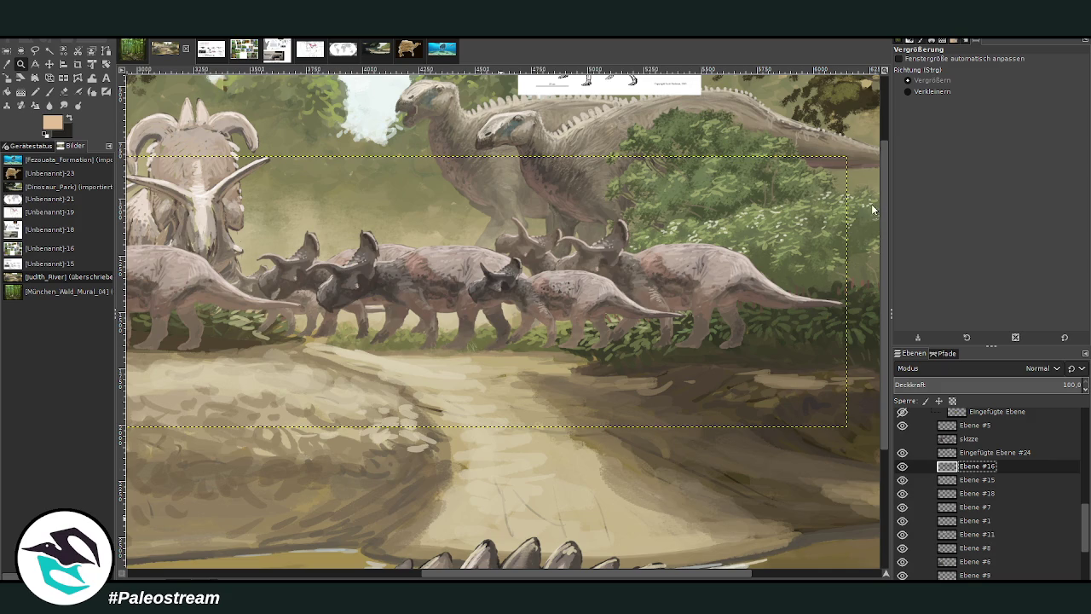
pyautogui.press('Delete')
pyautogui.click(902, 453)
pyautogui.click(903, 454)
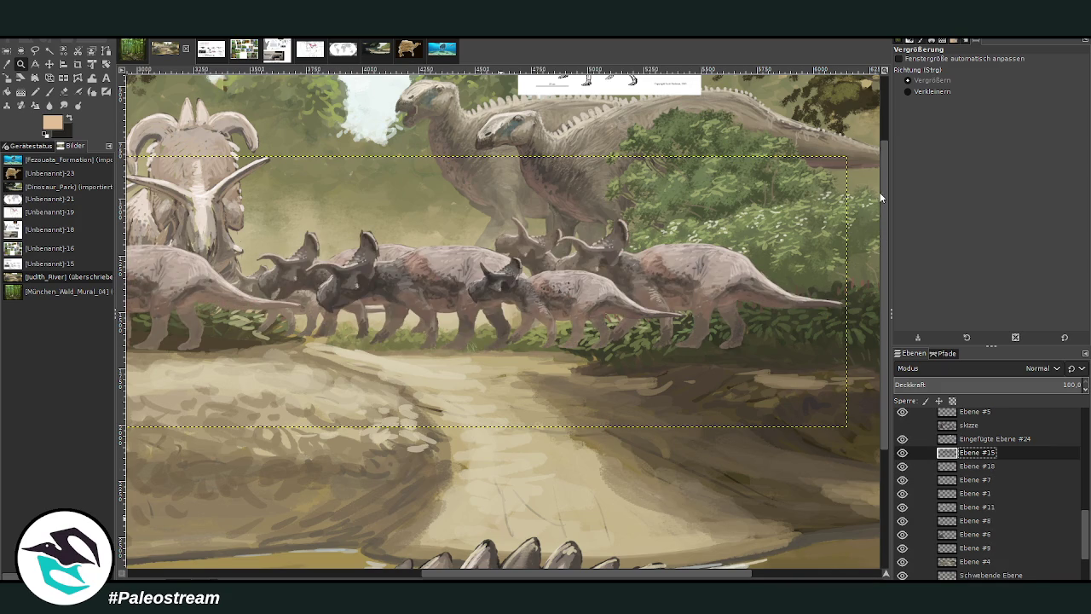
# Toggle herd layer Ebene #18's visibility and switch to the skeleton reference sheet image.
pyautogui.press('m')
pyautogui.click(903, 439)
pyautogui.click(902, 440)
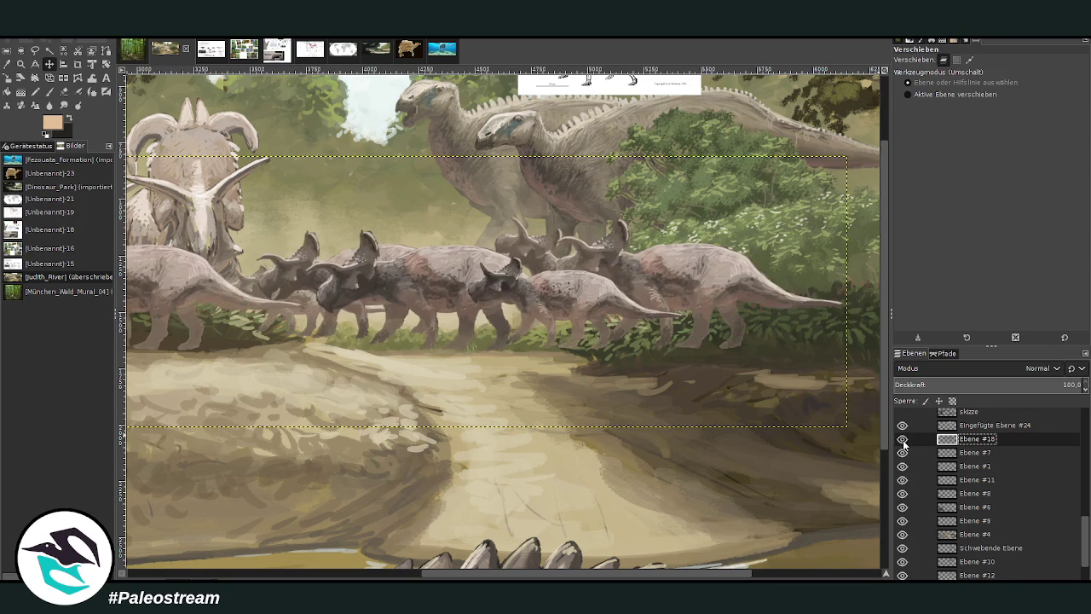
pyautogui.scroll(3, 493, 220)
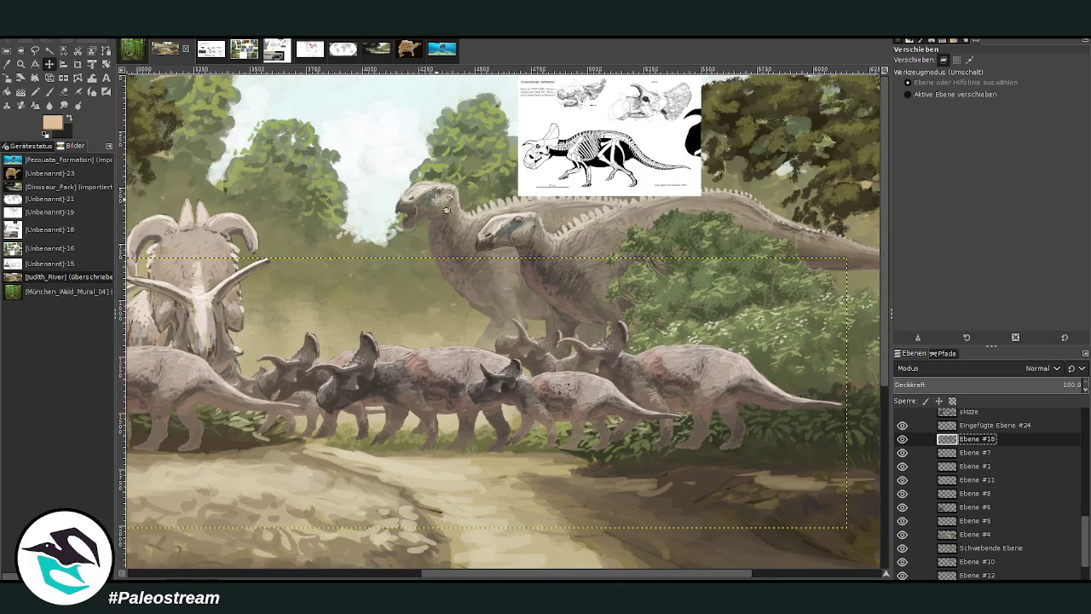
pyautogui.click(211, 50)
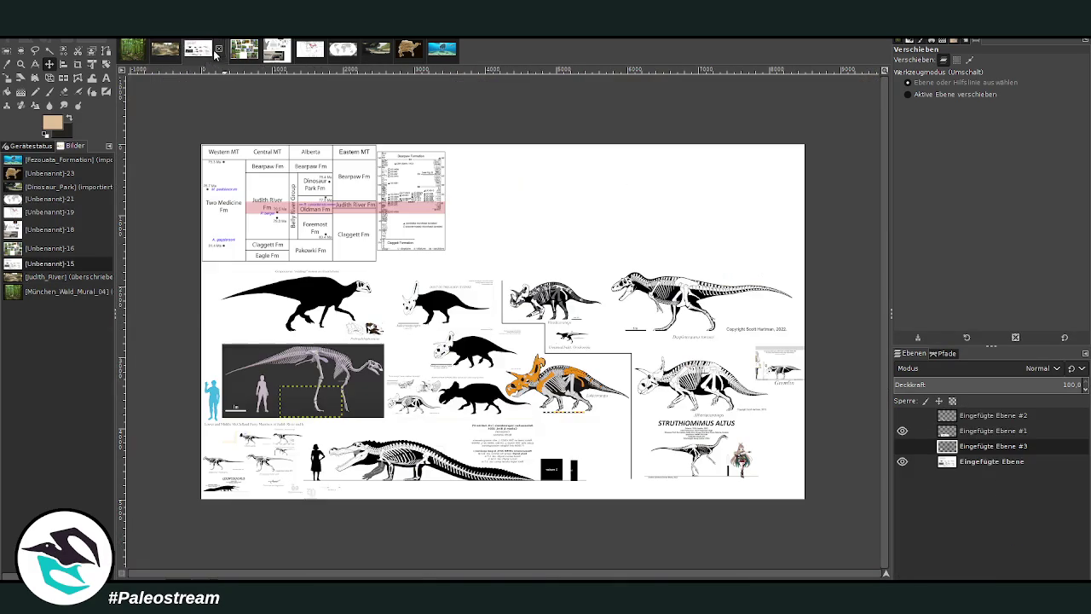
# Show the pasted skeleton layer Eingefügte Ebene #3 and zoom in on it.
pyautogui.click(902, 445)
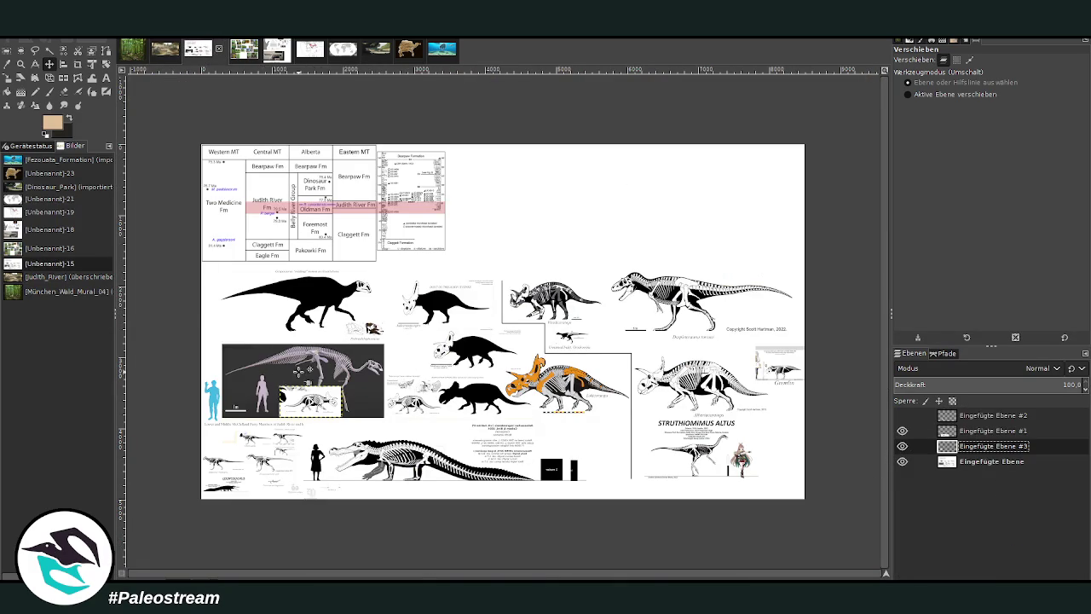
pyautogui.click(20, 64)
pyautogui.moveTo(280, 384); pyautogui.dragTo(317, 337)
pyautogui.moveTo(317, 384); pyautogui.dragTo(445, 428)
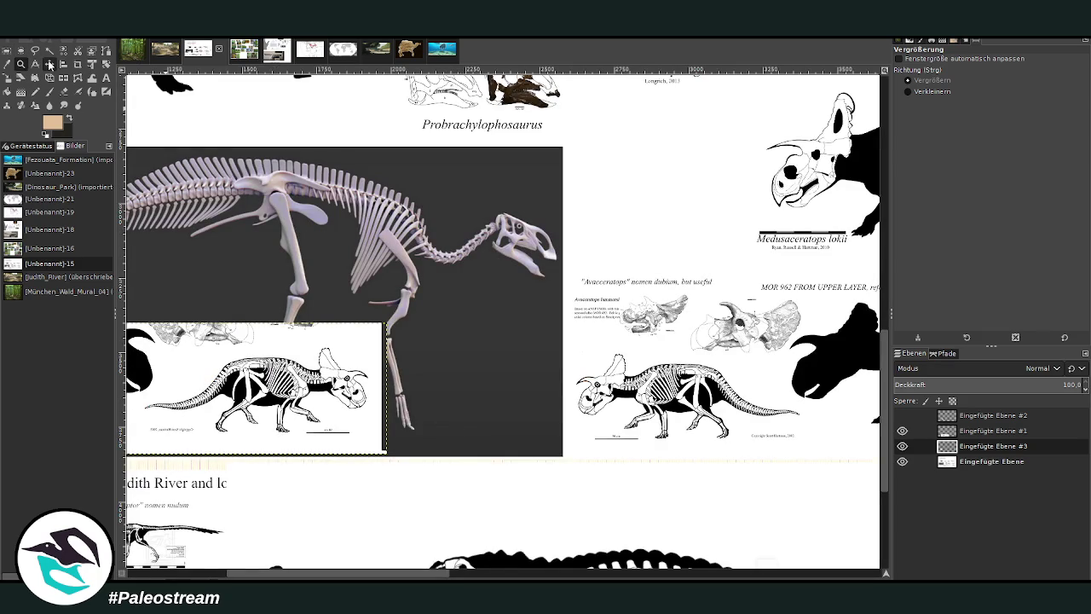
# Shift the ceratopsian skeleton rightward on the sheet and return to the forest river painting.
pyautogui.click(50, 64)
pyautogui.moveTo(207, 337); pyautogui.dragTo(524, 344)
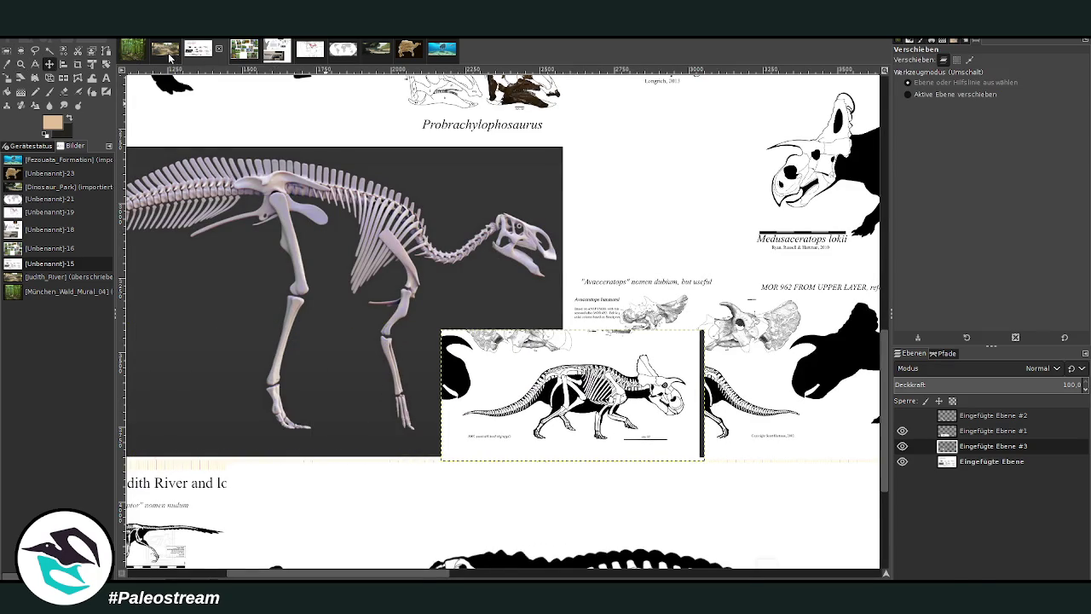
pyautogui.click(170, 57)
pyautogui.click(7, 77)
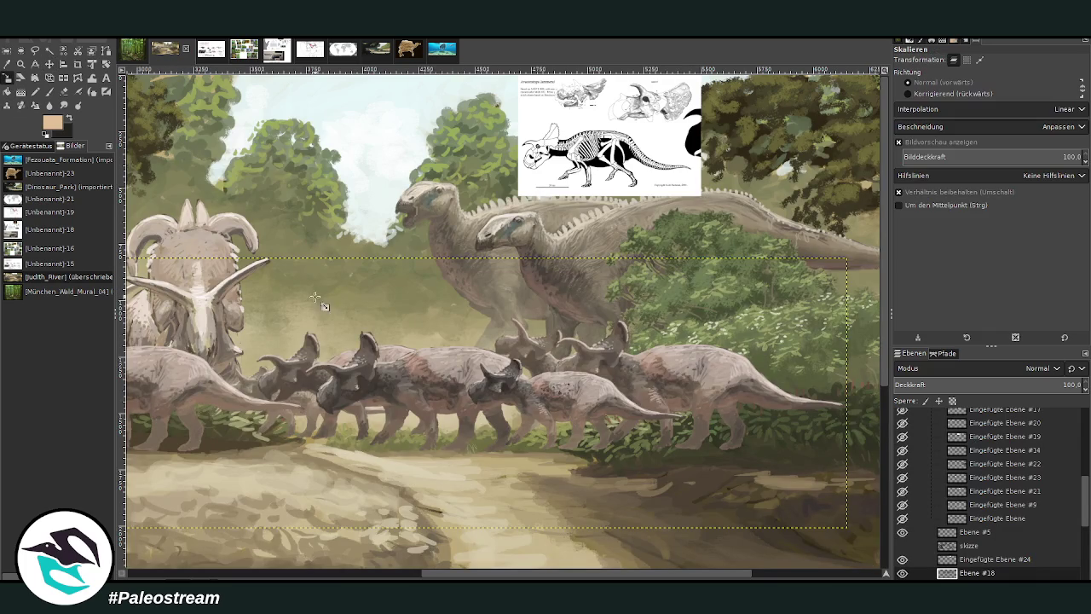
# Scale the herd layer down to 2819×896 px.
pyautogui.click(331, 296)
pyautogui.moveTo(331, 297)
pyautogui.mouseDown()
pyautogui.moveTo(364, 317)
pyautogui.moveTo(352, 377)
pyautogui.moveTo(437, 415)
pyautogui.moveTo(378, 388)
pyautogui.mouseUp()
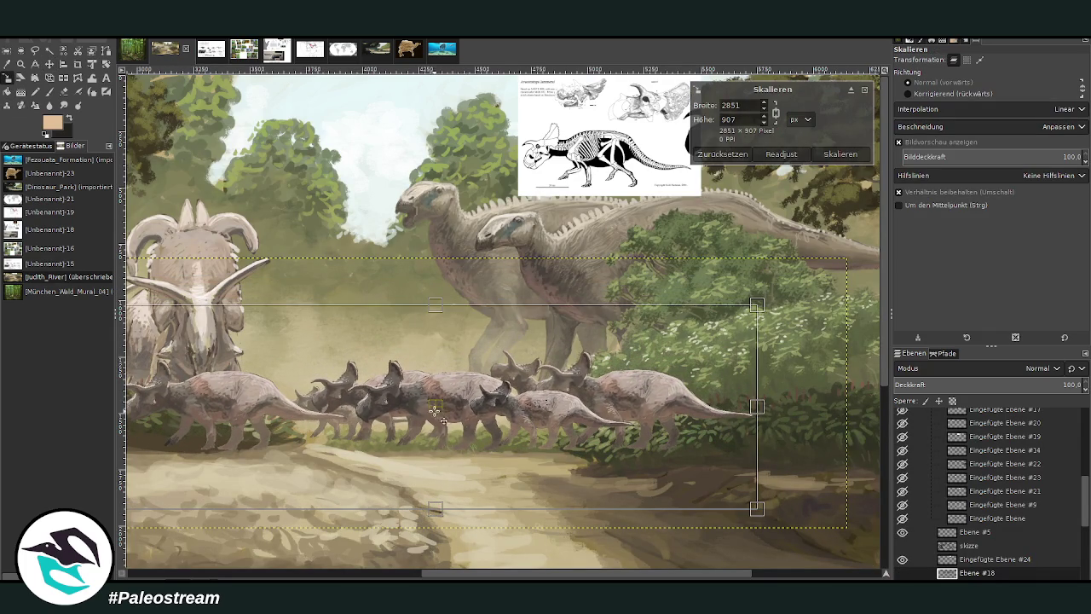
pyautogui.moveTo(434, 408)
pyautogui.mouseDown()
pyautogui.moveTo(444, 417)
pyautogui.moveTo(434, 414)
pyautogui.mouseUp()
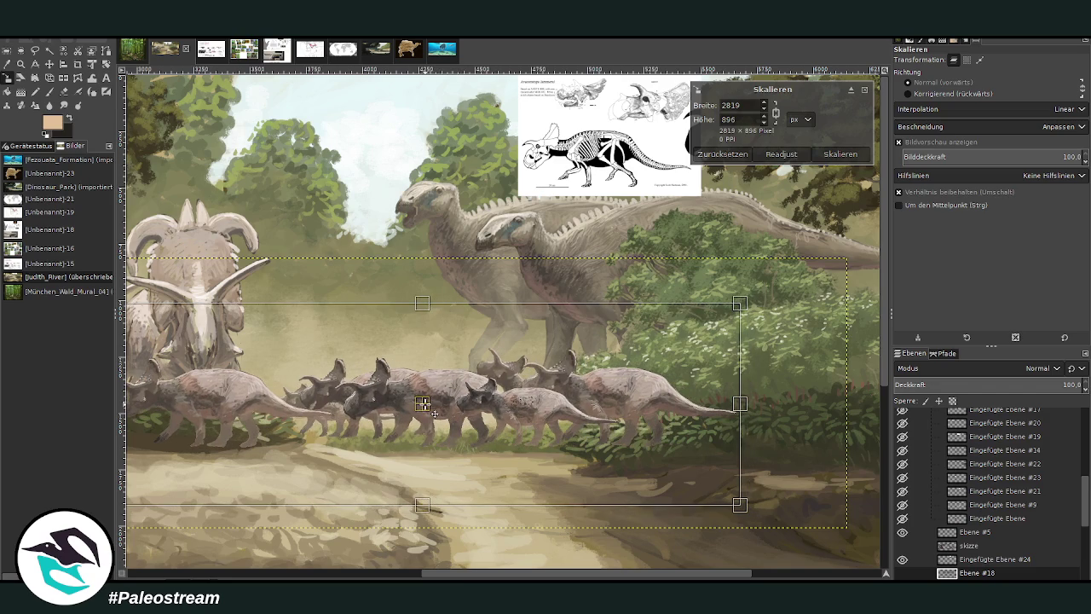
pyautogui.click(840, 154)
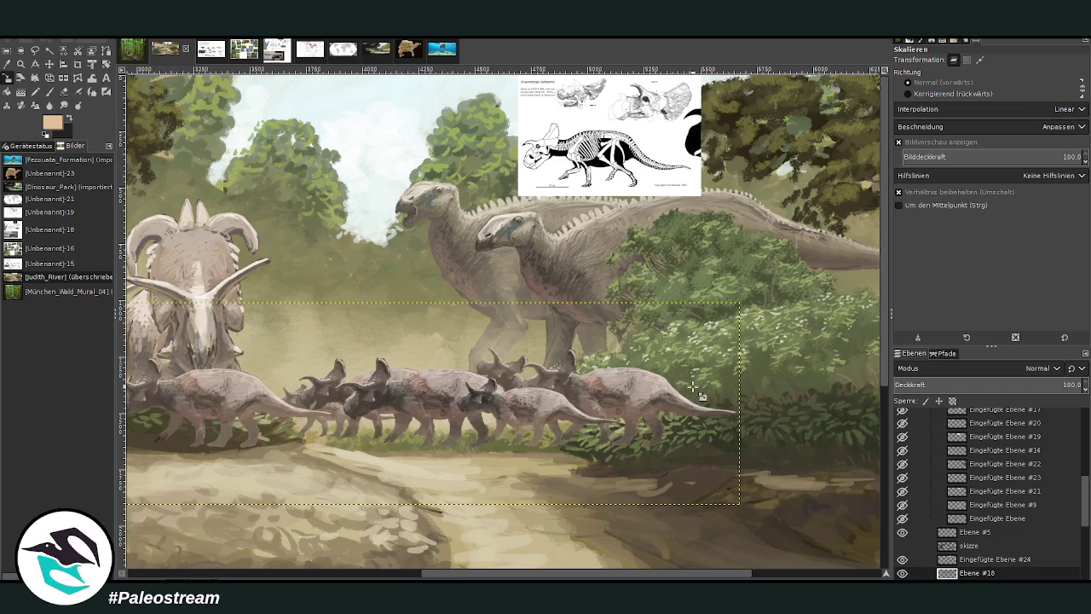
# Restack herd layer Ebene #18 so it sits just above Ebene #10, behind the bushes.
pyautogui.scroll(-5, 994, 458)
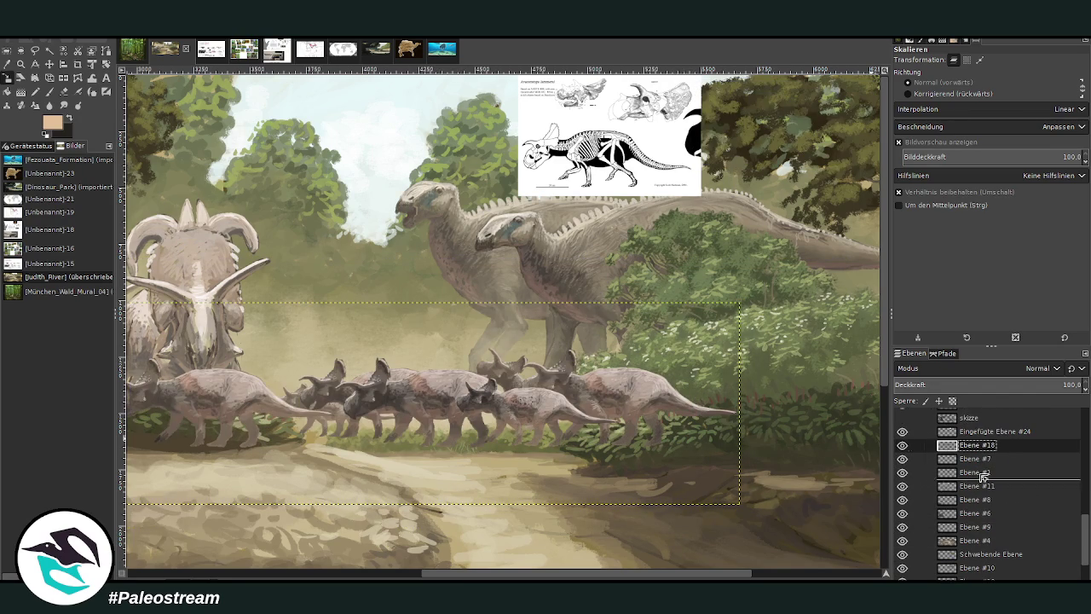
pyautogui.moveTo(977, 445)
pyautogui.mouseDown()
pyautogui.moveTo(980, 554)
pyautogui.moveTo(982, 532)
pyautogui.mouseUp()
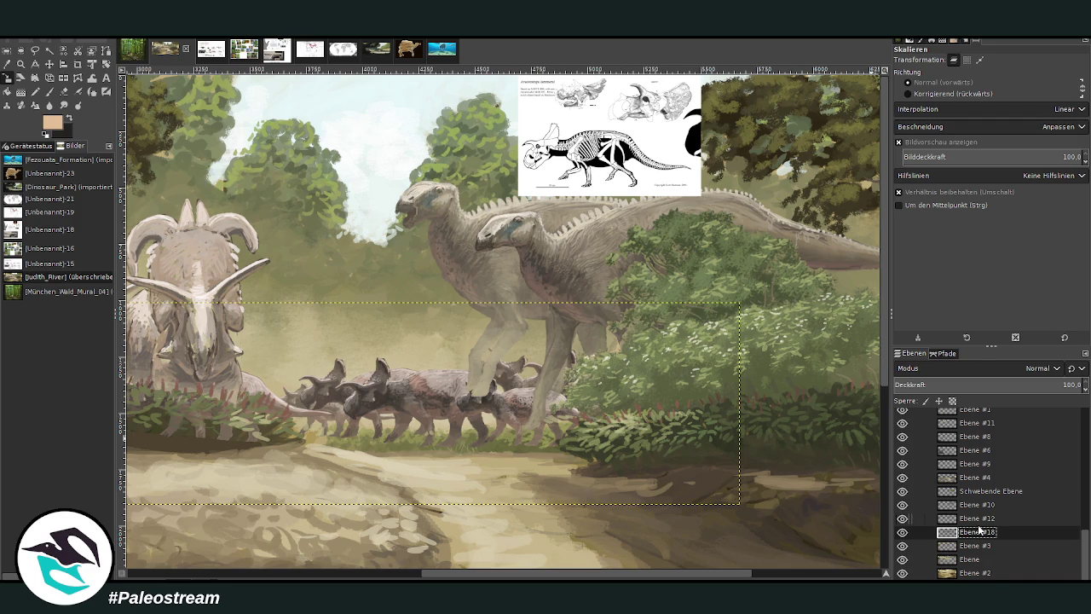
pyautogui.click(980, 518)
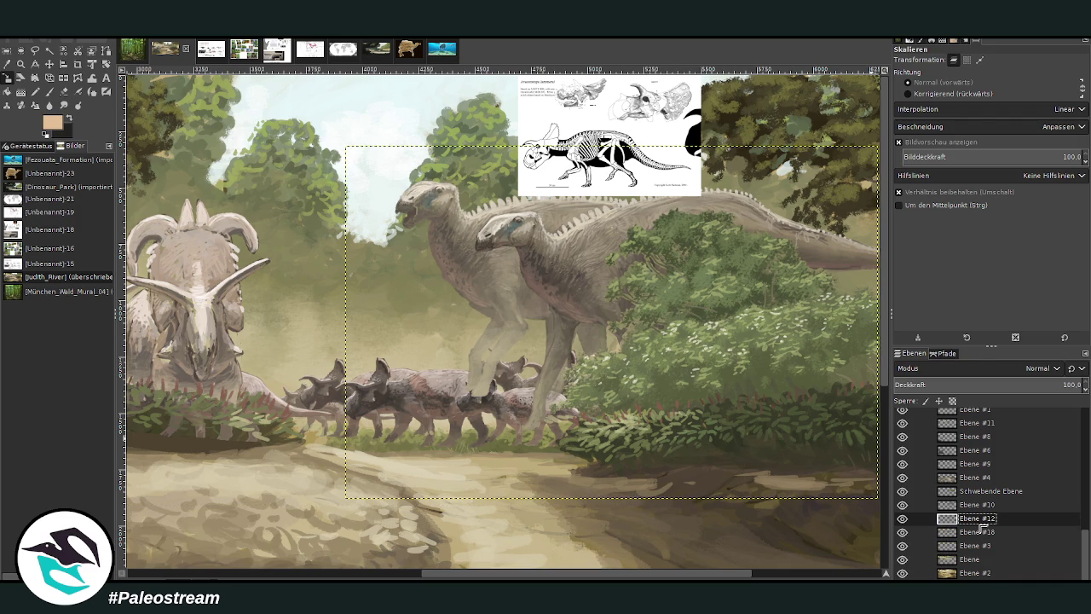
pyautogui.moveTo(974, 533); pyautogui.dragTo(979, 507)
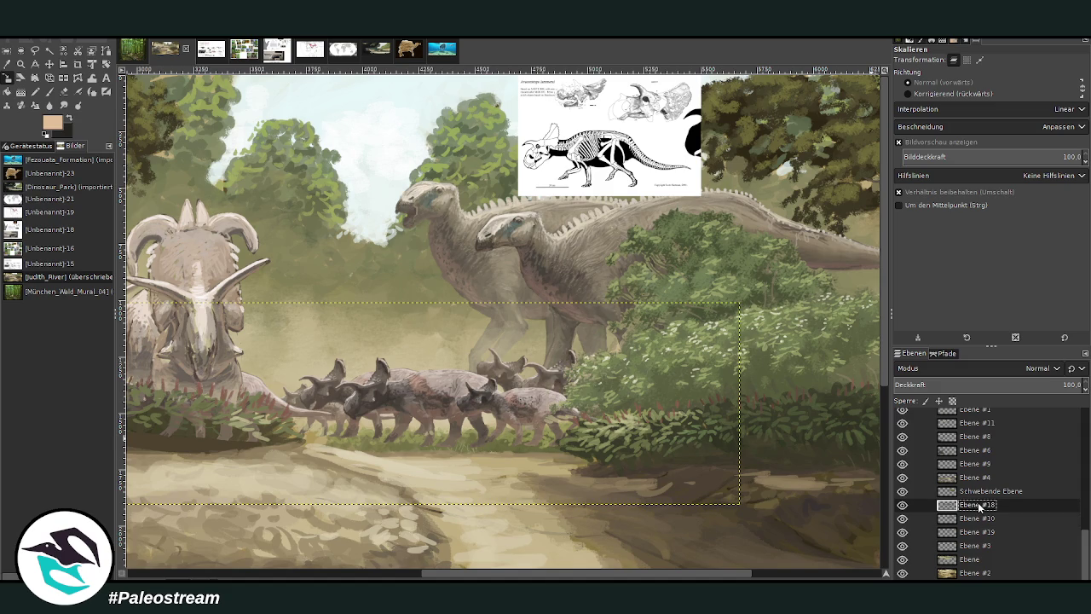
pyautogui.press('-')
pyautogui.press('-')
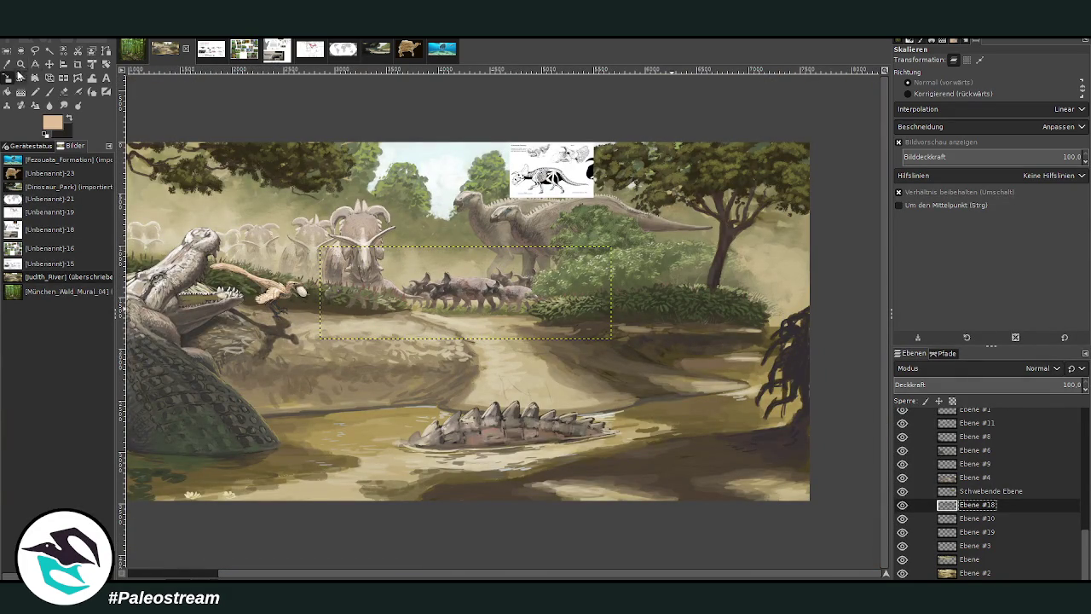
# Erase the pale haze over the front bushes on Ebene #18, shrinking the eraser to 255 then 76.
pyautogui.click(20, 65)
pyautogui.moveTo(334, 218); pyautogui.dragTo(592, 372)
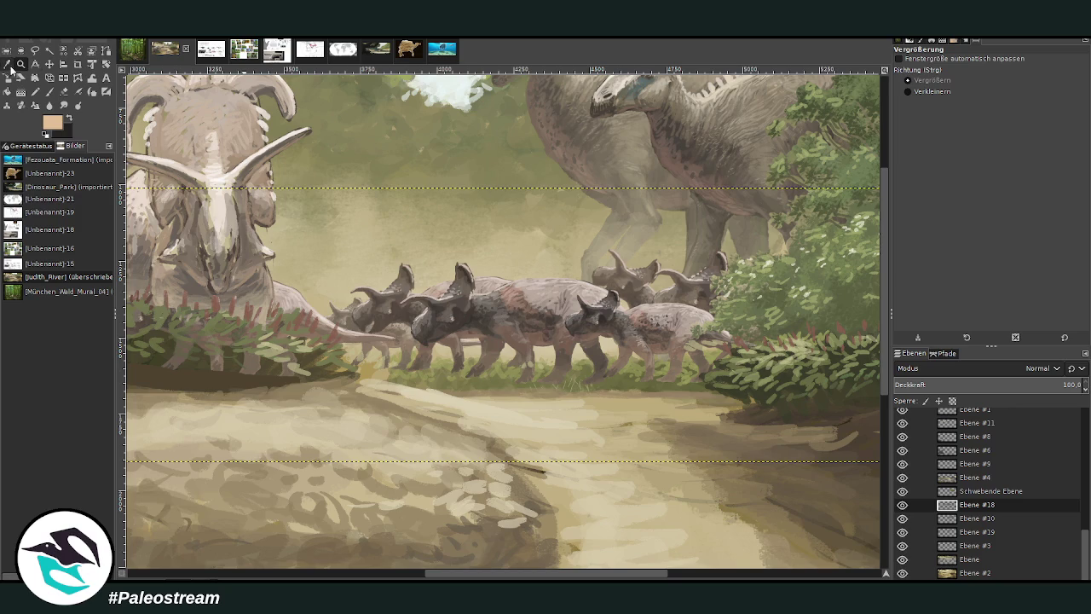
pyautogui.click(6, 64)
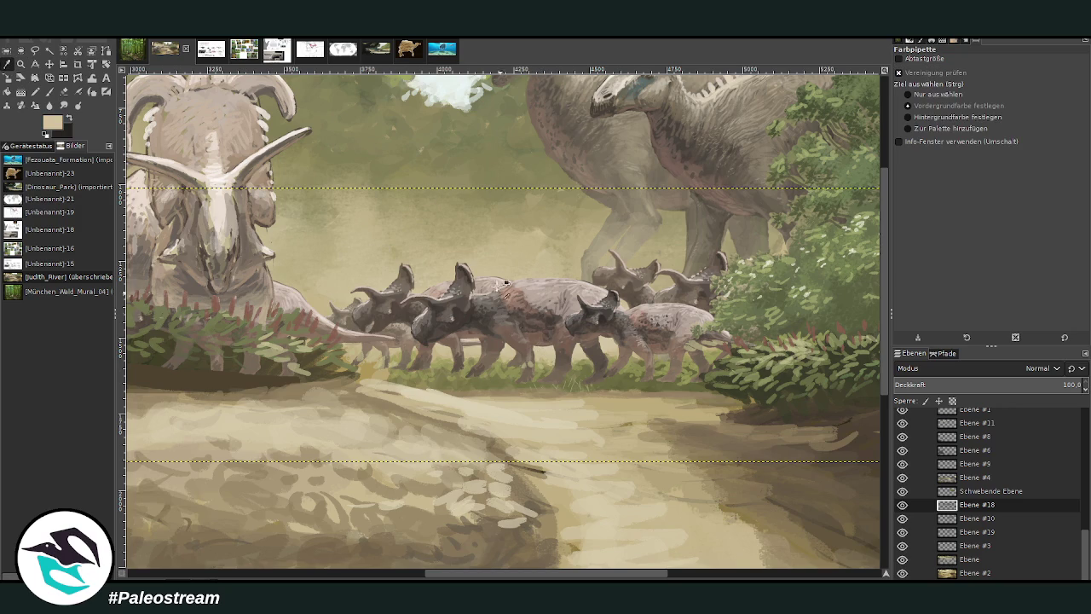
pyautogui.click(49, 91)
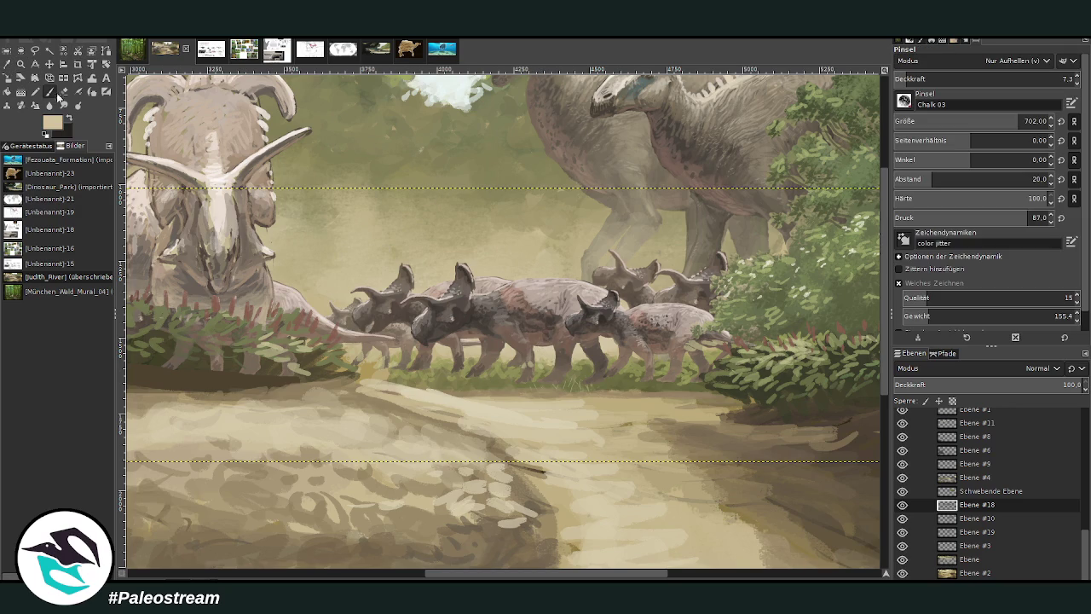
pyautogui.hscroll(-2, 421, 521)
pyautogui.hscroll(-2, 421, 520)
pyautogui.click(63, 92)
pyautogui.moveTo(255, 295); pyautogui.dragTo(388, 363)
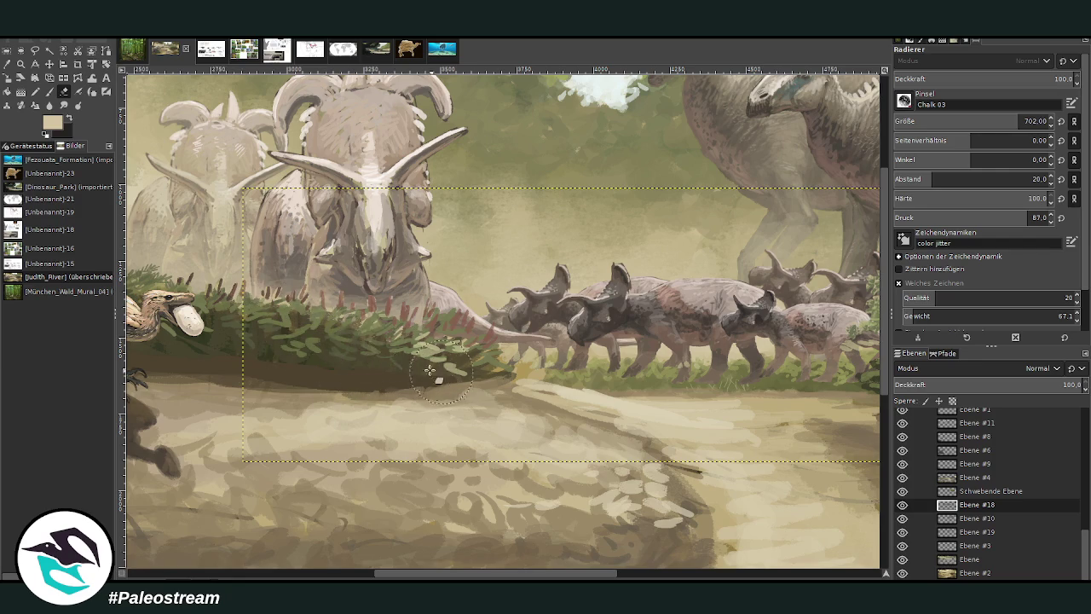
pyautogui.click(1024, 121)
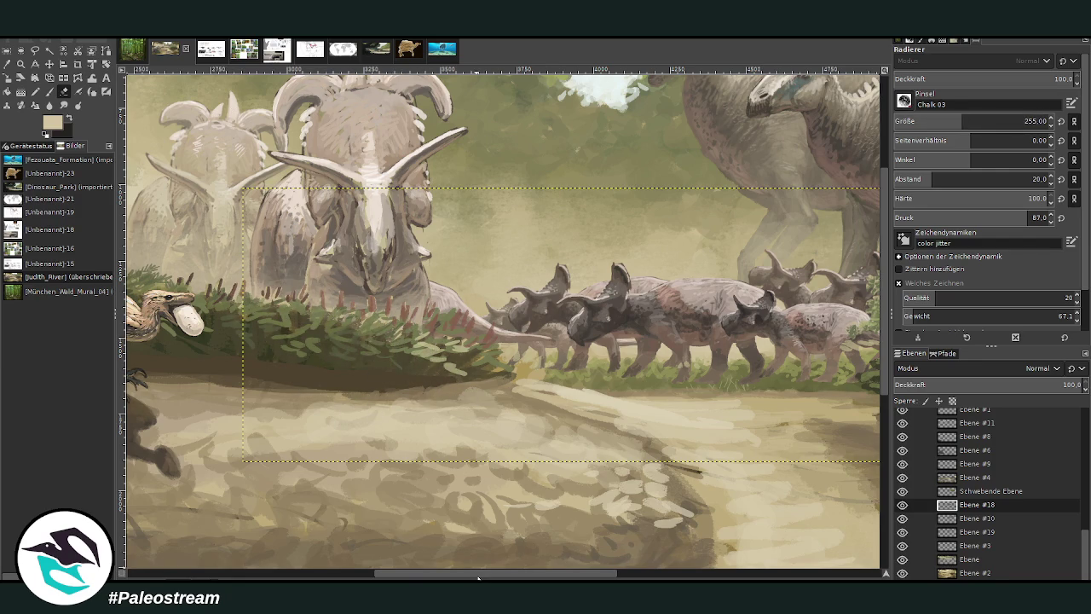
pyautogui.hscroll(5, 476, 572)
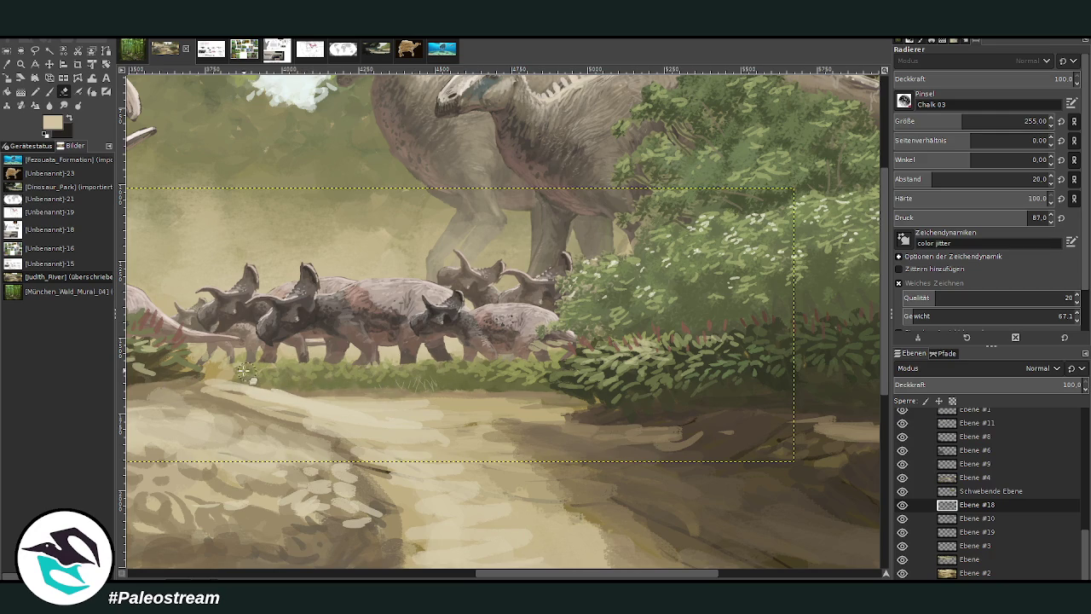
pyautogui.click(939, 123)
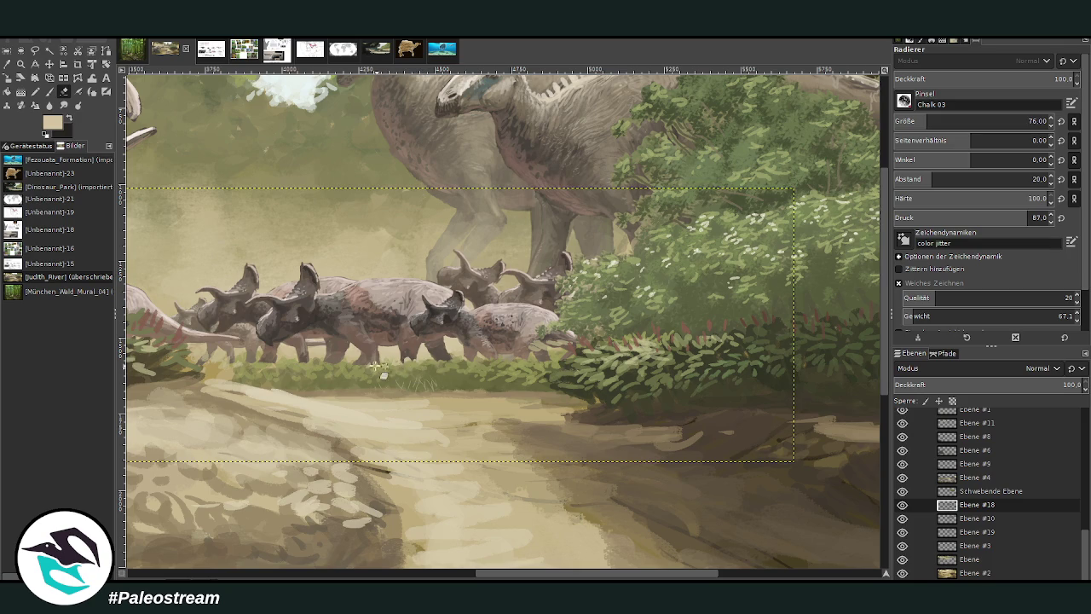
# Add a new layer above the herd and set a Normal-mode Charcoal 01 brush, size 449, low opacity.
pyautogui.press('o')
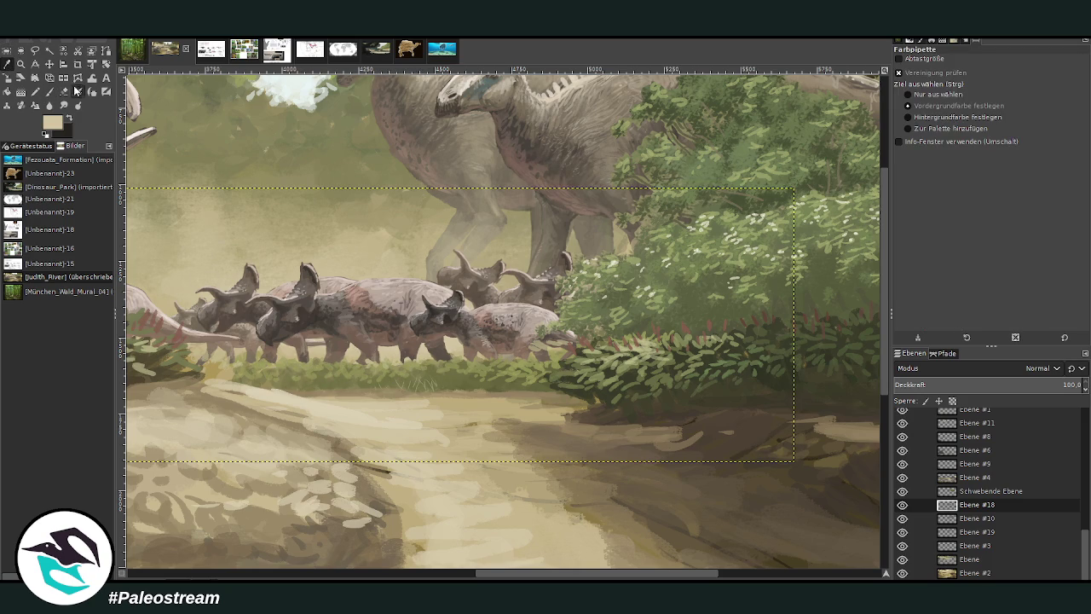
pyautogui.click(49, 94)
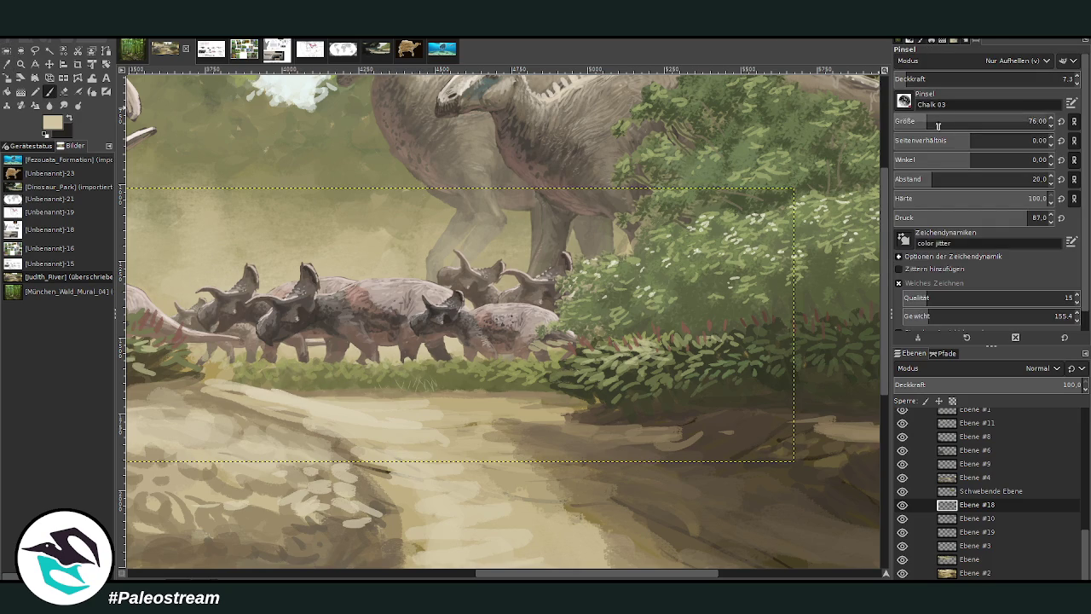
pyautogui.hotkey('shift', 'ctrl', 'n')
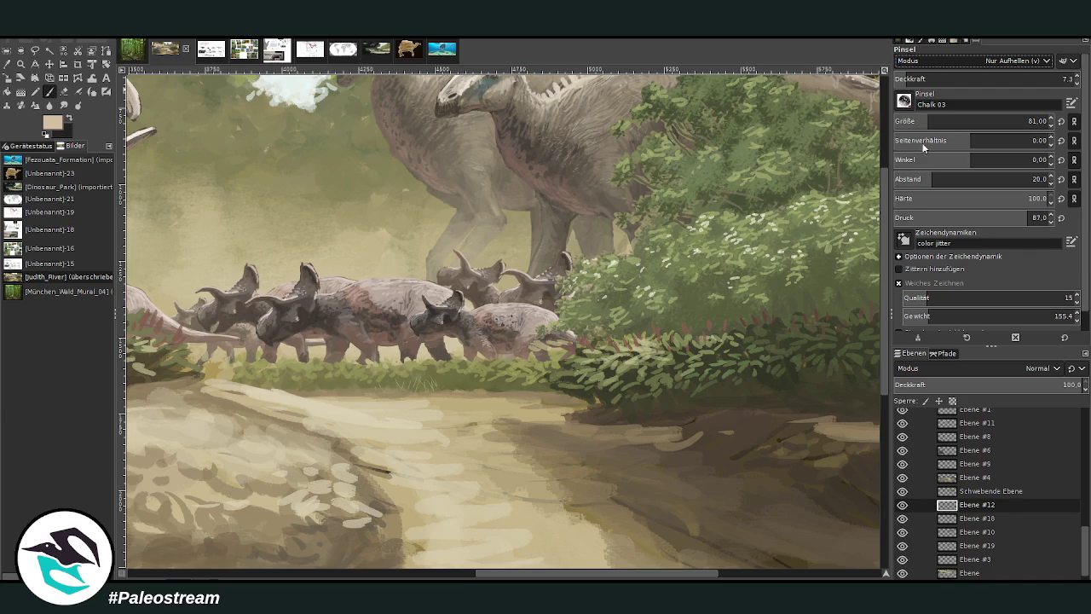
pyautogui.click(936, 79)
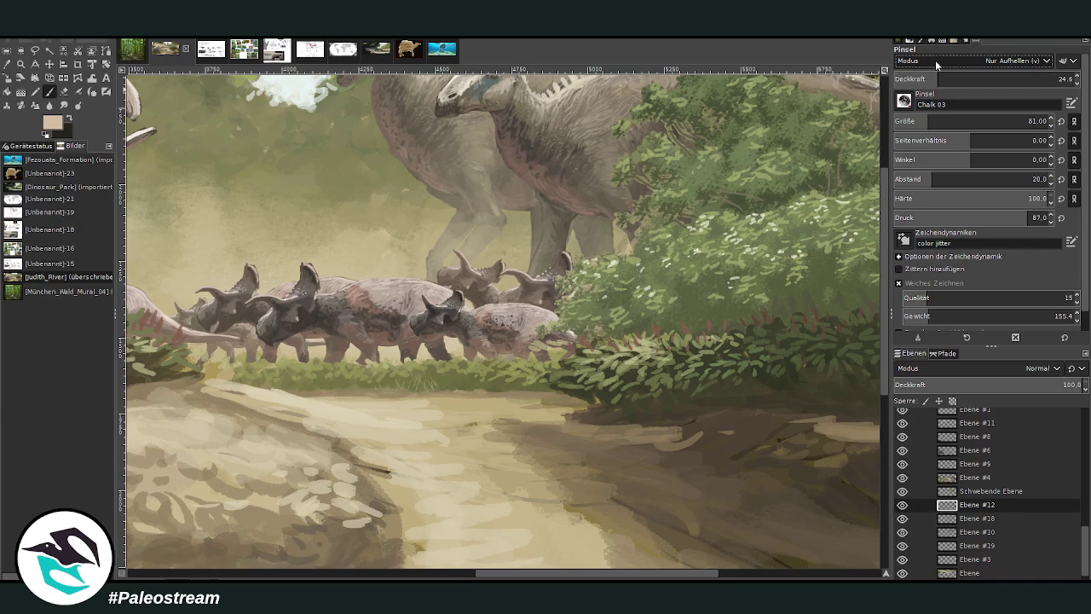
pyautogui.hotkey('shift', 'alt', 'n')
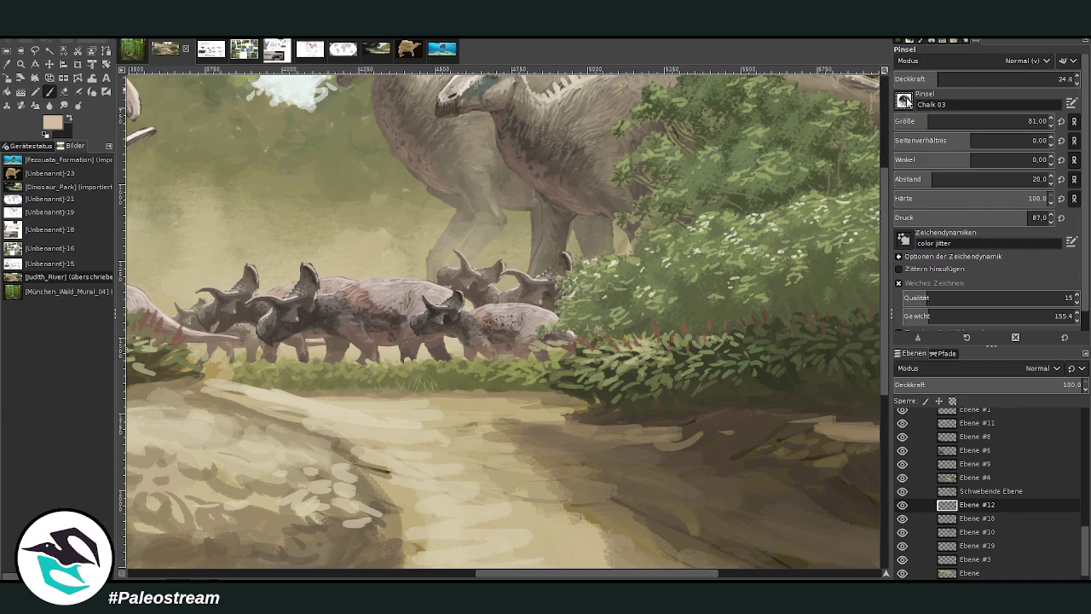
pyautogui.press('1')
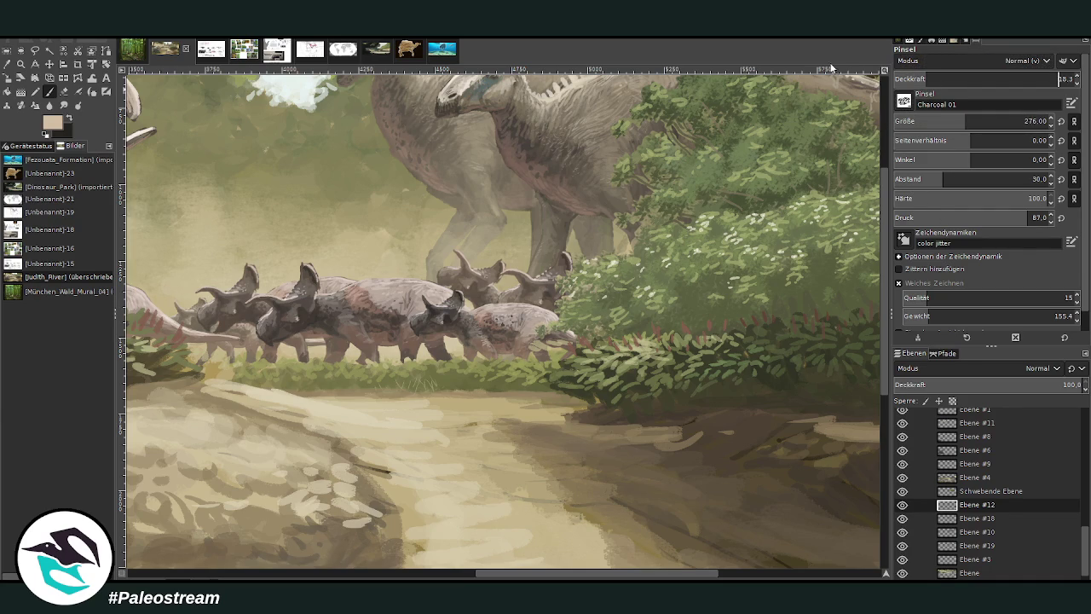
pyautogui.click(988, 119)
pyautogui.click(1060, 78)
# Paint light charcoal haze across the herd's legs and bodies at about 6–11 opacity.
pyautogui.moveTo(522, 364)
pyautogui.mouseDown()
pyautogui.moveTo(260, 335)
pyautogui.moveTo(141, 334)
pyautogui.mouseUp()
pyautogui.moveTo(525, 576); pyautogui.dragTo(465, 576)
pyautogui.moveTo(534, 351)
pyautogui.mouseDown()
pyautogui.moveTo(639, 328)
pyautogui.moveTo(759, 328)
pyautogui.moveTo(647, 315)
pyautogui.moveTo(554, 340)
pyautogui.mouseUp()
pyautogui.click(906, 78)
pyautogui.moveTo(528, 303); pyautogui.dragTo(379, 311)
pyautogui.moveTo(607, 264)
pyautogui.mouseDown()
pyautogui.moveTo(729, 337)
pyautogui.moveTo(690, 331)
pyautogui.moveTo(592, 356)
pyautogui.moveTo(461, 354)
pyautogui.moveTo(567, 309)
pyautogui.moveTo(703, 338)
pyautogui.moveTo(670, 356)
pyautogui.moveTo(547, 305)
pyautogui.mouseUp()
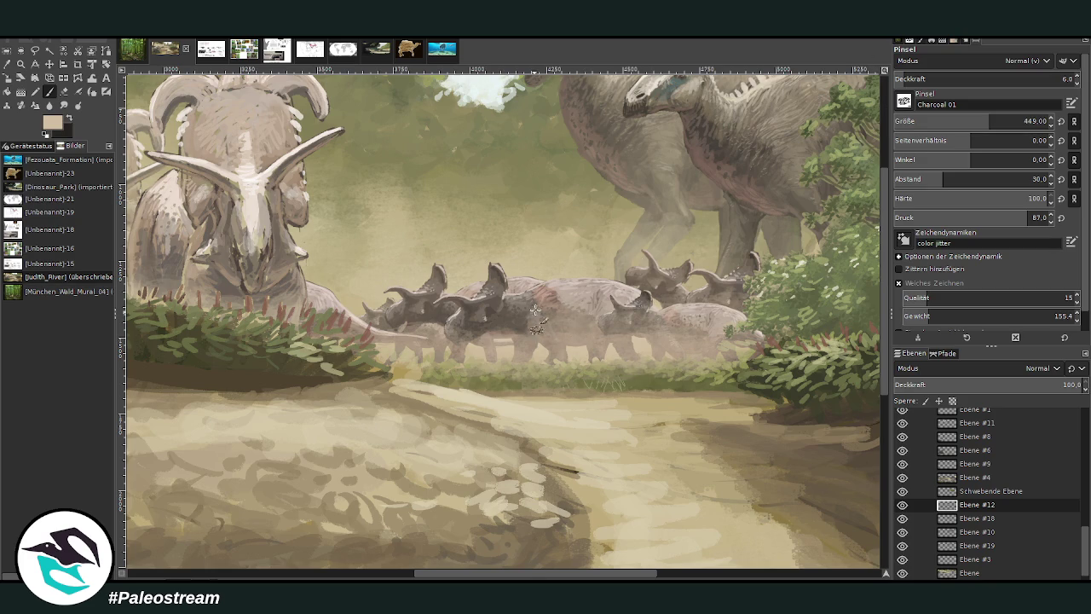
pyautogui.click(915, 78)
pyautogui.moveTo(682, 264)
pyautogui.mouseDown()
pyautogui.moveTo(741, 290)
pyautogui.moveTo(741, 304)
pyautogui.moveTo(650, 349)
pyautogui.mouseUp()
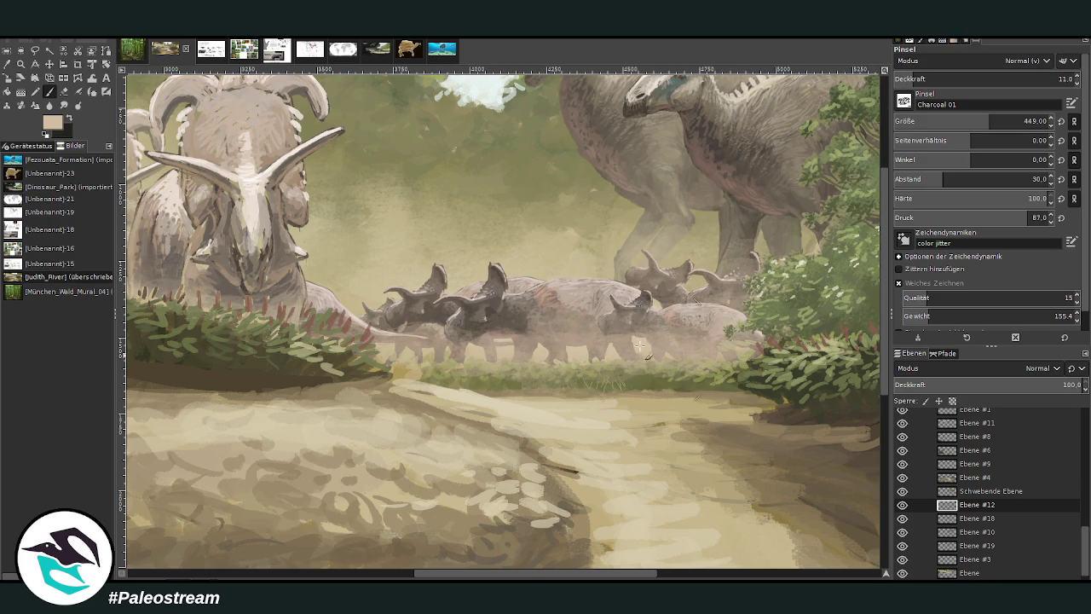
pyautogui.moveTo(535, 357); pyautogui.dragTo(468, 346)
# Smudge the haze across the triceratops herd, including the right-hand group.
pyautogui.click(63, 105)
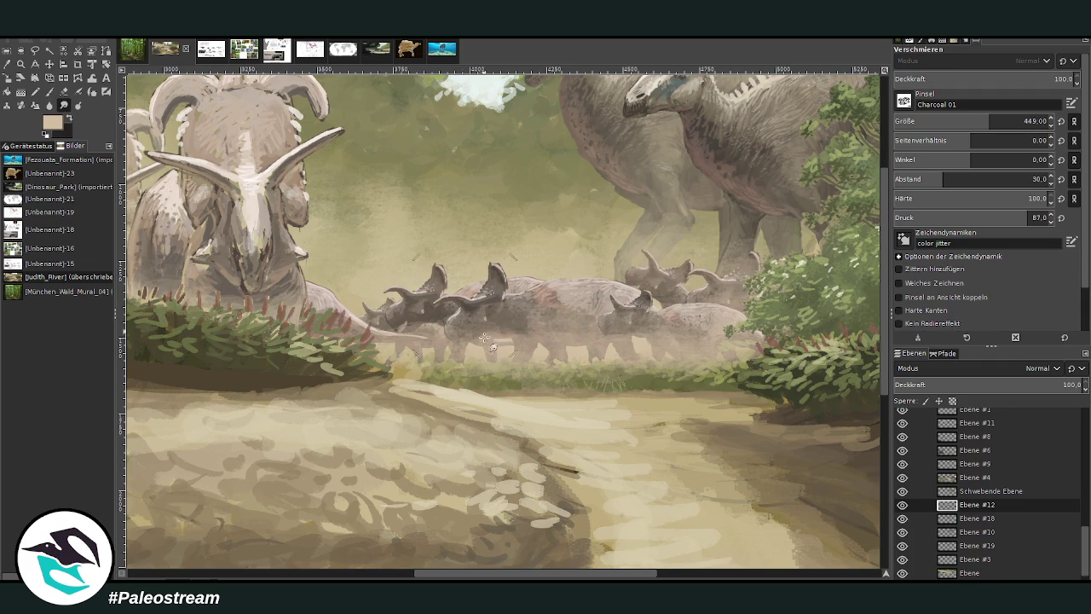
pyautogui.moveTo(407, 315)
pyautogui.mouseDown()
pyautogui.moveTo(423, 277)
pyautogui.moveTo(337, 298)
pyautogui.mouseUp()
pyautogui.moveTo(656, 307); pyautogui.dragTo(647, 250)
pyautogui.click(50, 92)
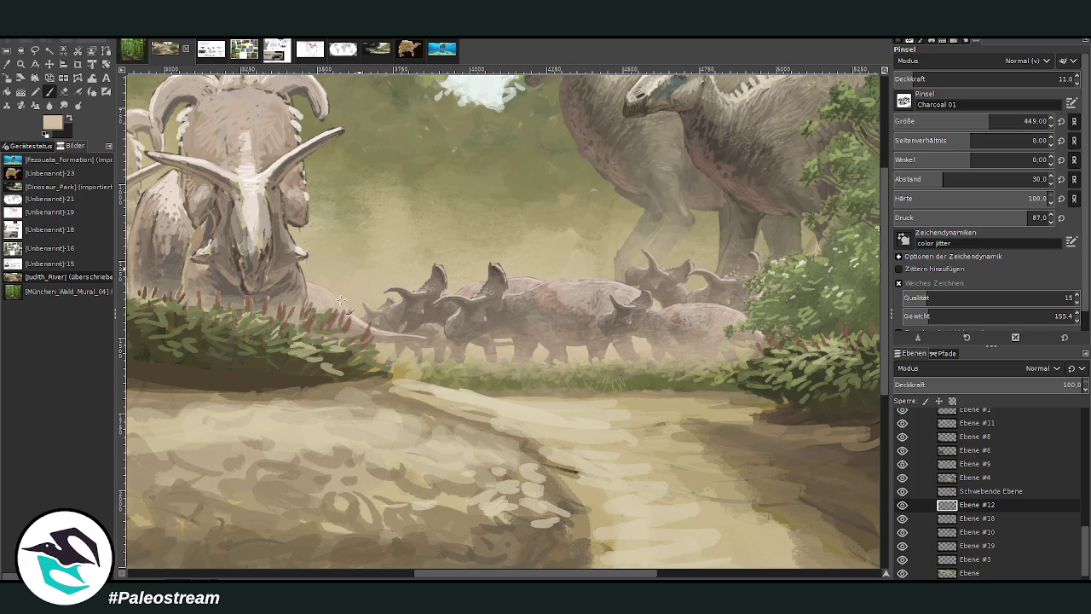
pyautogui.click(50, 64)
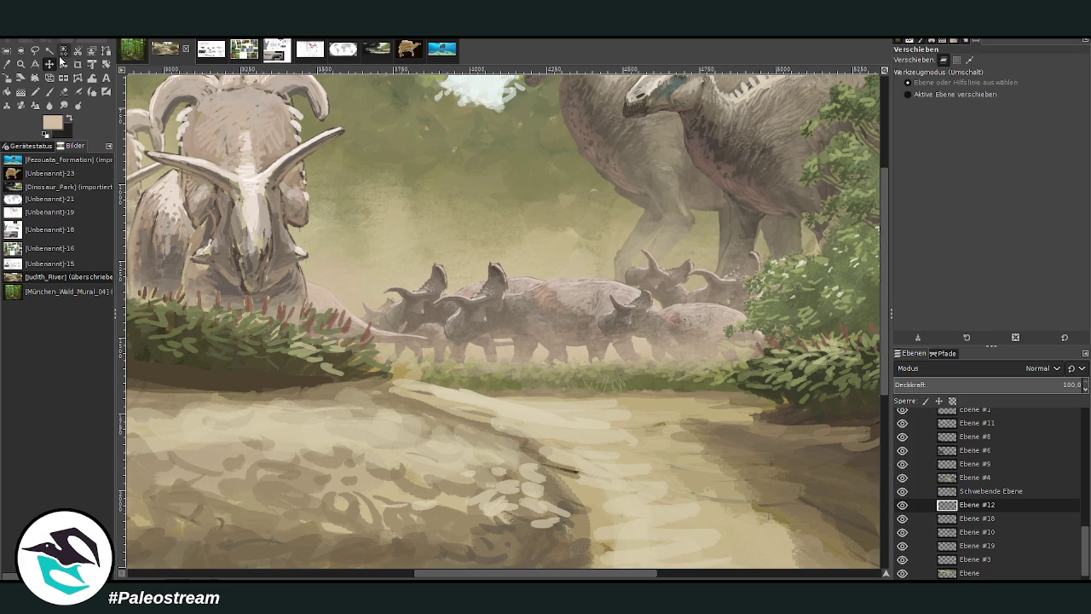
# Duplicate herd layer Ebene #18 and shrink the copy to 2282×726 px.
pyautogui.doubleClick(973, 519)
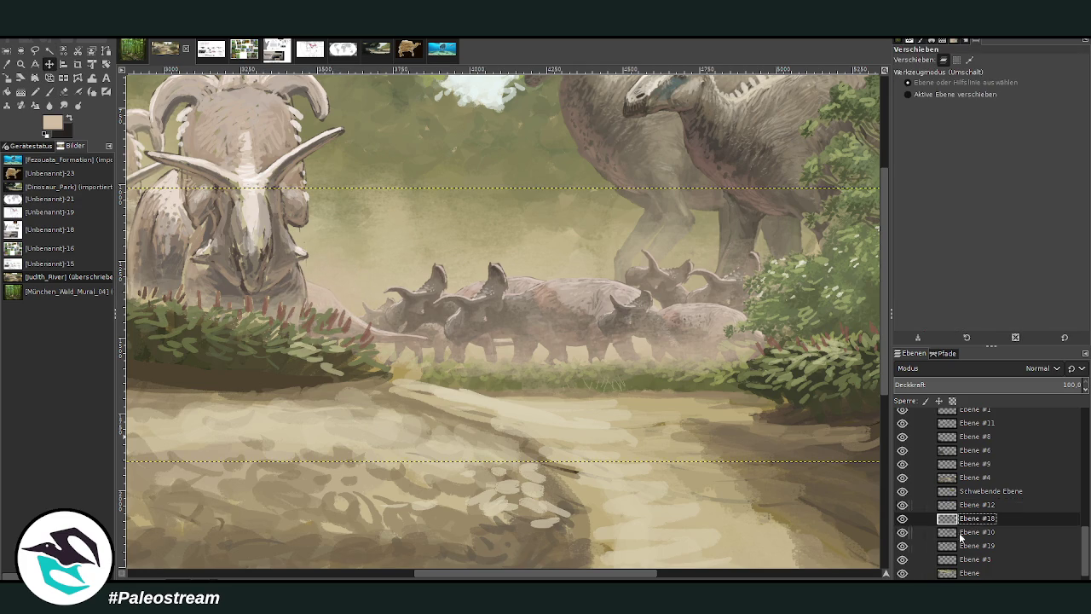
pyautogui.hotkey('ctrl', 'shift', 'n')
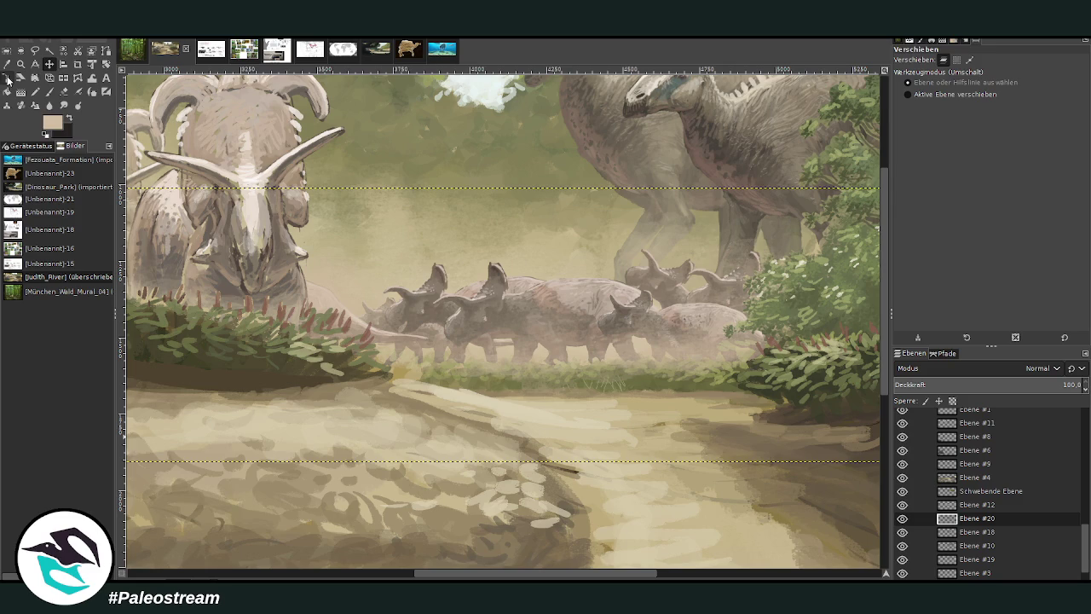
pyautogui.click(8, 77)
pyautogui.click(424, 266)
pyautogui.moveTo(551, 316)
pyautogui.mouseDown()
pyautogui.moveTo(323, 319)
pyautogui.moveTo(334, 324)
pyautogui.mouseUp()
pyautogui.moveTo(323, 327); pyautogui.dragTo(324, 327)
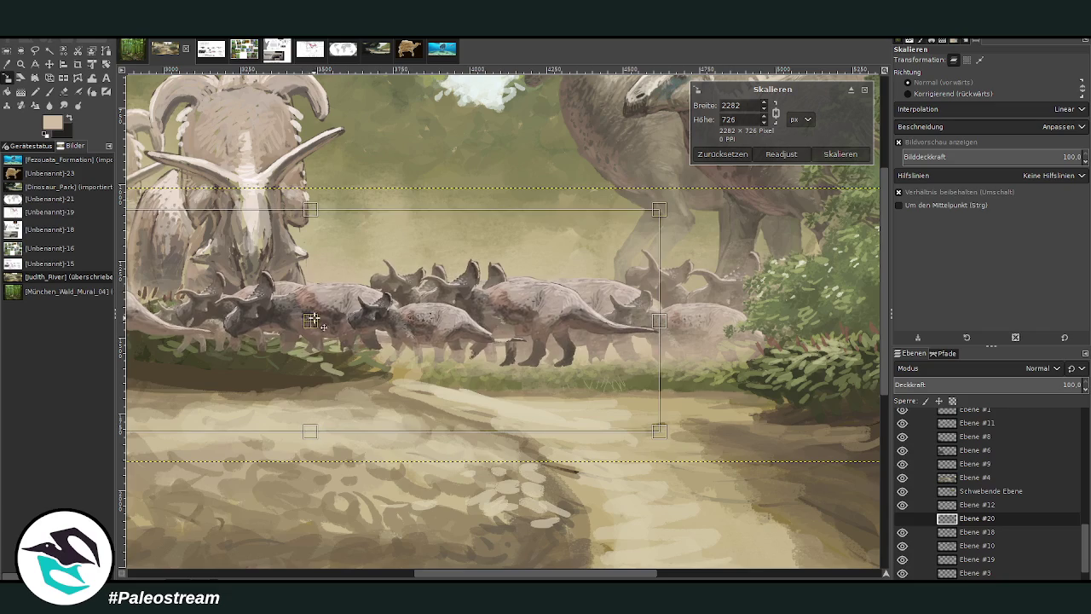
pyautogui.click(832, 155)
pyautogui.press('z')
# Move the herd copy below the original in the layer stack and tilt it about 2°.
pyautogui.click(7, 77)
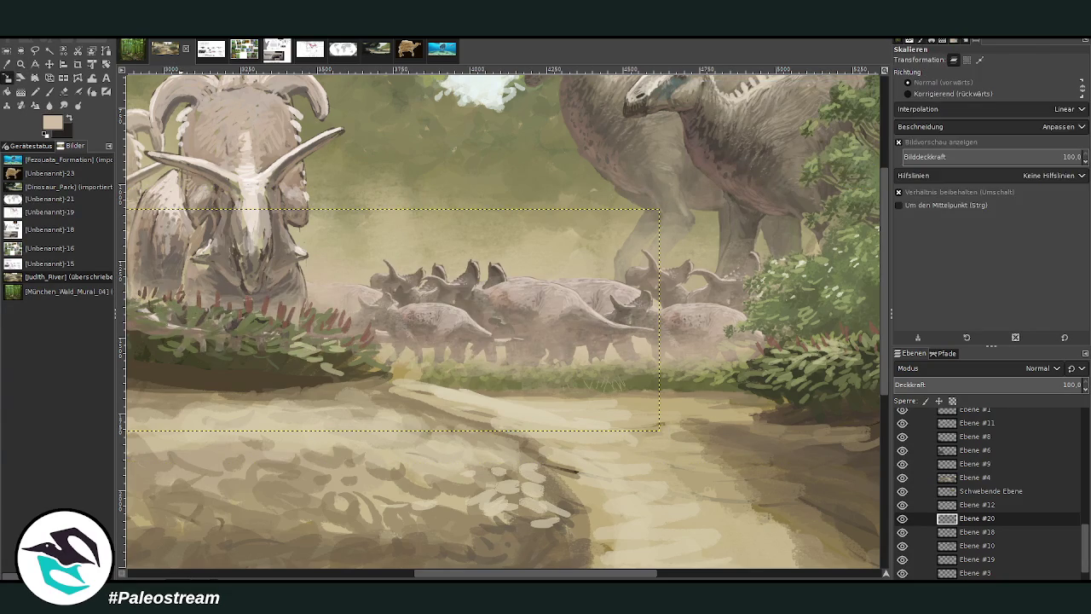
pyautogui.moveTo(977, 518); pyautogui.dragTo(965, 564)
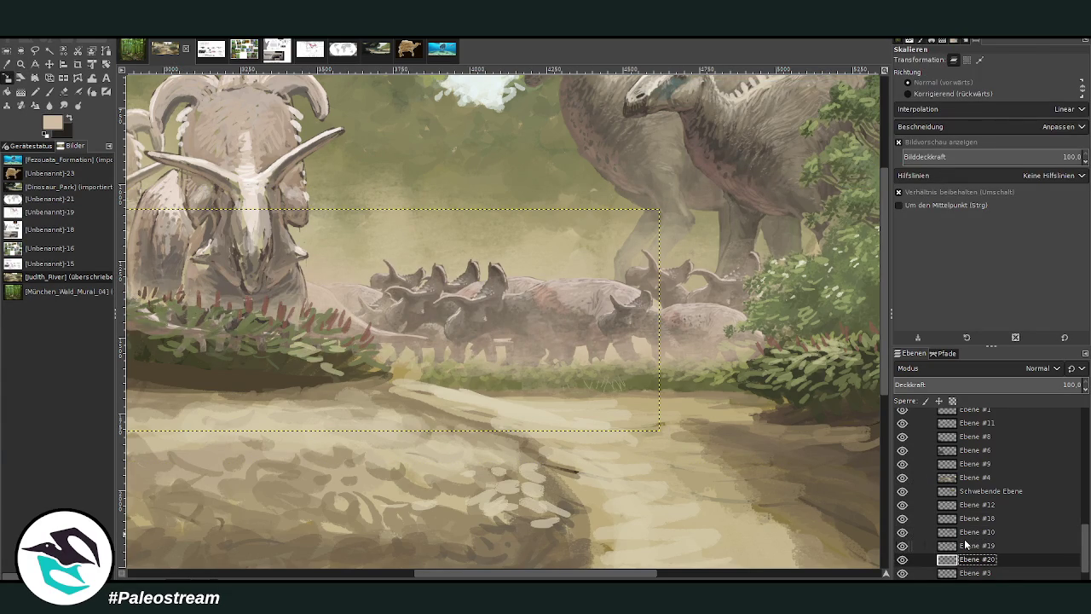
pyautogui.click(106, 64)
pyautogui.moveTo(421, 268); pyautogui.dragTo(530, 296)
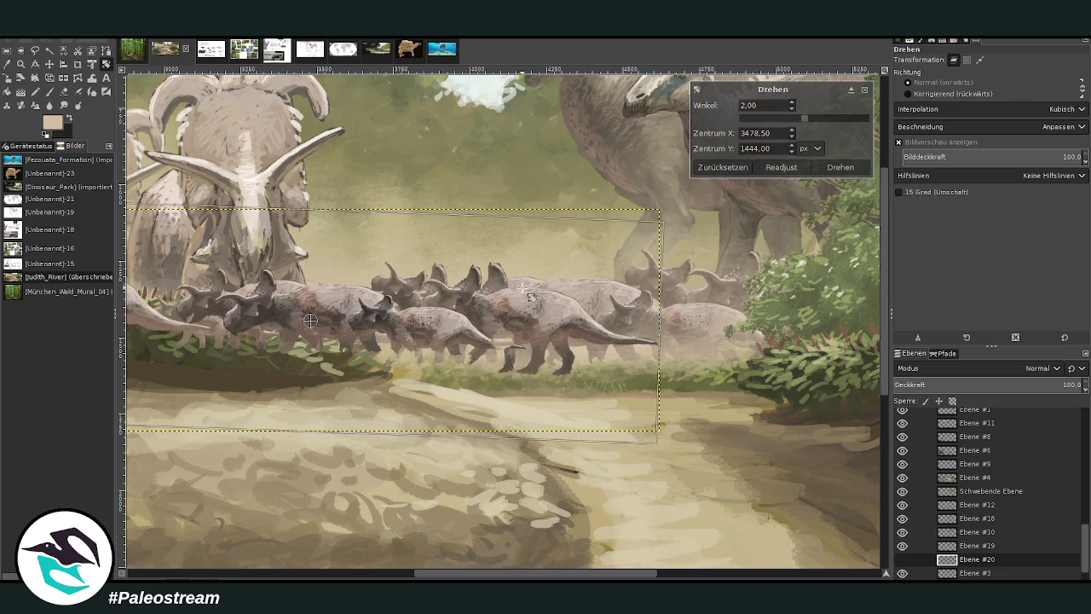
pyautogui.click(840, 167)
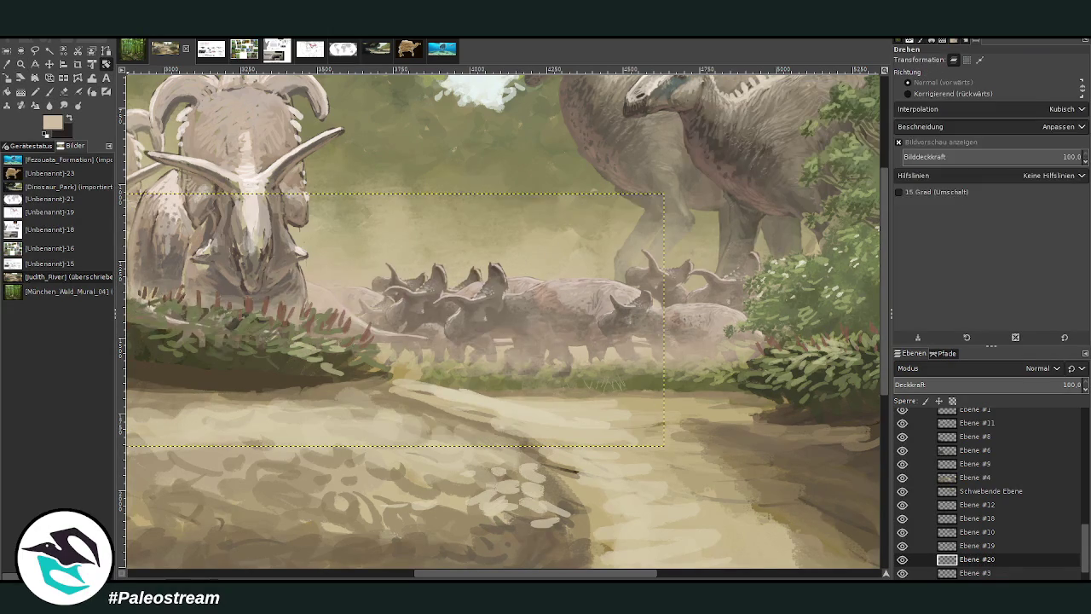
# Rescale the tilted copy slightly narrower and shift it left to extend the crowd.
pyautogui.click(7, 78)
pyautogui.click(309, 295)
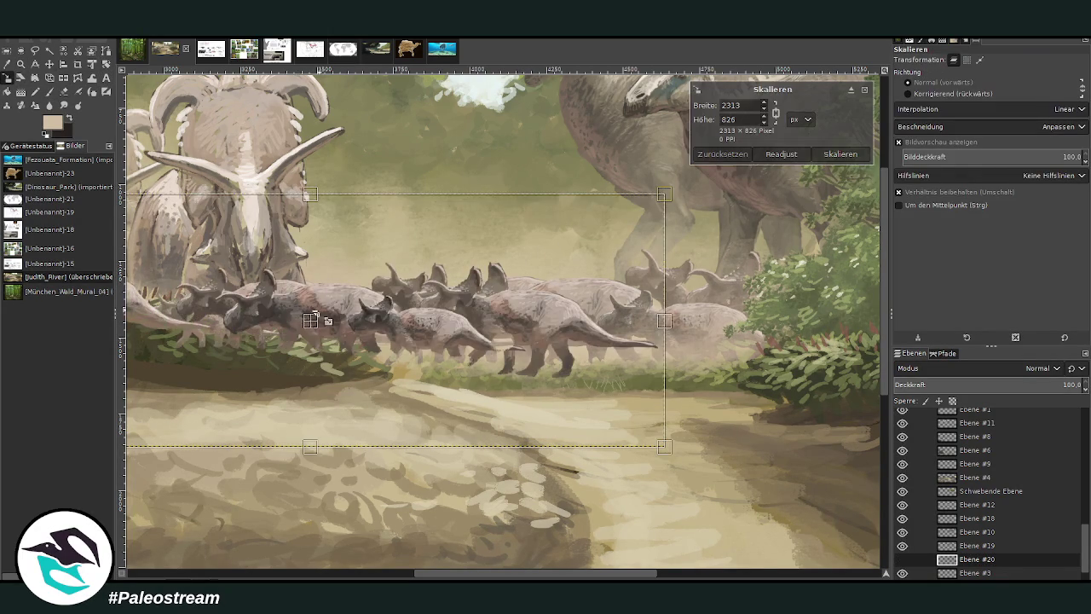
pyautogui.moveTo(311, 324)
pyautogui.mouseDown()
pyautogui.moveTo(290, 317)
pyautogui.moveTo(310, 313)
pyautogui.mouseUp()
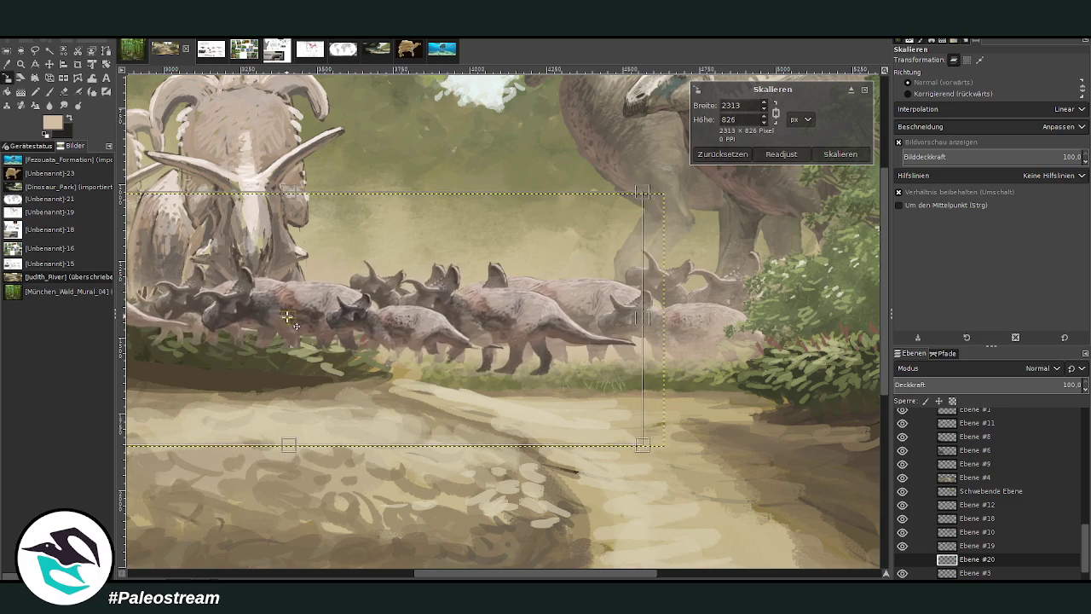
pyautogui.click(829, 155)
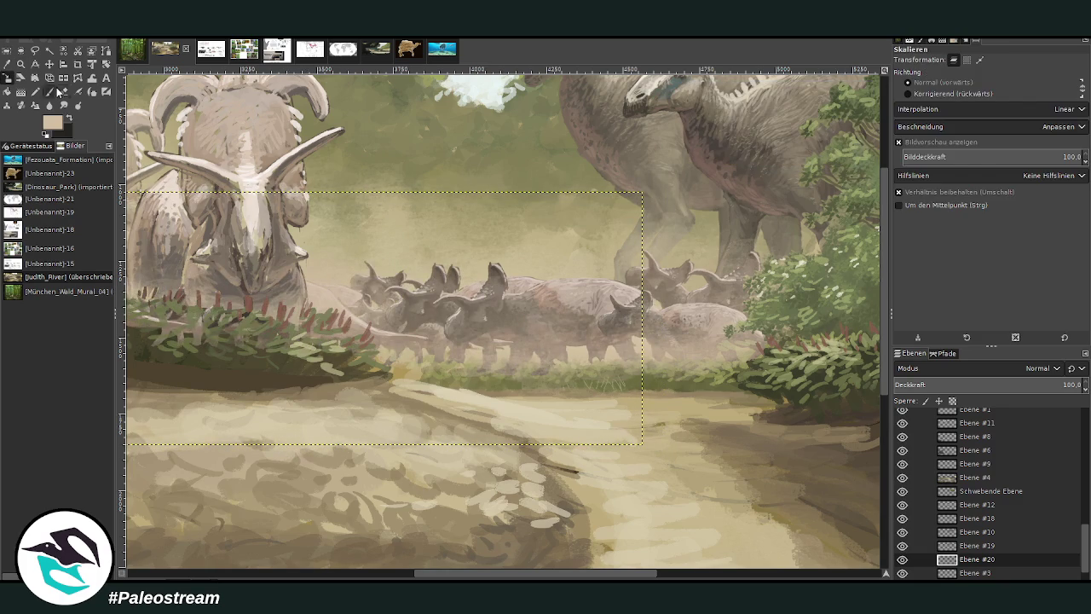
pyautogui.click(63, 92)
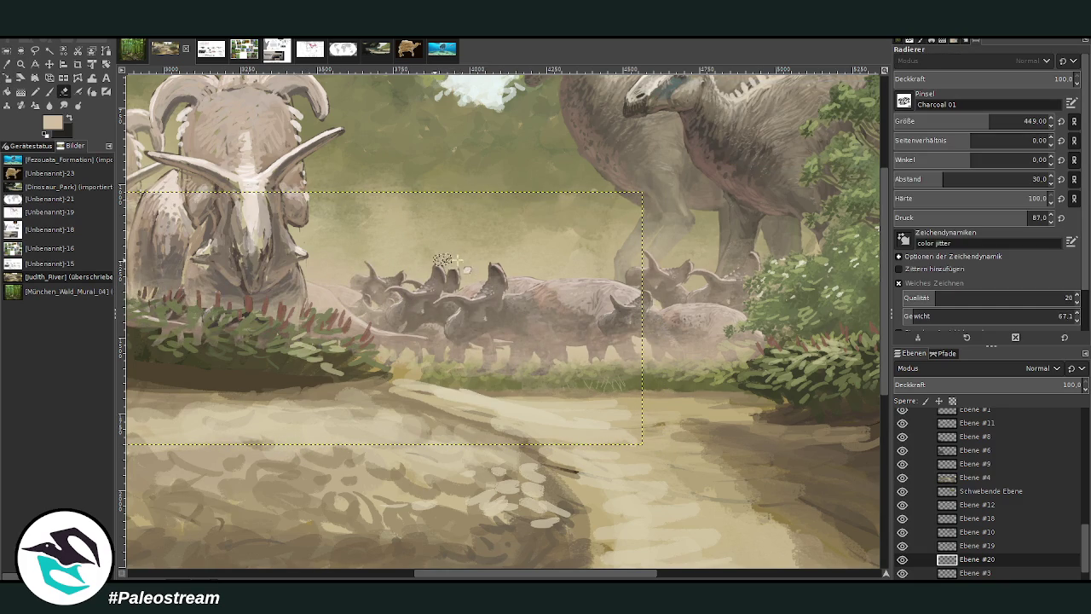
# Set the Paintbrush to Nur Aufhellen mode at 21.8 opacity, then zoom out to the whole painting.
pyautogui.scroll(-2, 327, 227)
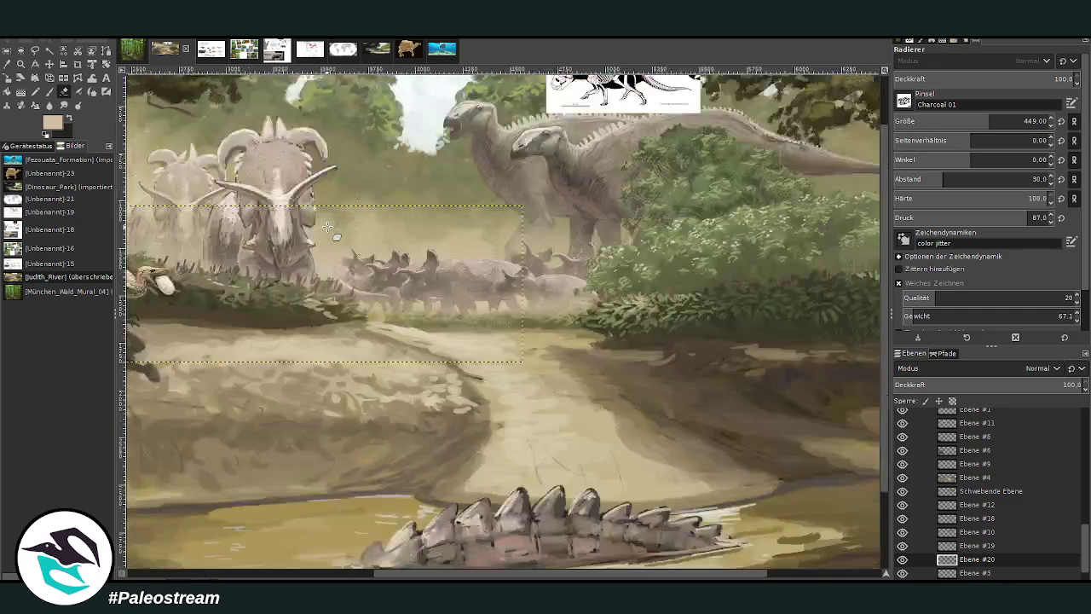
pyautogui.moveTo(528, 573); pyautogui.dragTo(452, 573)
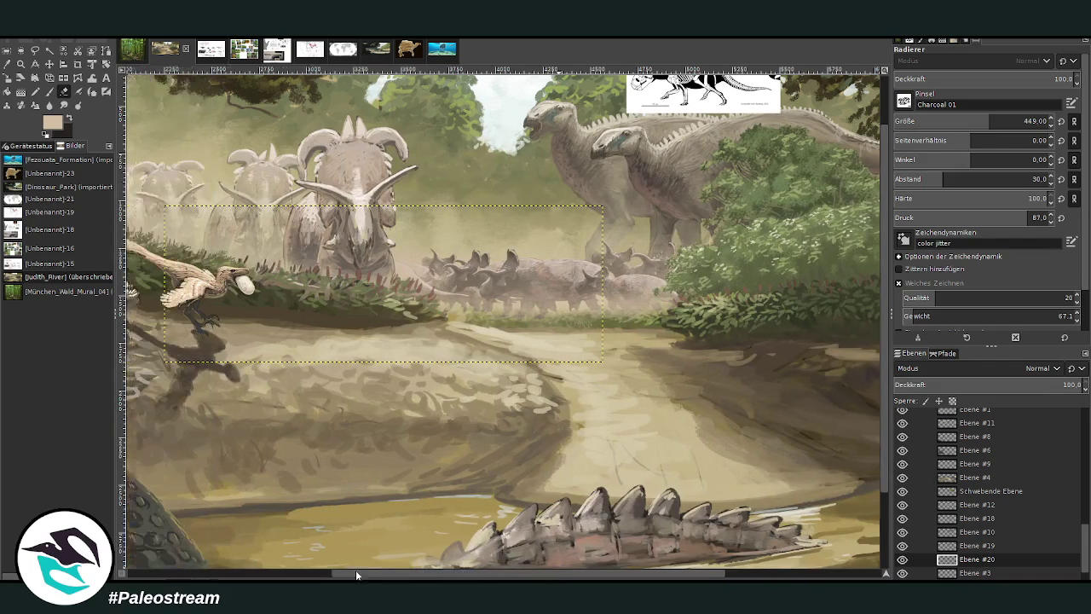
pyautogui.press('p')
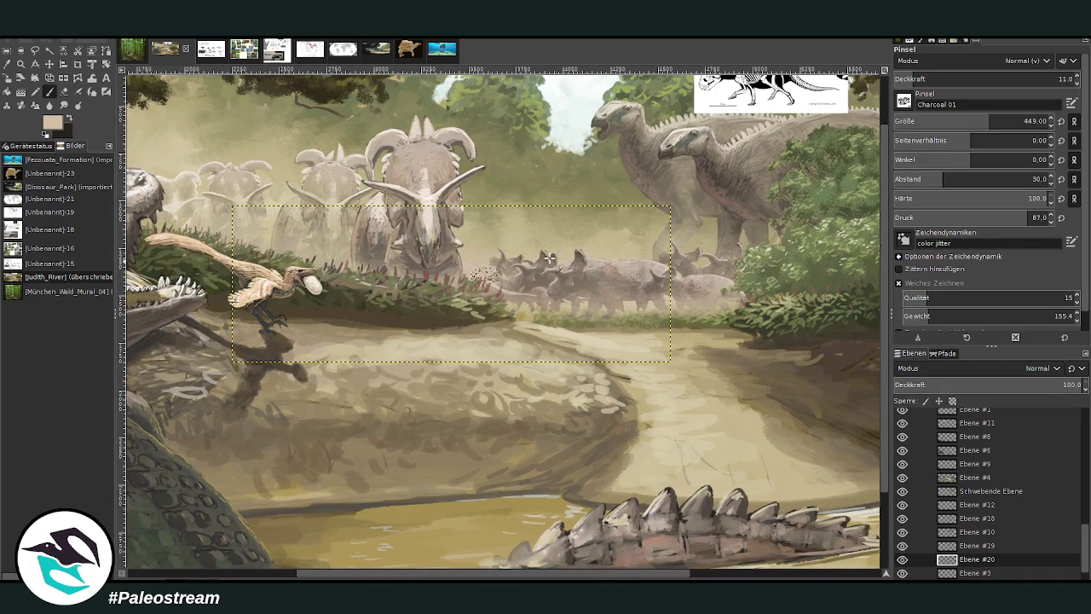
pyautogui.click(932, 78)
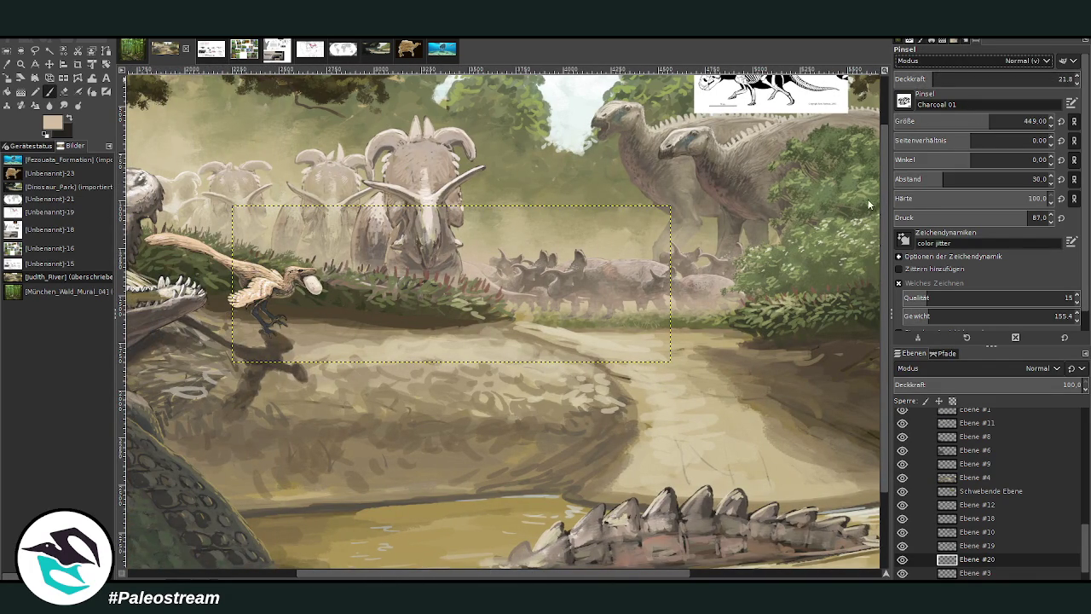
pyautogui.scroll(-5, 980, 61)
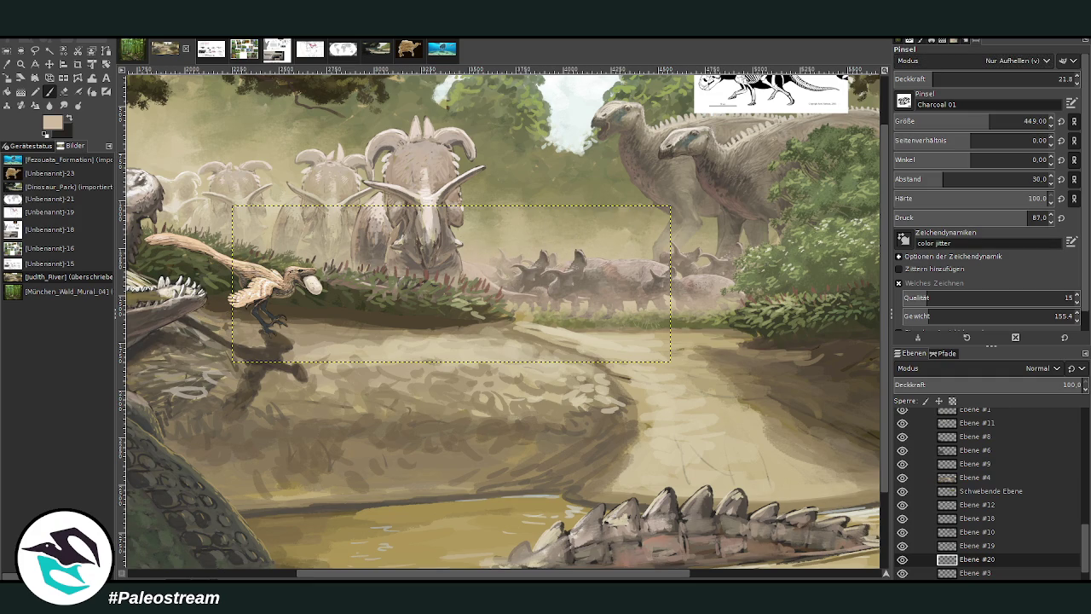
pyautogui.click(64, 92)
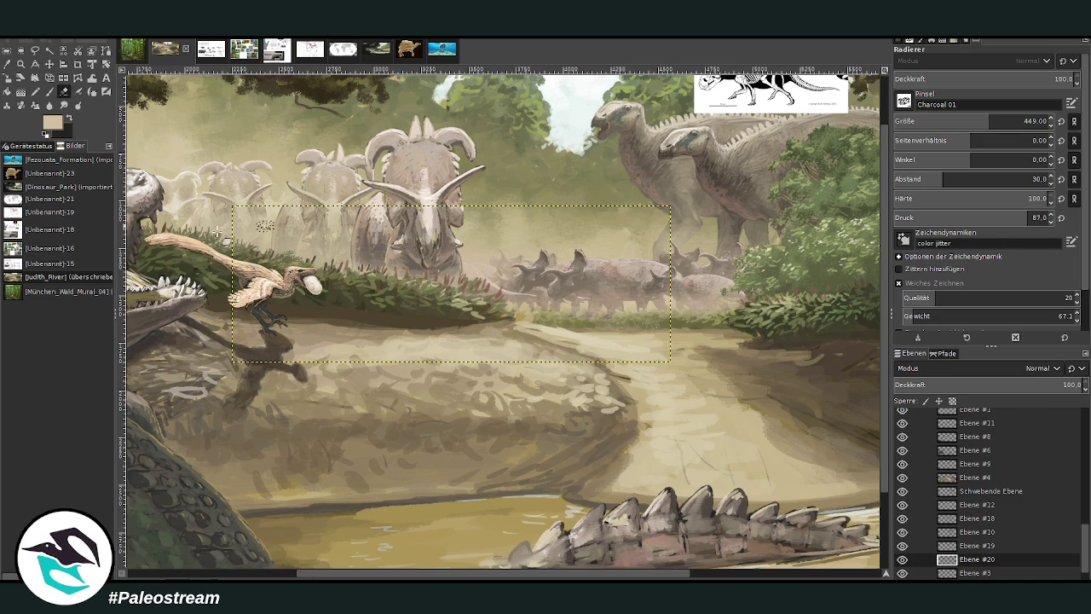
pyautogui.scroll(-2, 217, 230)
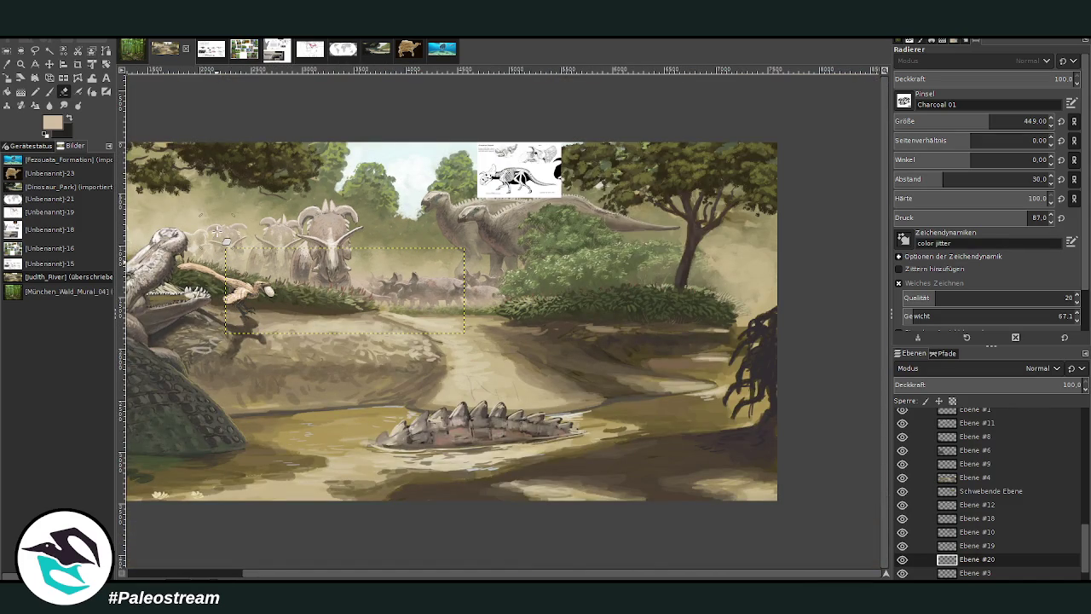
# Zoom in on the herd, toggle layer visibilities to check them, and make Ebene #12 active.
pyautogui.press('z')
pyautogui.moveTo(346, 187); pyautogui.dragTo(466, 357)
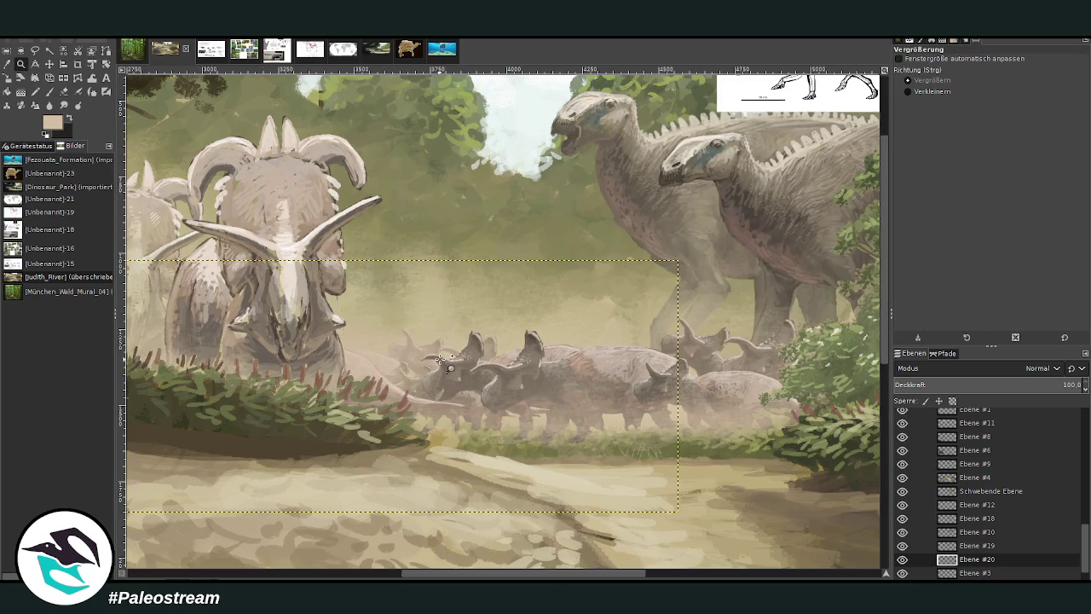
pyautogui.click(961, 545)
pyautogui.click(902, 532)
pyautogui.click(901, 532)
pyautogui.click(902, 518)
pyautogui.click(901, 518)
pyautogui.click(902, 505)
pyautogui.click(902, 505)
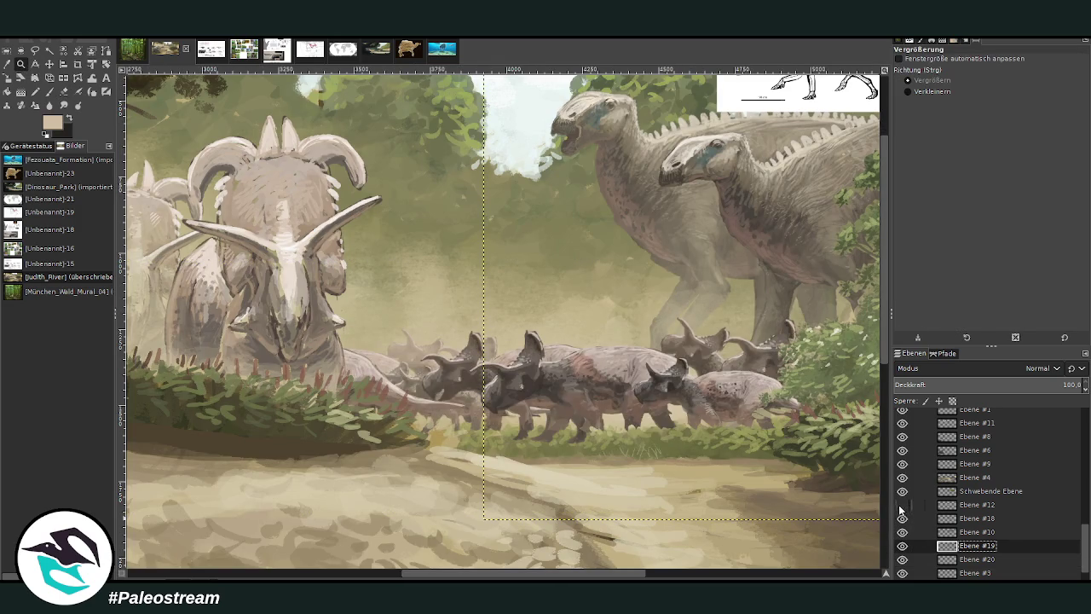
pyautogui.click(970, 504)
# Brush cream dust at 39.1 then 13.9 opacity between the Styracosaurus and herd, over the legs.
pyautogui.press('p')
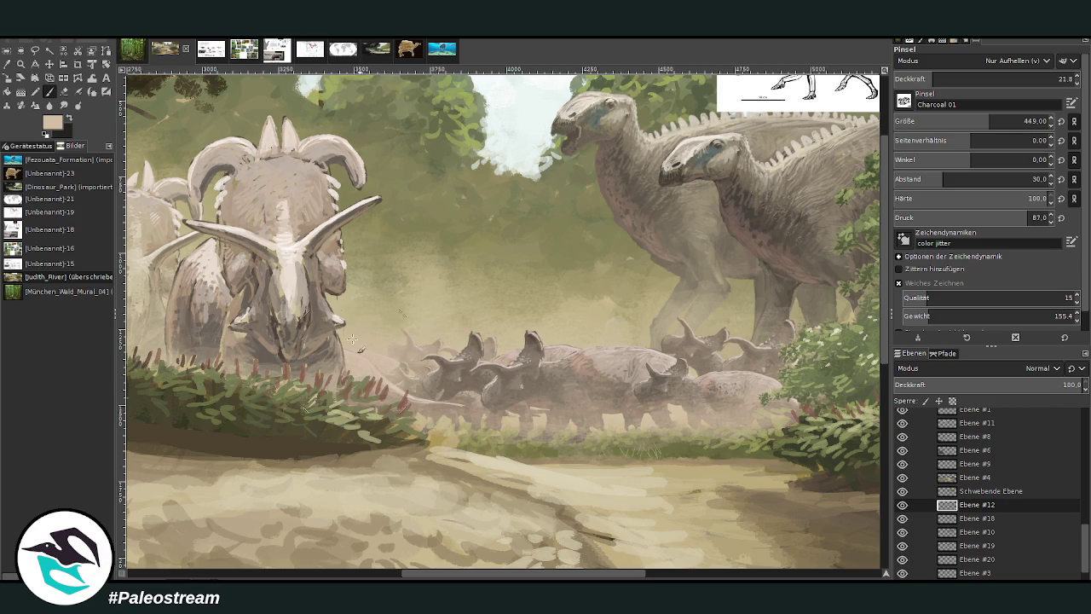
pyautogui.click(1057, 77)
pyautogui.write('39.1')
pyautogui.press('Return')
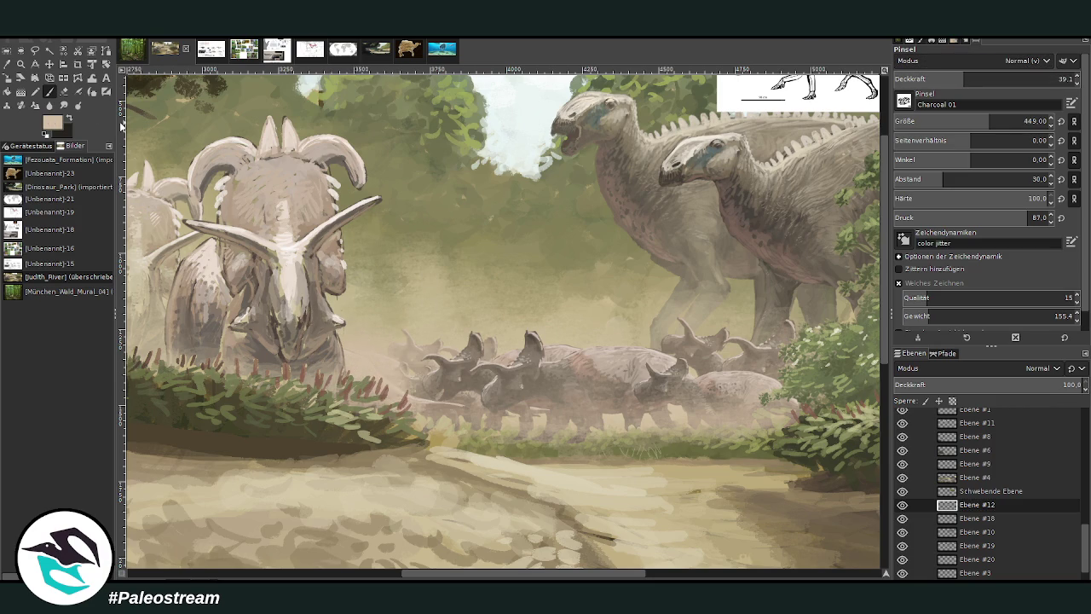
pyautogui.keyDown('ctrl'); pyautogui.click(859, 281); pyautogui.keyUp('ctrl')
pyautogui.moveTo(351, 375); pyautogui.dragTo(422, 409)
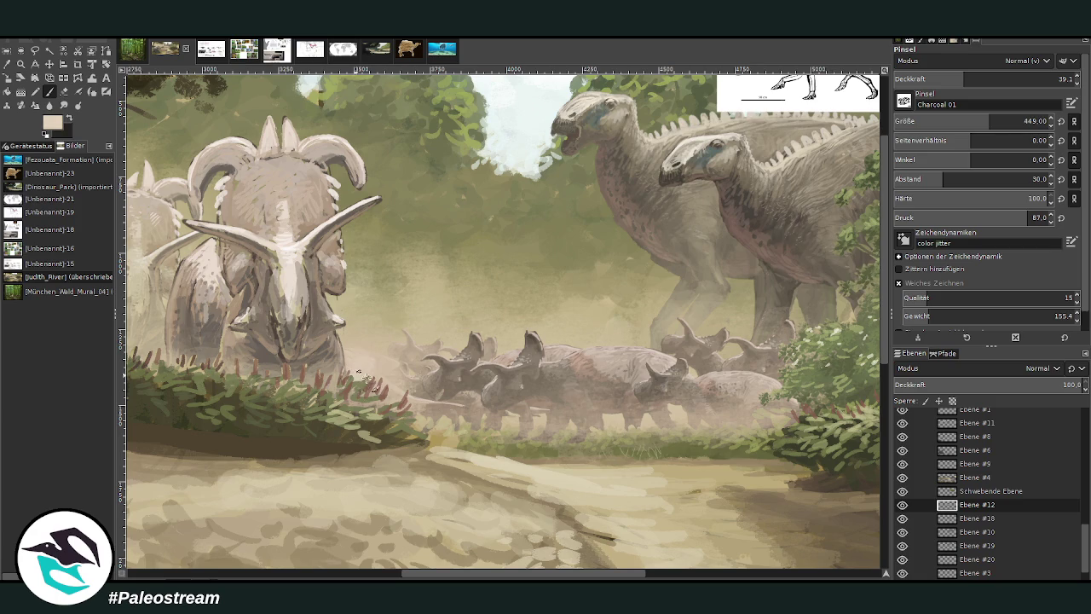
pyautogui.click(918, 78)
pyautogui.moveTo(419, 399); pyautogui.dragTo(481, 417)
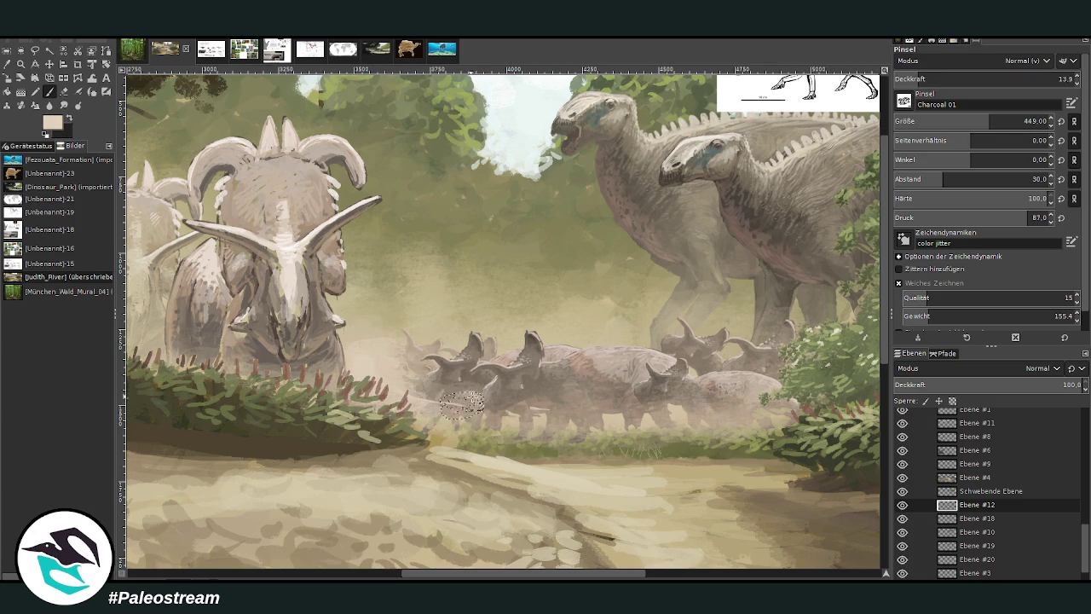
pyautogui.click(65, 106)
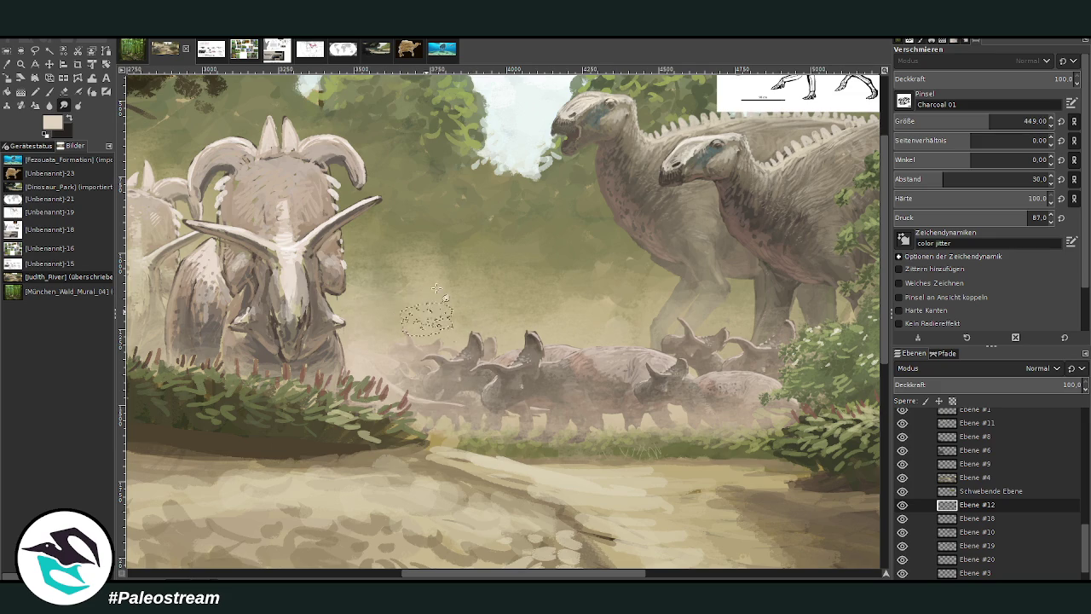
pyautogui.press('-')
pyautogui.press('-')
pyautogui.press('-')
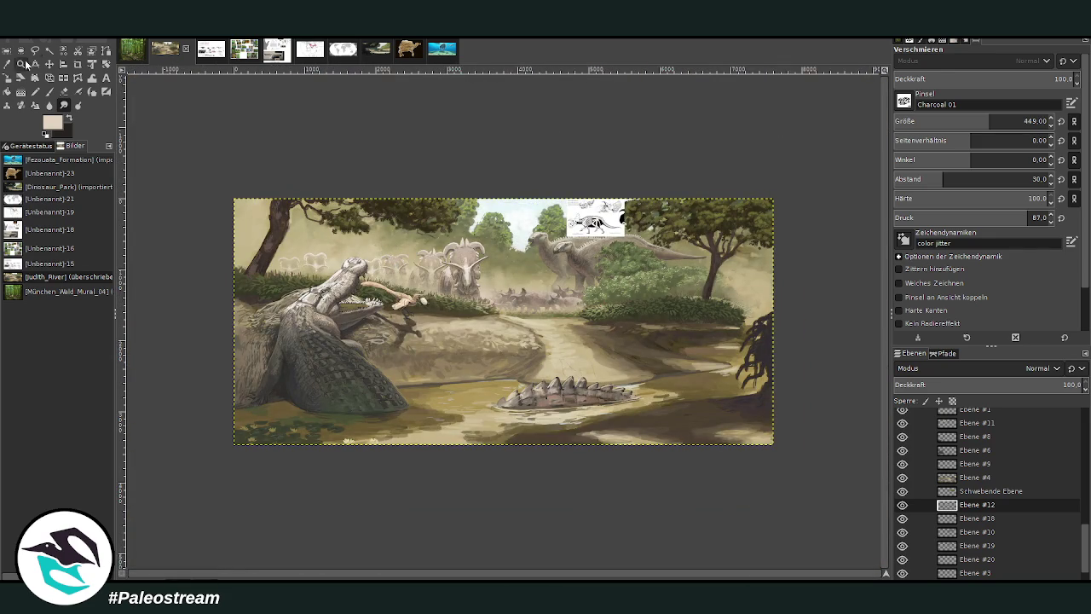
pyautogui.click(21, 64)
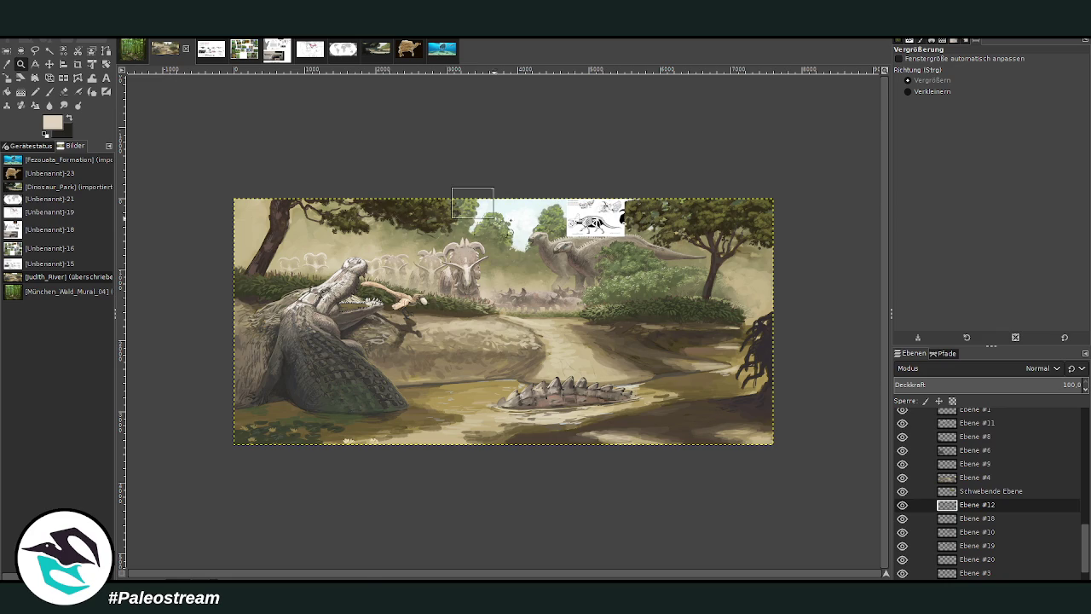
pyautogui.moveTo(460, 193); pyautogui.dragTo(634, 364)
pyautogui.moveTo(351, 119); pyautogui.dragTo(684, 520)
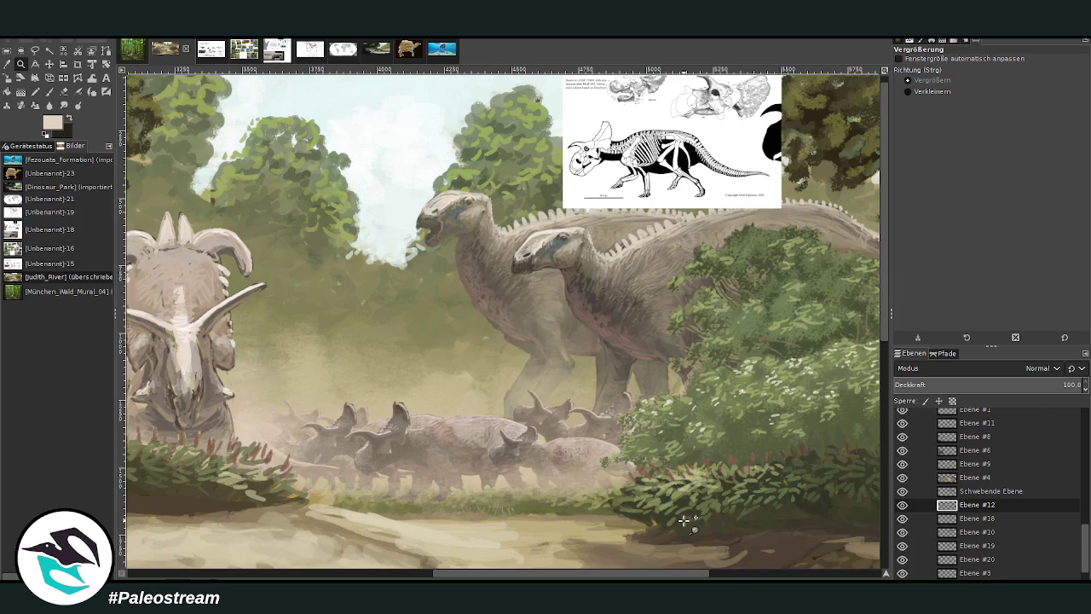
pyautogui.scroll(-3, 684, 520)
pyautogui.scroll(-1, 684, 520)
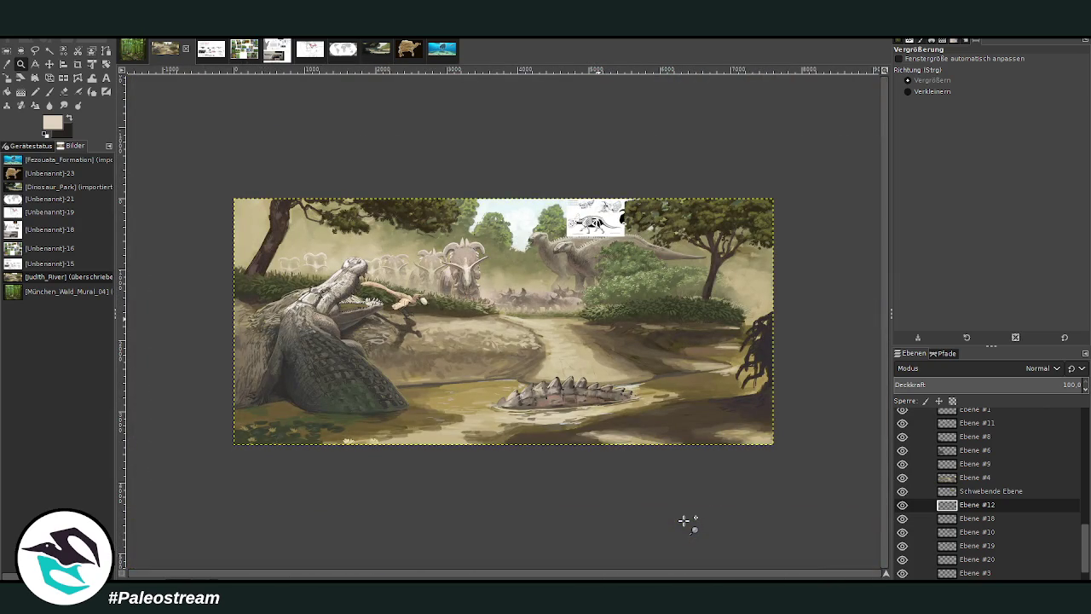
pyautogui.moveTo(479, 181)
pyautogui.mouseDown()
pyautogui.moveTo(786, 398)
pyautogui.moveTo(776, 412)
pyautogui.mouseUp()
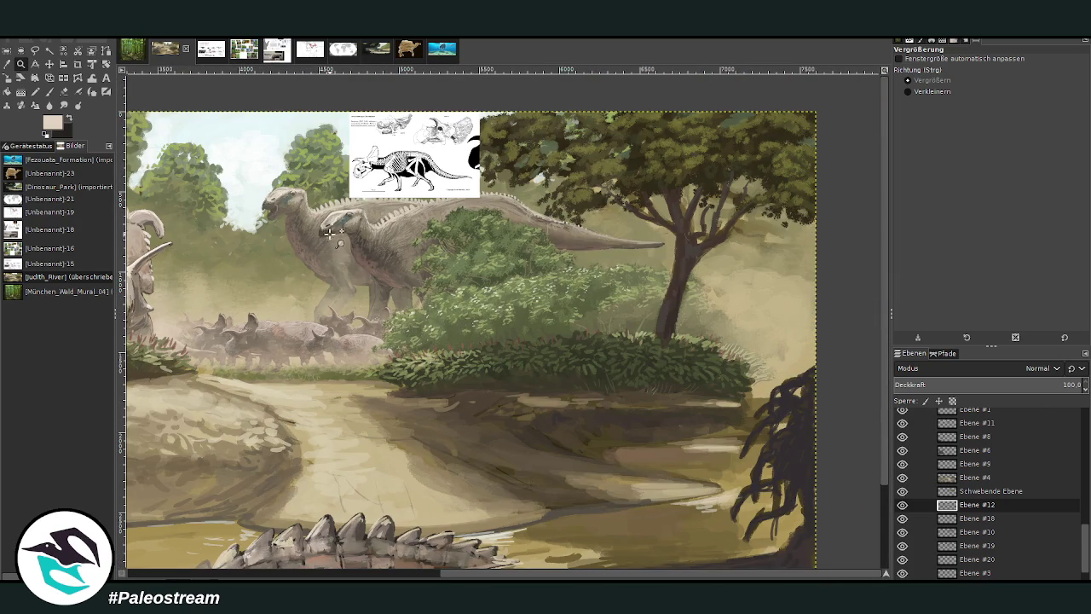
pyautogui.moveTo(467, 577); pyautogui.dragTo(311, 577)
pyautogui.press('-')
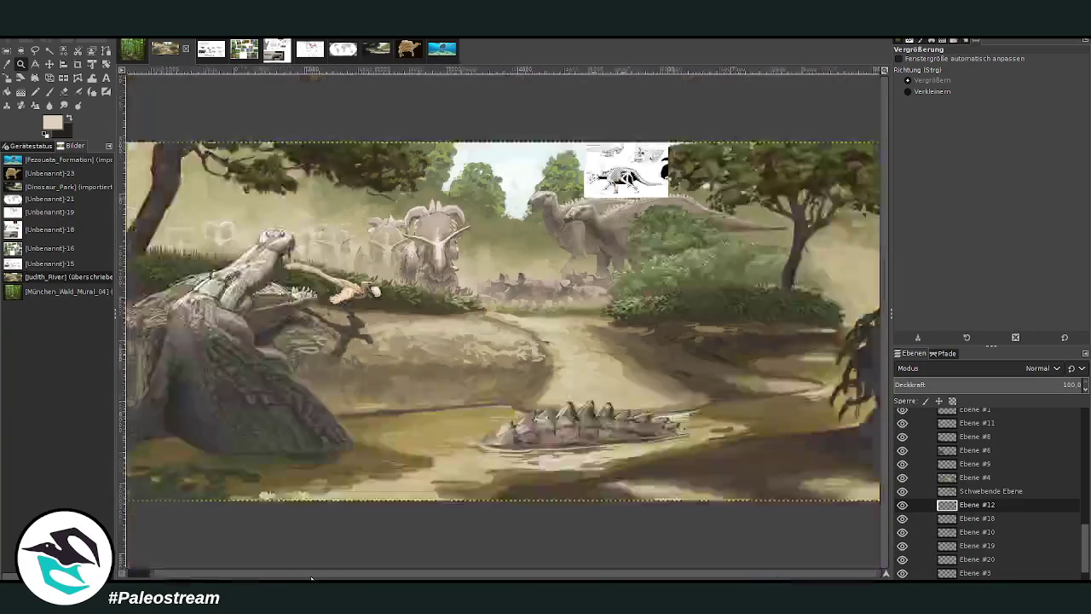
pyautogui.press('-')
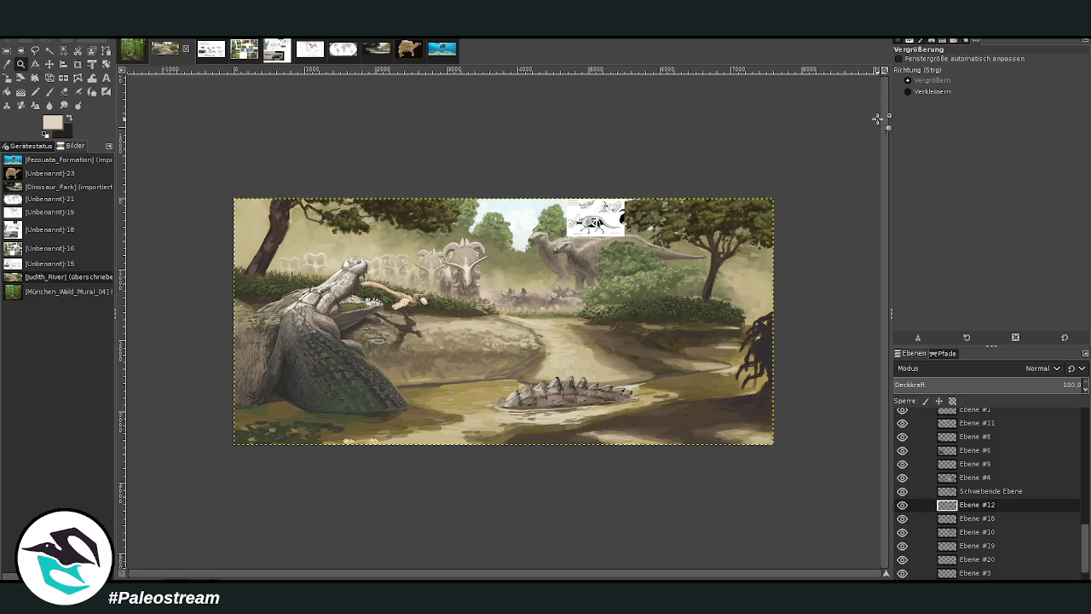
pyautogui.moveTo(368, 177); pyautogui.dragTo(680, 431)
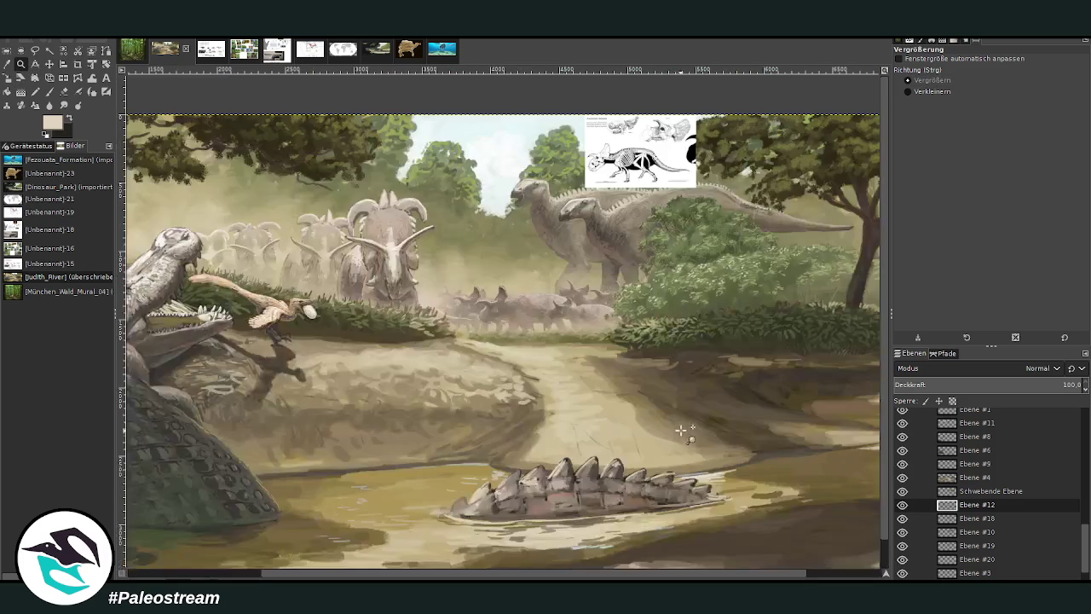
# Turn on the brown 'skizze' sketch layer showing the herds and riverbank figures.
pyautogui.scroll(3, 946, 499)
pyautogui.scroll(2, 949, 496)
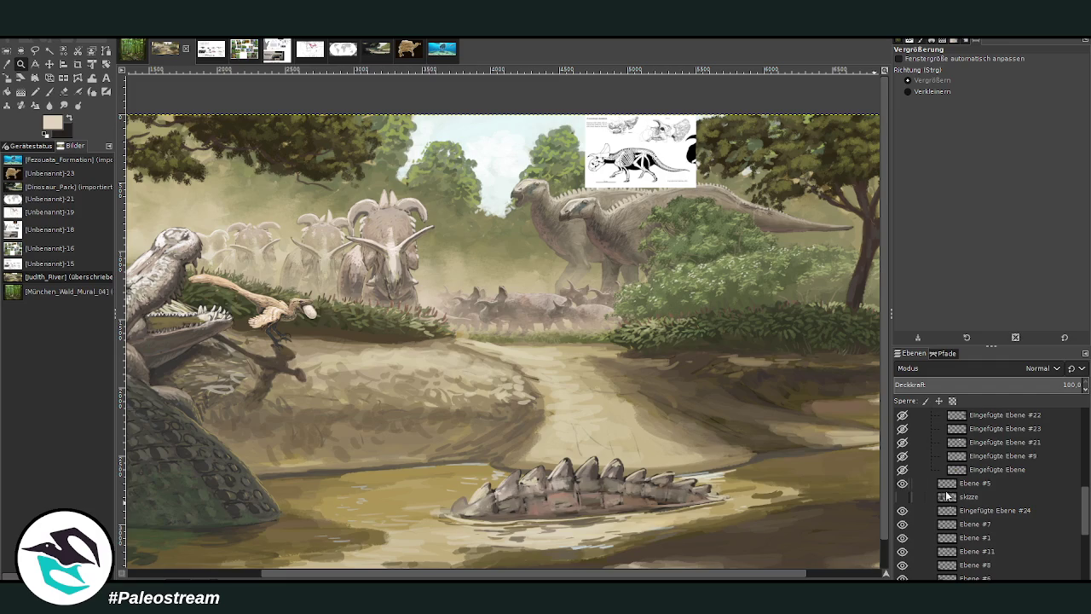
pyautogui.click(903, 496)
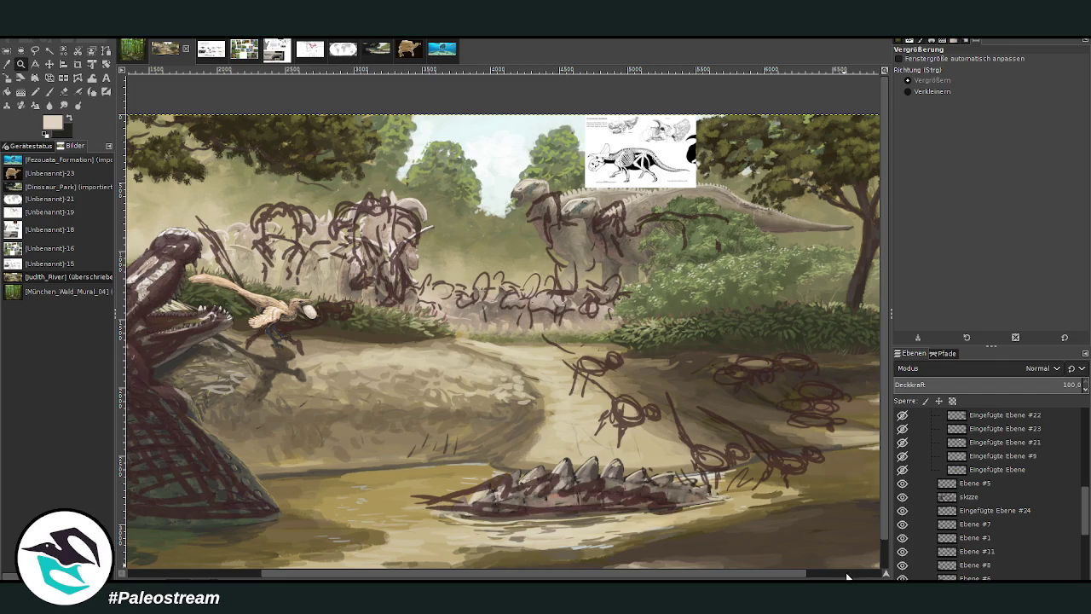
pyautogui.hscroll(2, 847, 573)
pyautogui.scroll(-1, 776, 493)
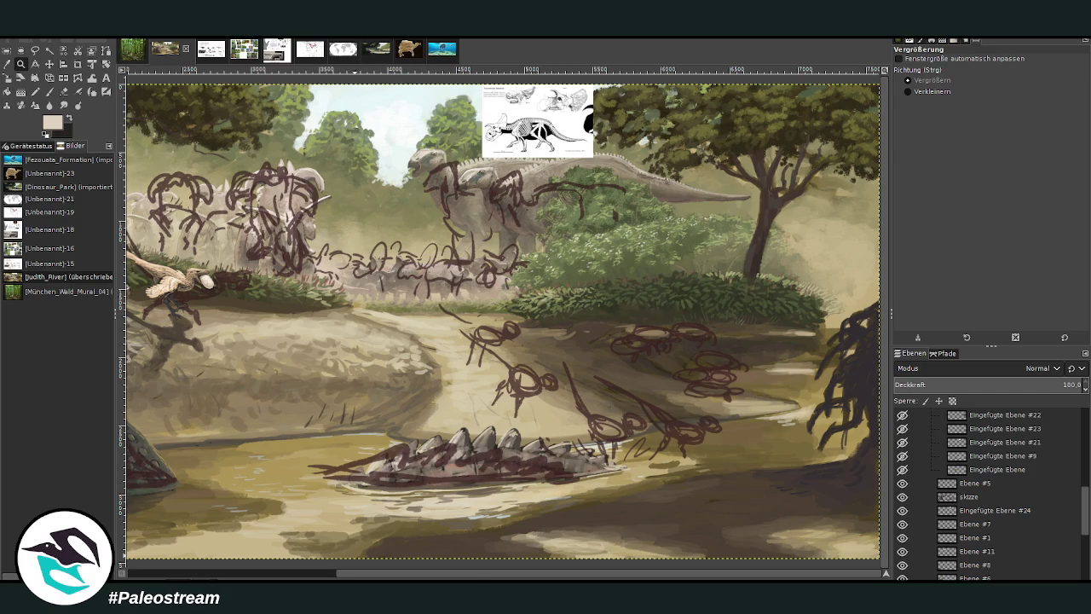
pyautogui.moveTo(469, 572)
pyautogui.mouseDown()
pyautogui.moveTo(272, 567)
pyautogui.moveTo(469, 572)
pyautogui.mouseUp()
# On the skeleton reference sheet, hide the Triceratops reference layer.
pyautogui.click(209, 51)
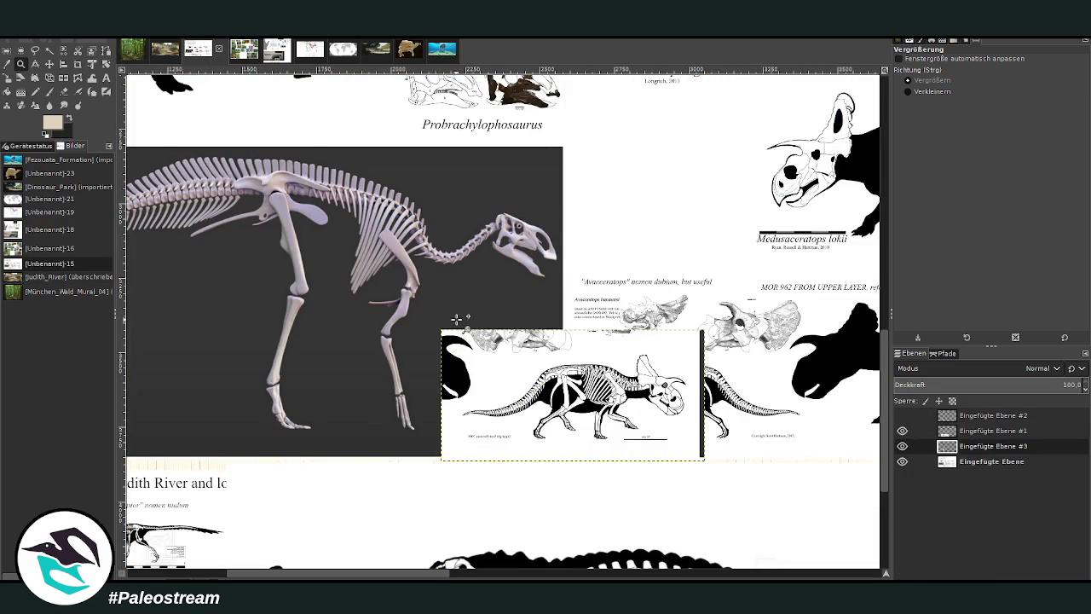
pyautogui.click(902, 446)
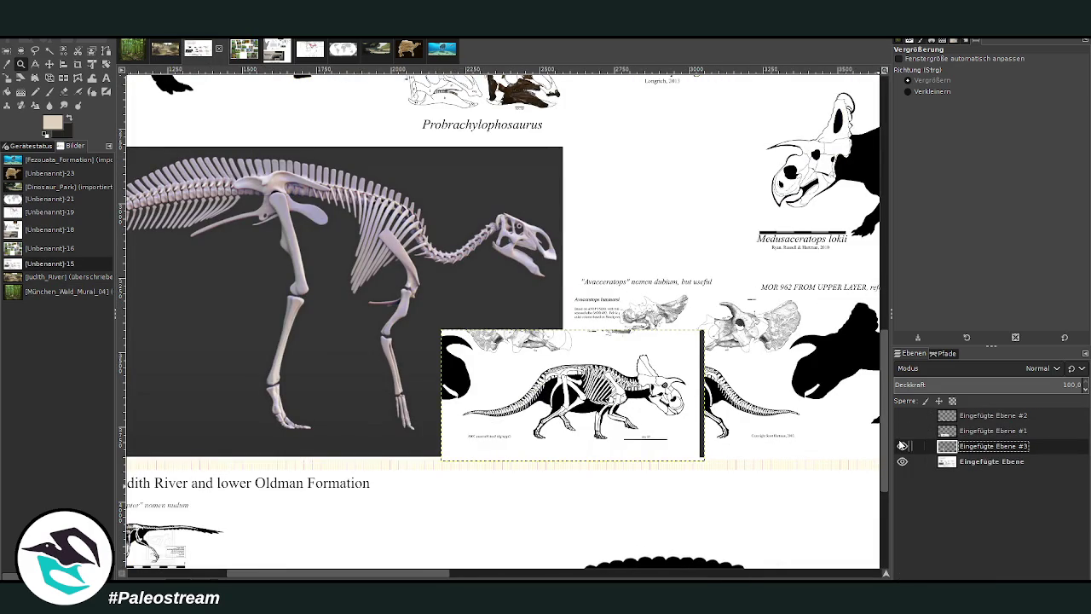
pyautogui.click(902, 446)
pyautogui.click(901, 446)
pyautogui.scroll(-5, 750, 458)
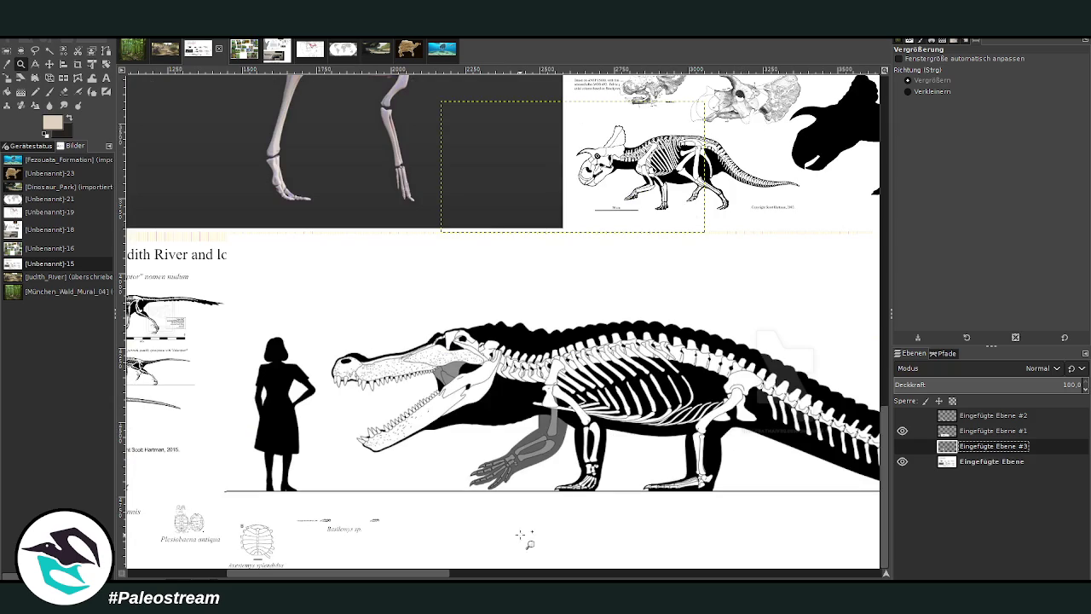
pyautogui.hscroll(-2, 422, 573)
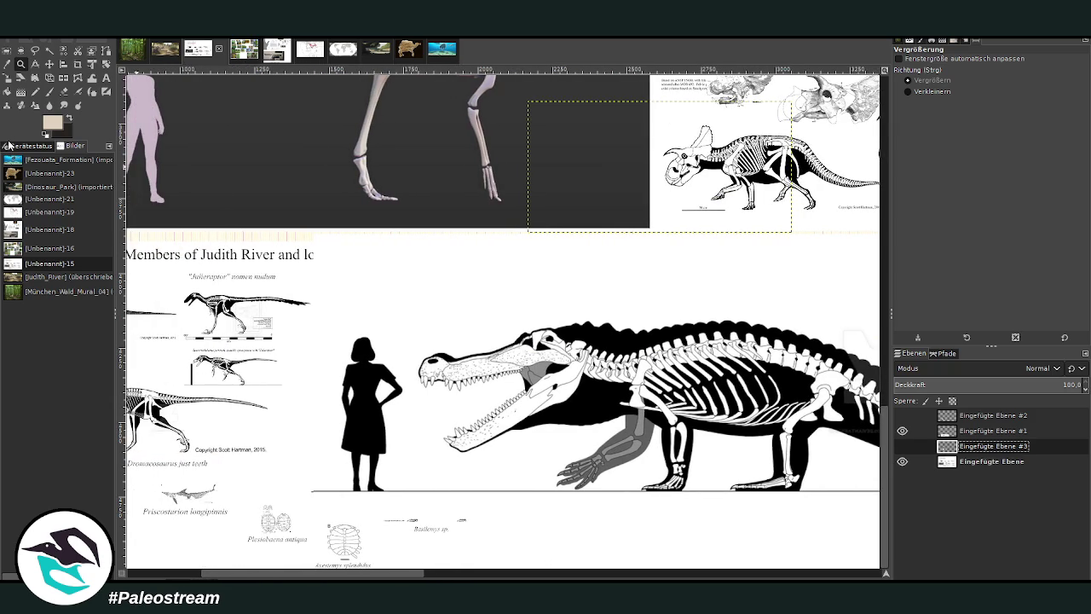
# Nudge the crocodile skeleton image up slightly and zoom in on the Colepiocephale skeleton.
pyautogui.click(49, 64)
pyautogui.moveTo(385, 387)
pyautogui.mouseDown()
pyautogui.moveTo(383, 372)
pyautogui.moveTo(381, 391)
pyautogui.mouseUp()
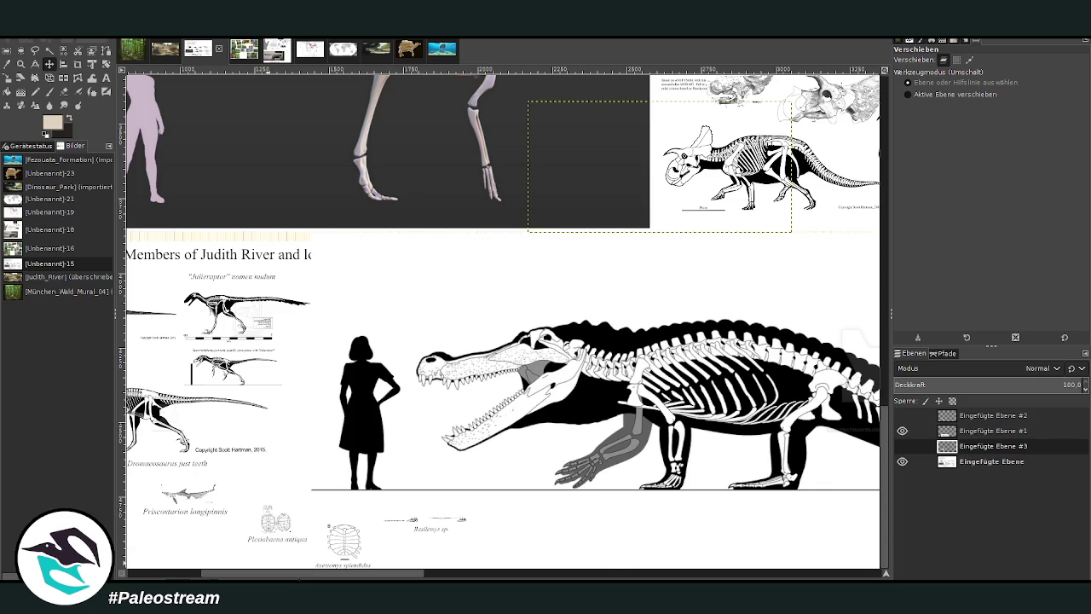
pyautogui.moveTo(289, 576); pyautogui.dragTo(217, 576)
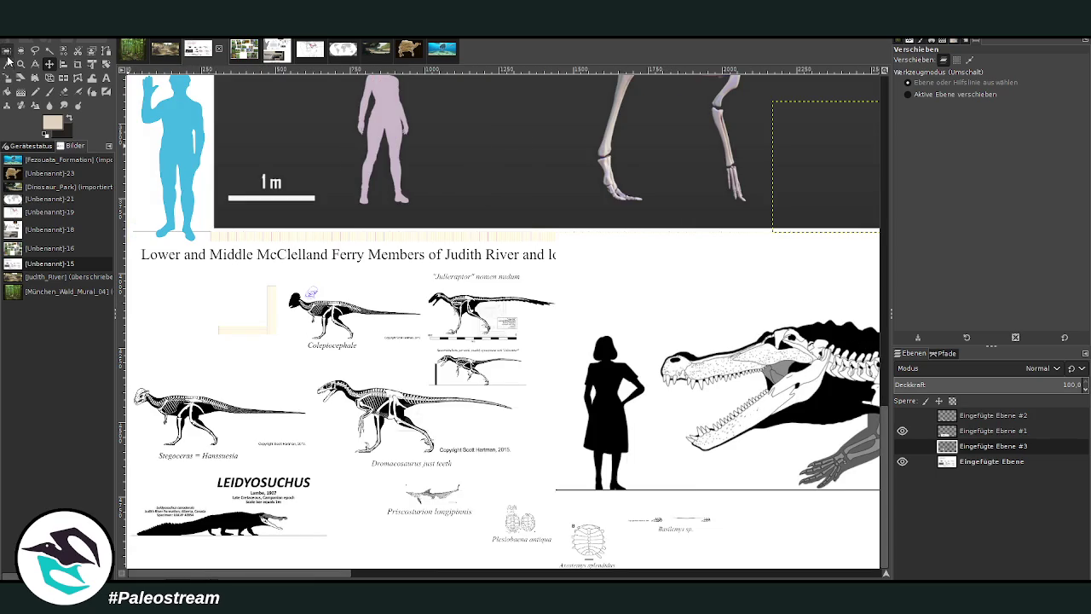
pyautogui.click(20, 64)
pyautogui.click(261, 271)
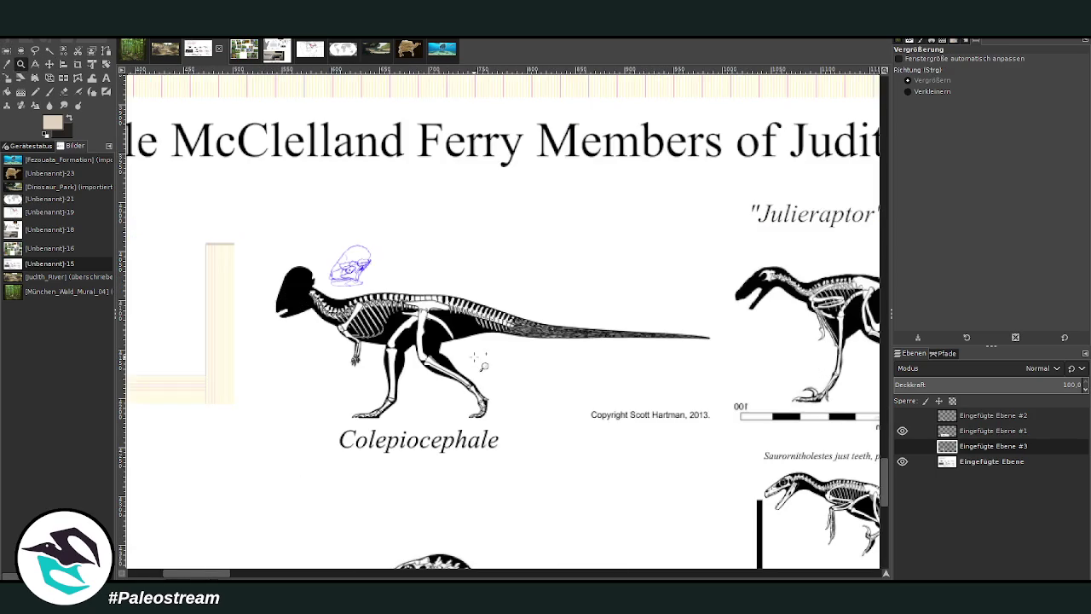
# Paste the Colepiocephale skeleton as a new layer and zoom out on the sheet.
pyautogui.press('r')
pyautogui.hotkey('ctrl', 'v')
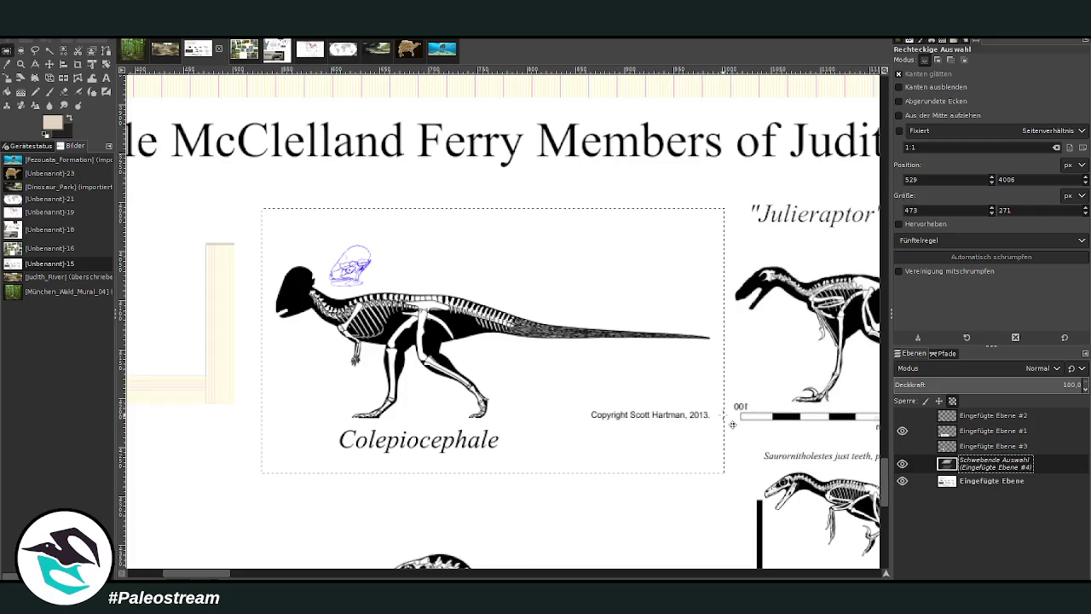
pyautogui.hotkey('shift', 'ctrl', 'n')
pyautogui.press('z')
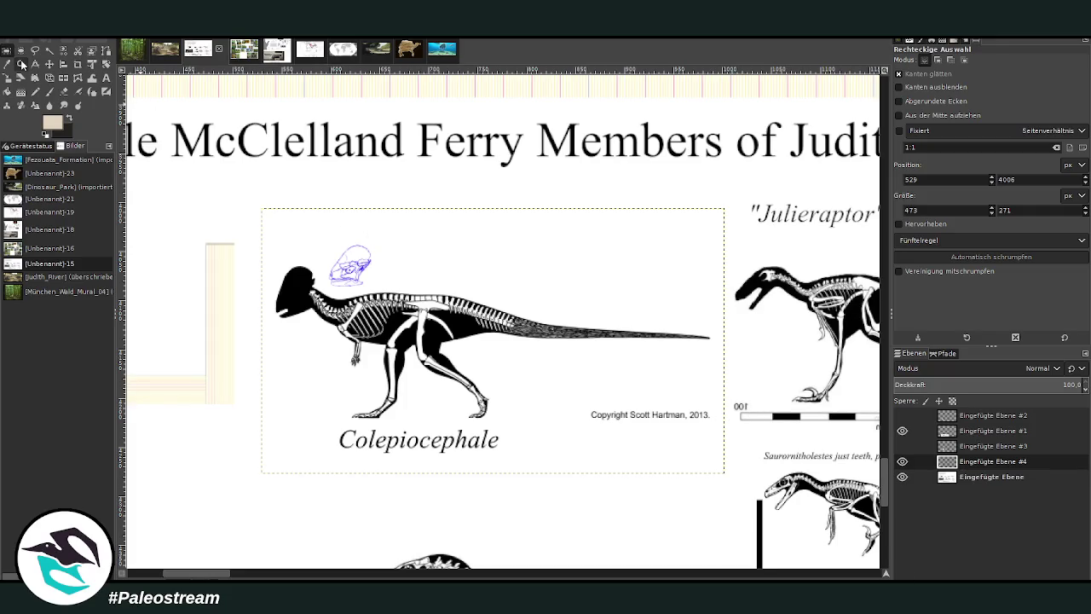
pyautogui.click(908, 91)
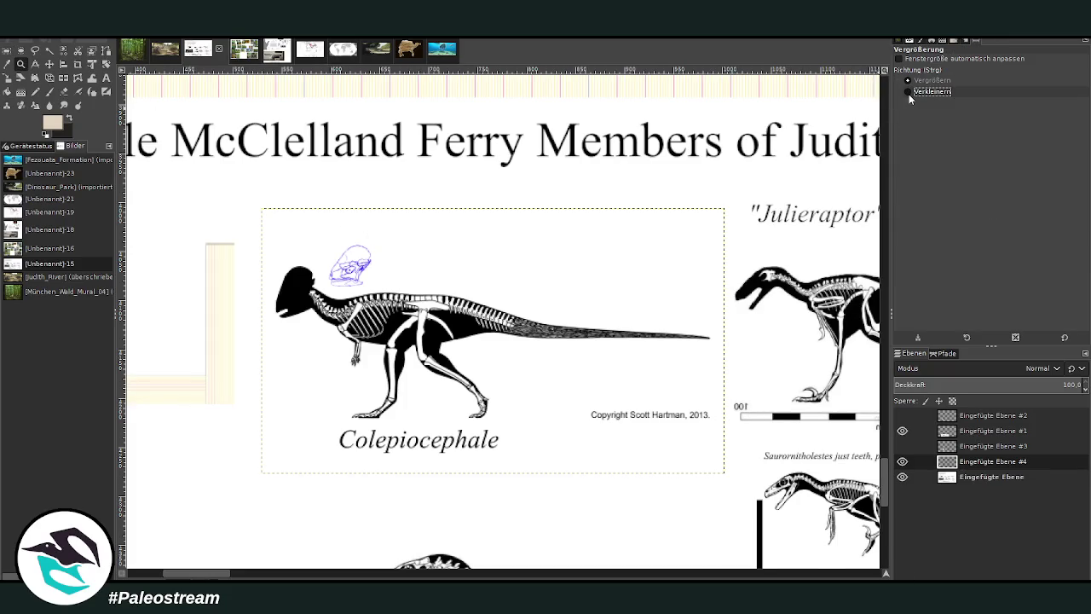
pyautogui.click(283, 222)
pyautogui.click(282, 223)
# Raise the Colepiocephale layer so it shows, then return to the river painting.
pyautogui.press('m')
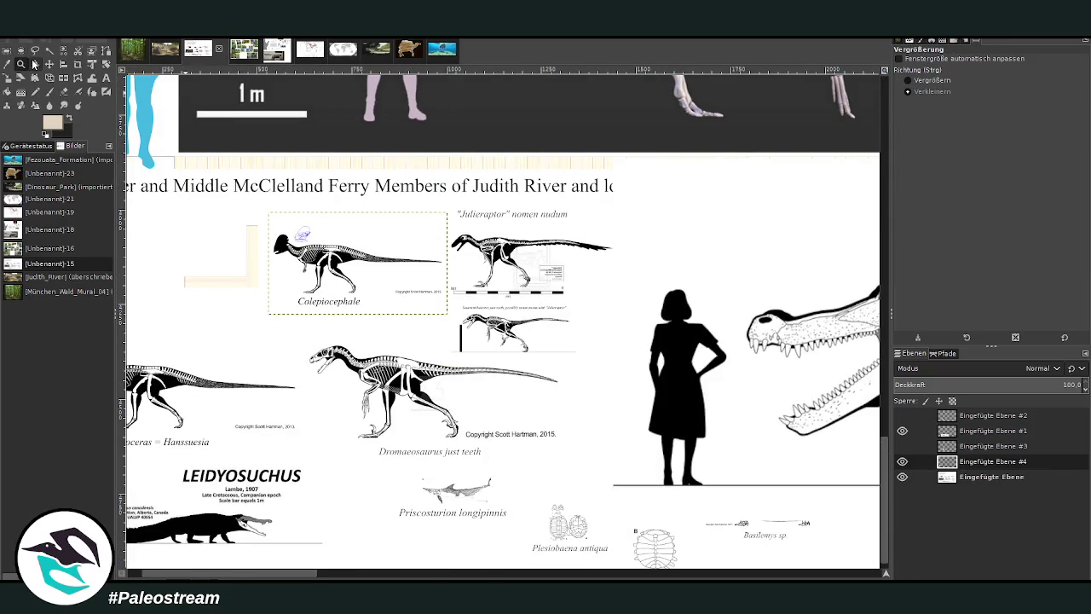
pyautogui.moveTo(404, 284); pyautogui.dragTo(486, 255)
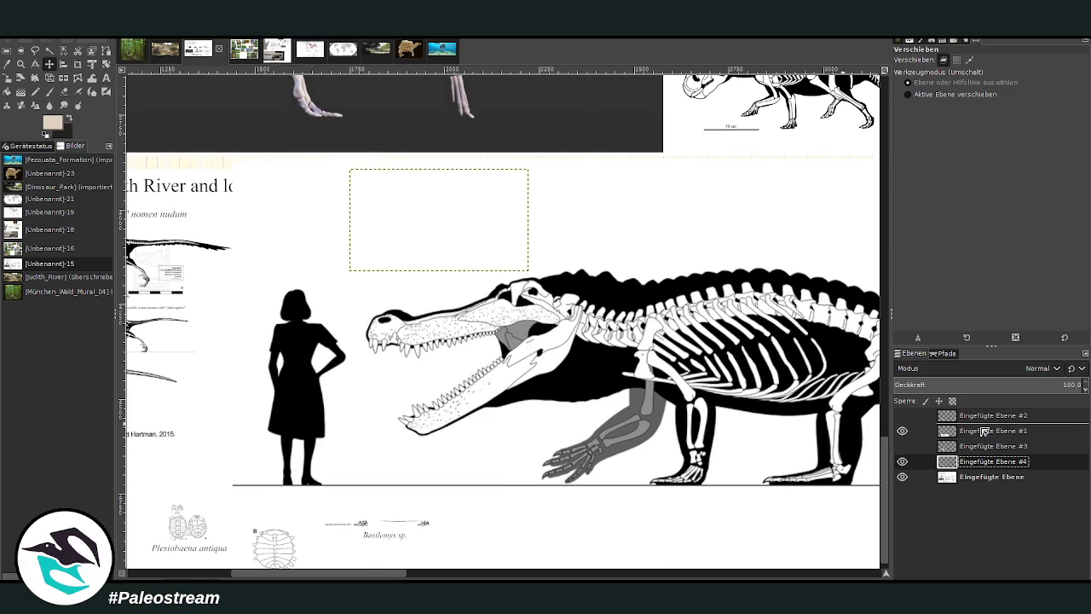
pyautogui.moveTo(975, 466); pyautogui.dragTo(982, 432)
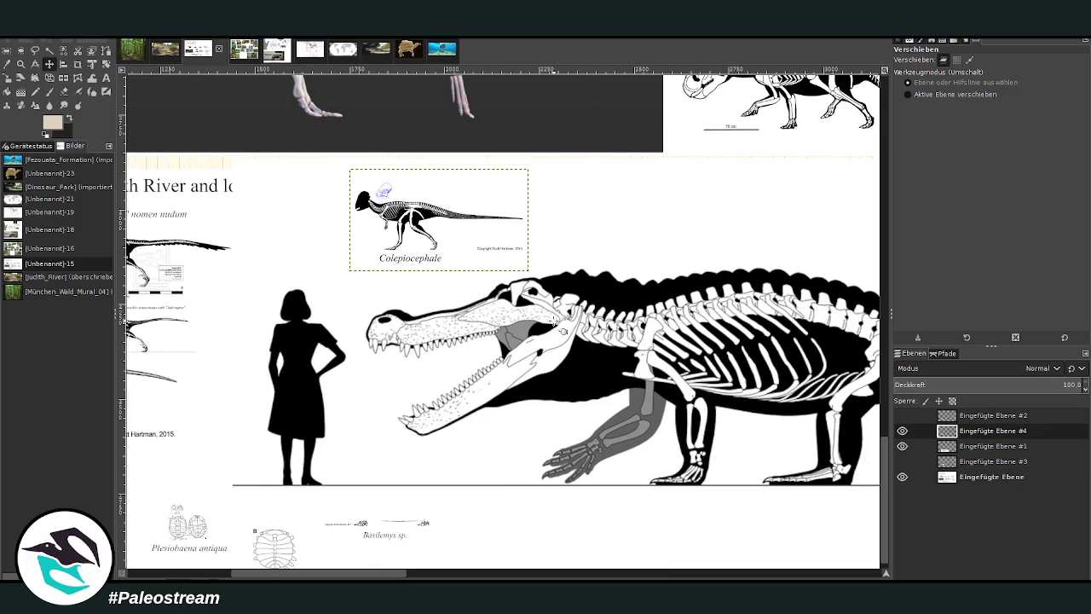
pyautogui.moveTo(360, 577); pyautogui.dragTo(175, 578)
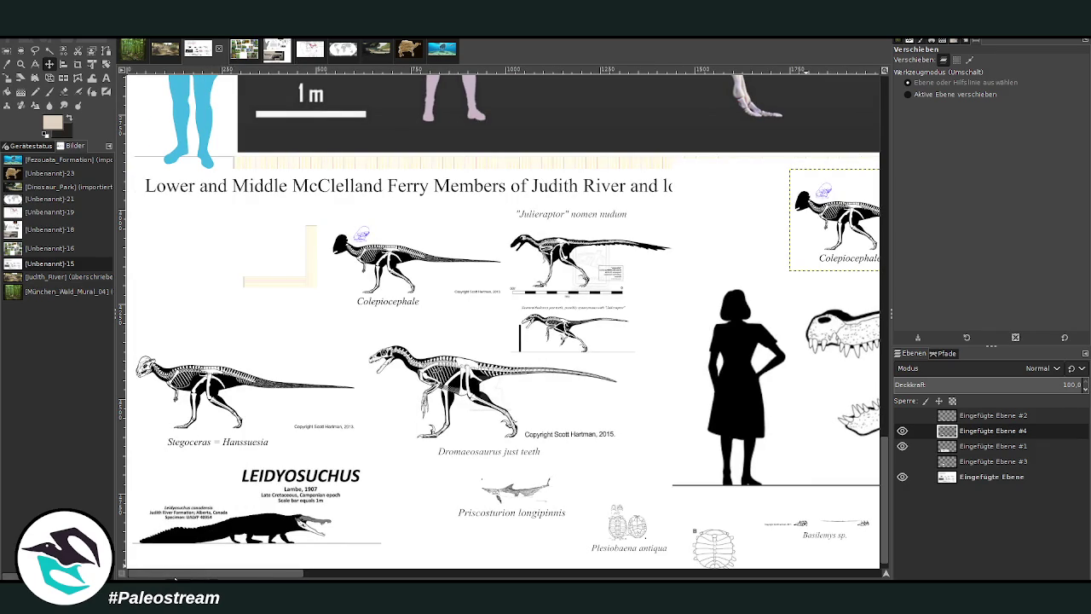
pyautogui.moveTo(174, 578); pyautogui.dragTo(285, 577)
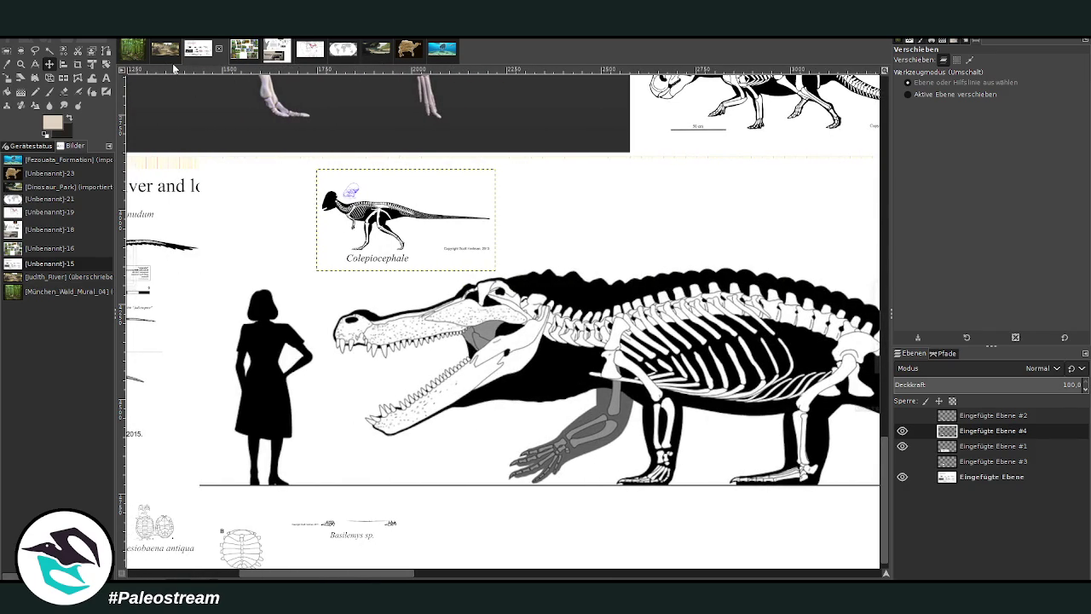
pyautogui.click(166, 52)
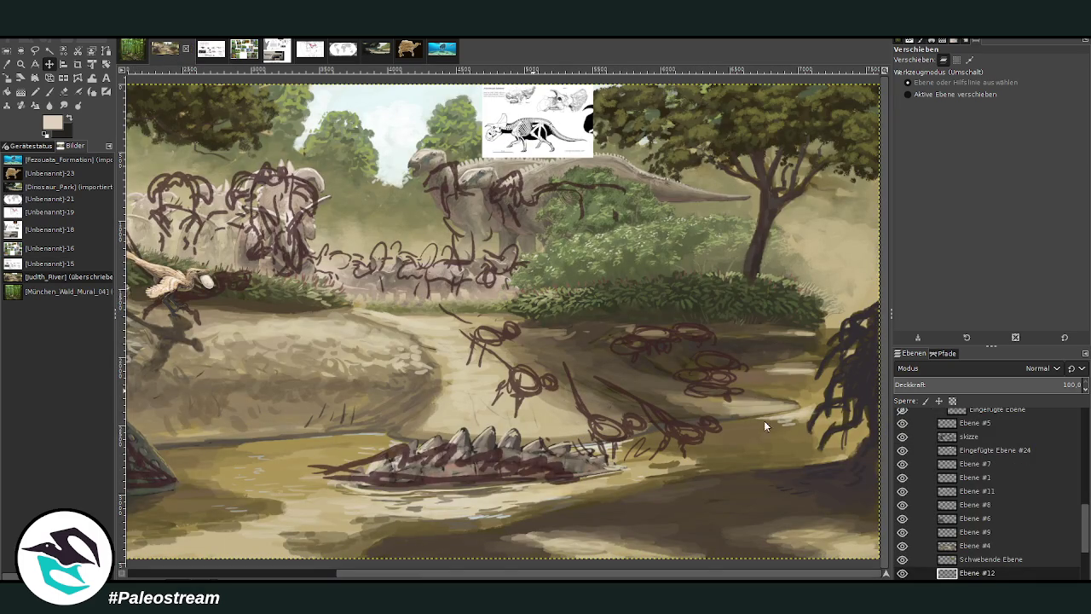
# Paste the Colepiocephale skeleton and move layer 'Eingefügte Ebene #24' into the hidden group.
pyautogui.hotkey('ctrl', 'v')
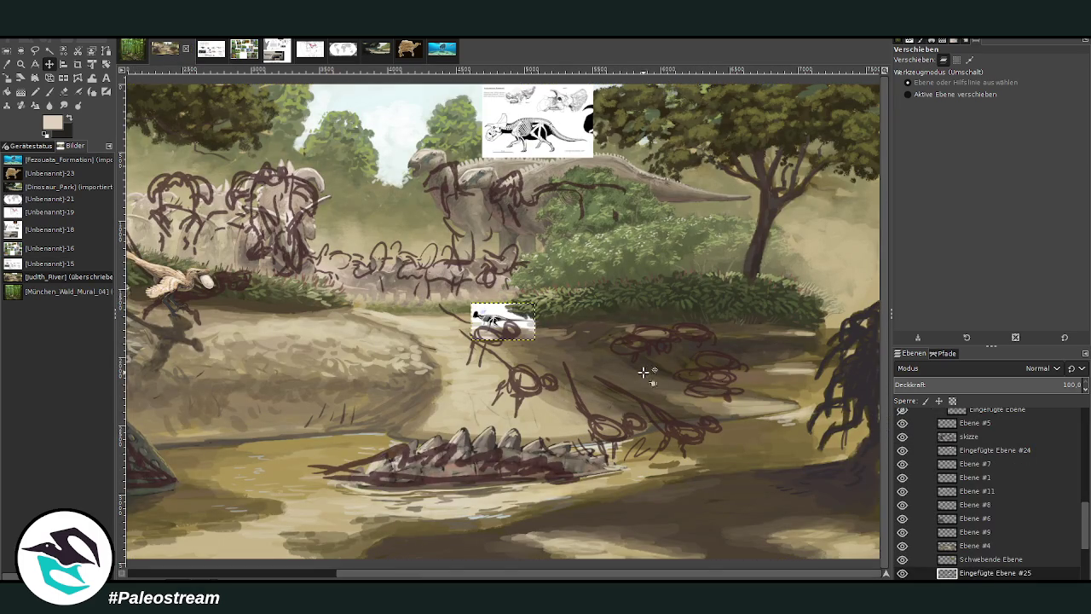
pyautogui.moveTo(982, 575)
pyautogui.mouseDown()
pyautogui.moveTo(980, 487)
pyautogui.moveTo(986, 503)
pyautogui.mouseUp()
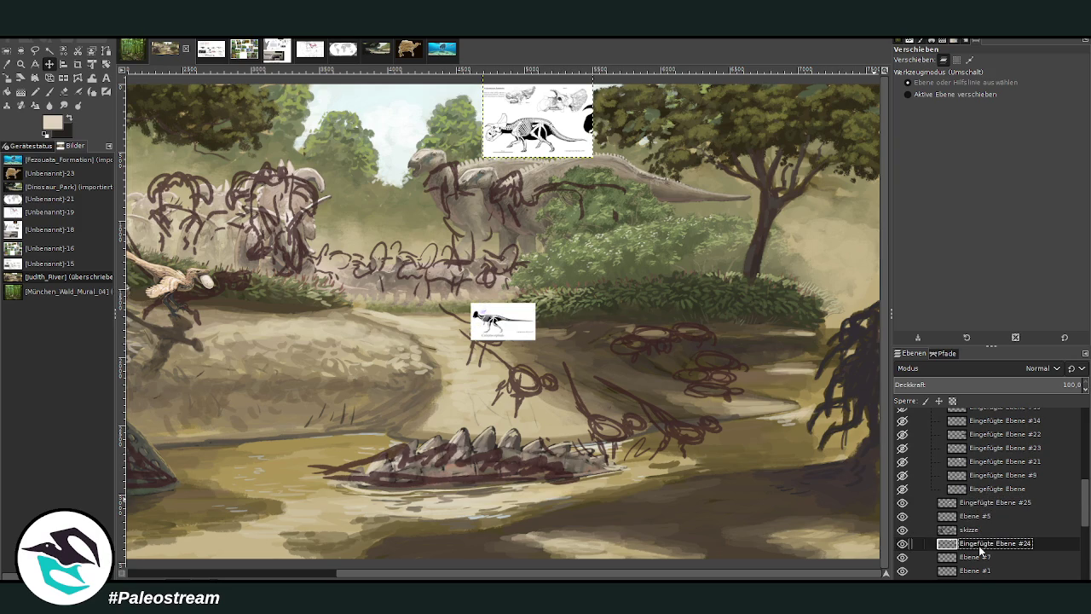
pyautogui.moveTo(948, 549); pyautogui.dragTo(986, 482)
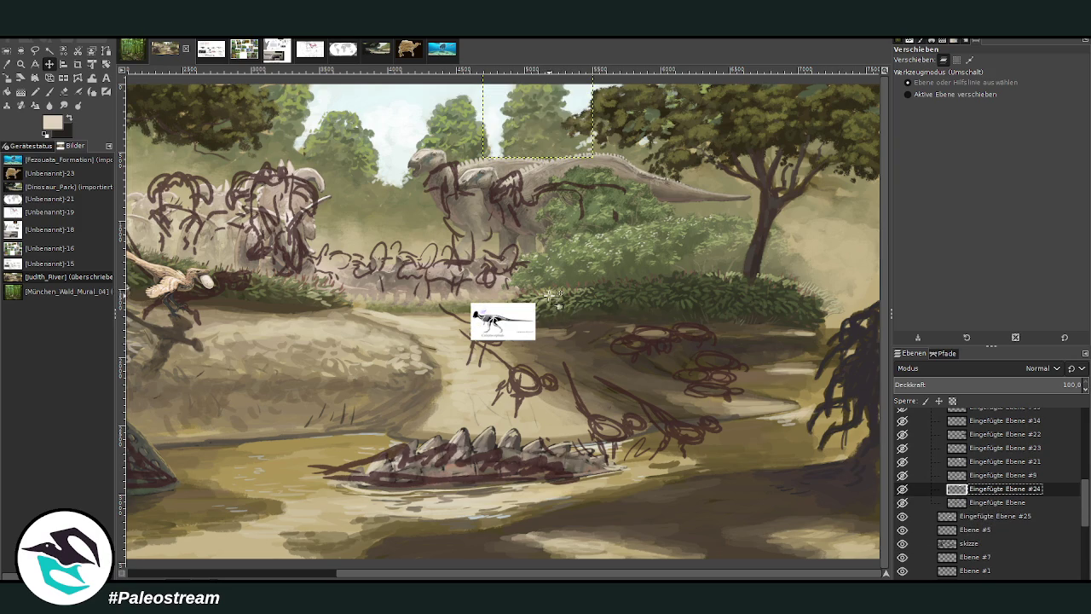
# Place the skeleton reference on the right riverbank and zoom in on that area.
pyautogui.moveTo(462, 328); pyautogui.dragTo(608, 353)
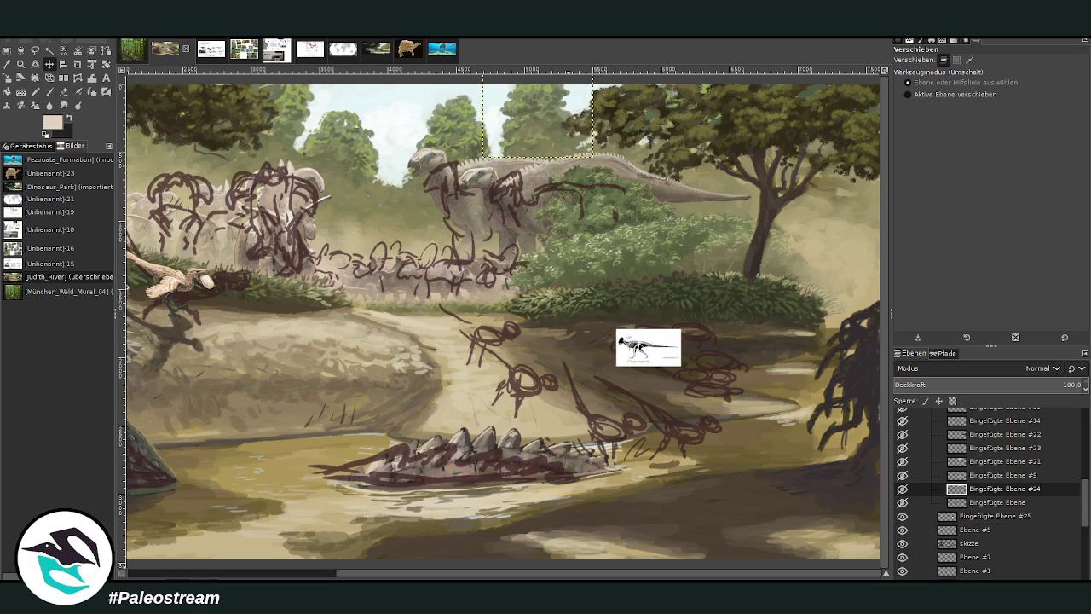
pyautogui.moveTo(607, 578); pyautogui.dragTo(536, 568)
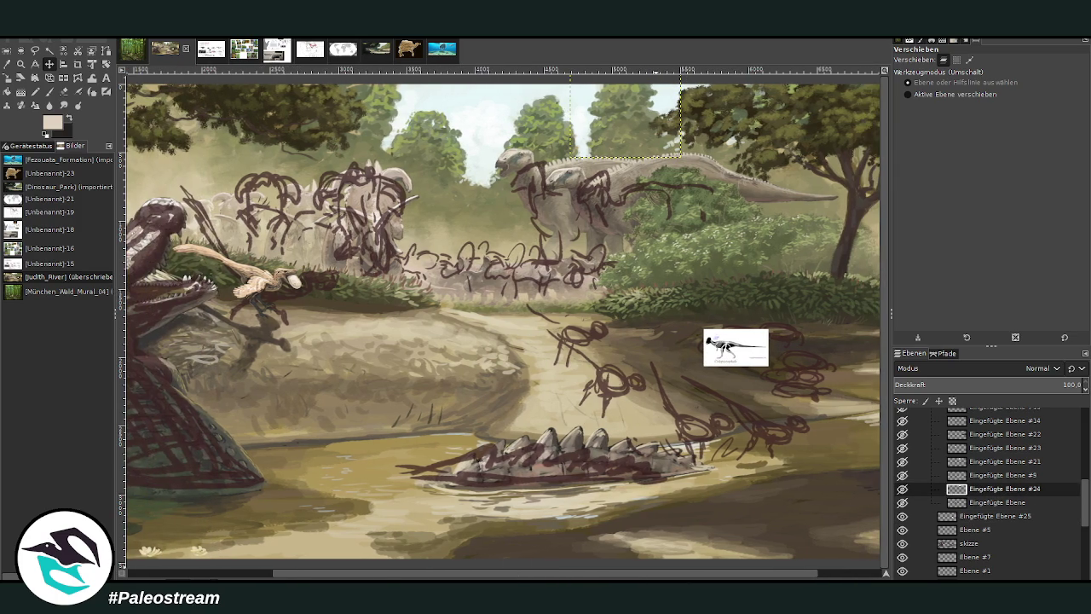
pyautogui.click(20, 64)
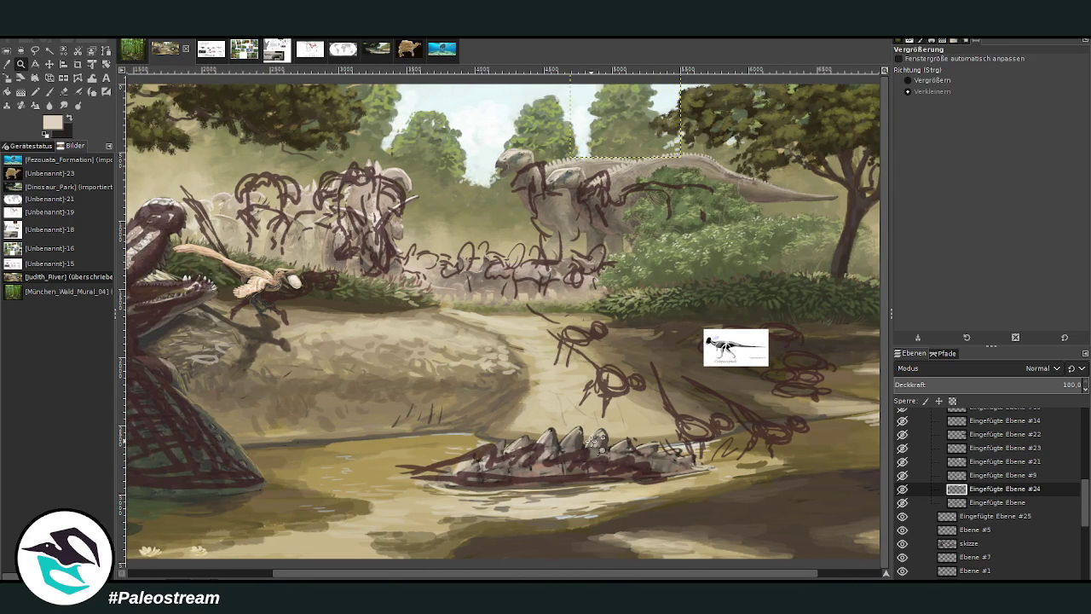
pyautogui.click(920, 80)
pyautogui.moveTo(503, 278); pyautogui.dragTo(842, 478)
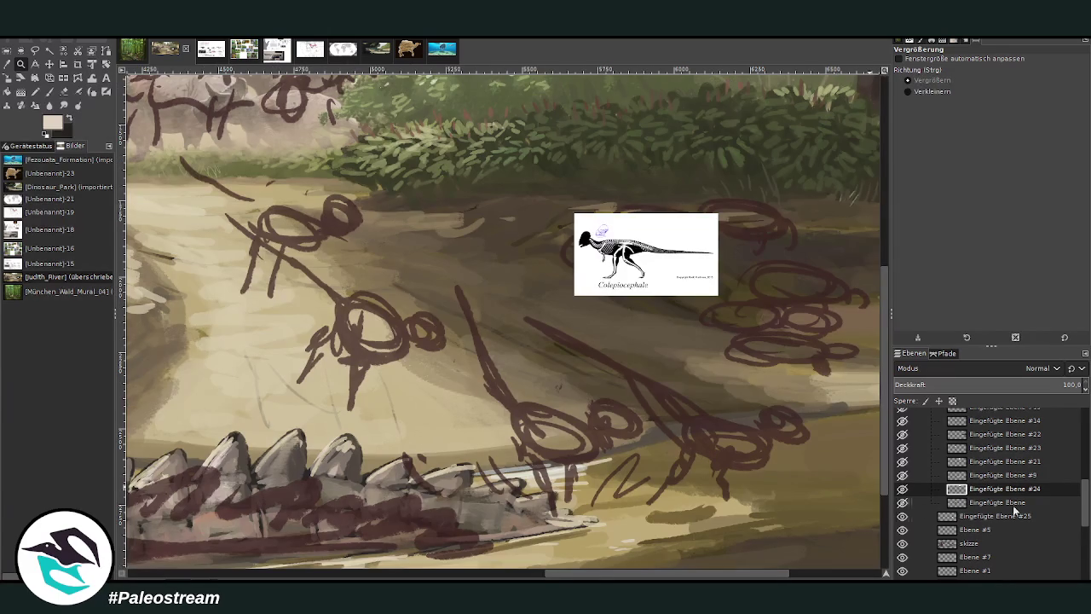
# Lower the skizze layer's opacity, select Ebene #5, and make the dark colour the foreground.
pyautogui.click(972, 544)
pyautogui.click(1003, 386)
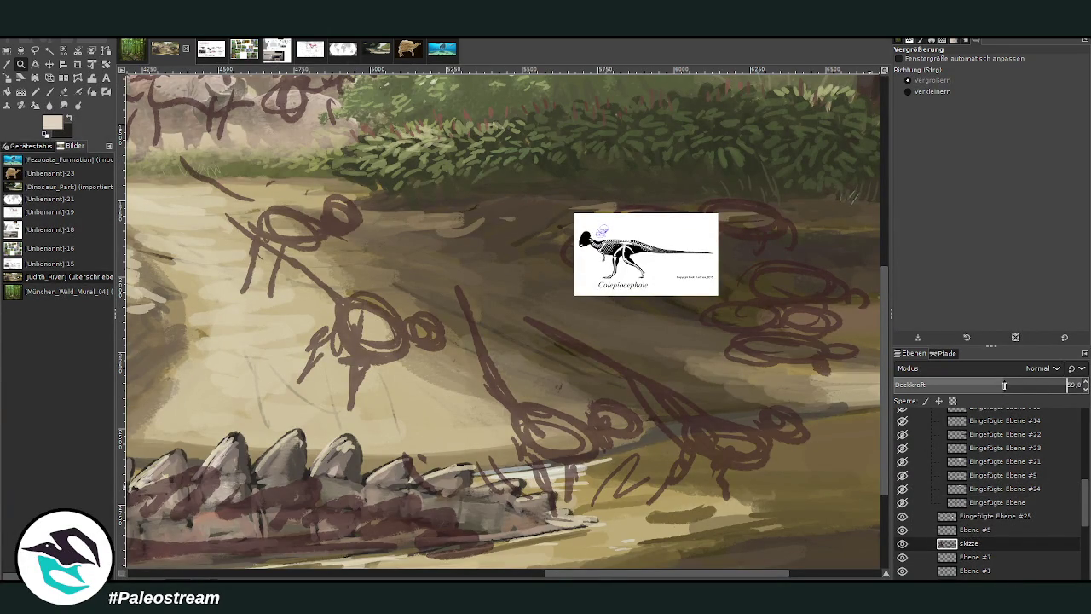
pyautogui.doubleClick(974, 530)
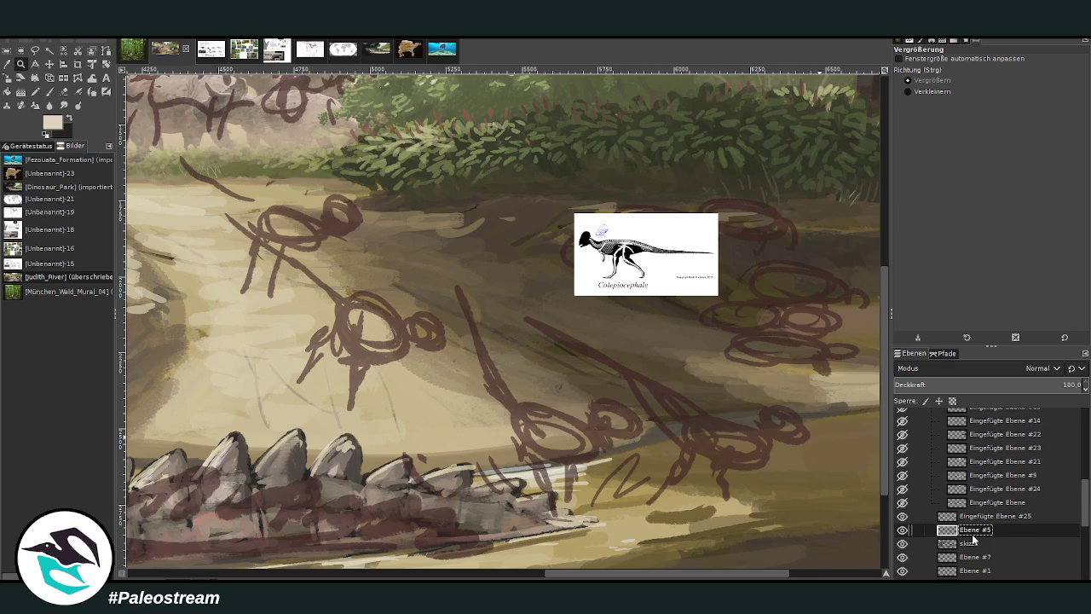
pyautogui.click(68, 119)
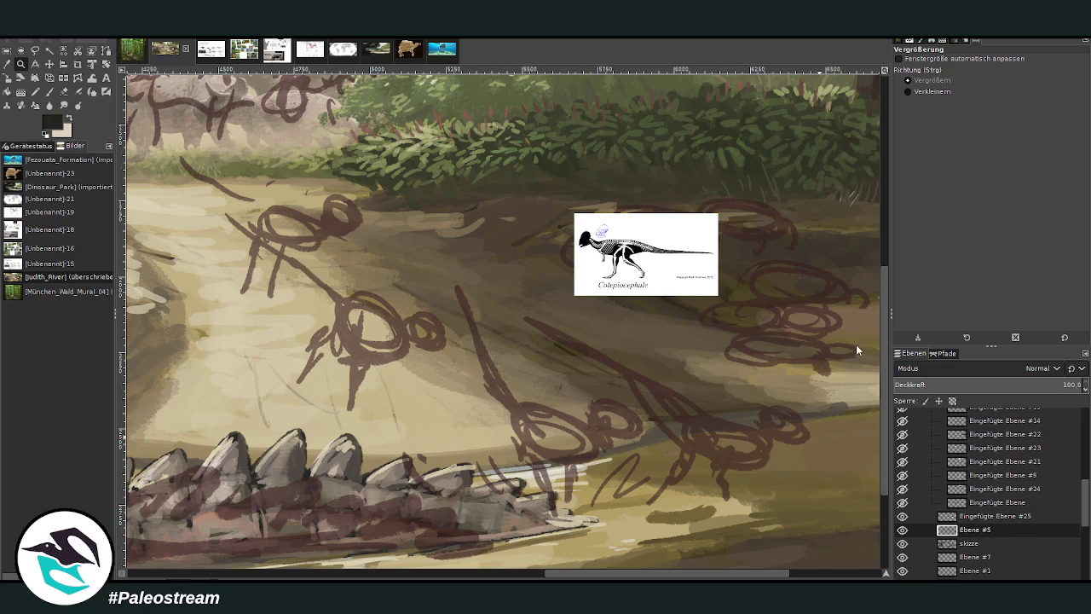
# Set up the Paintbrush with the Chalk 03 brush tip.
pyautogui.click(975, 530)
pyautogui.click(48, 91)
pyautogui.click(903, 102)
pyautogui.click(991, 78)
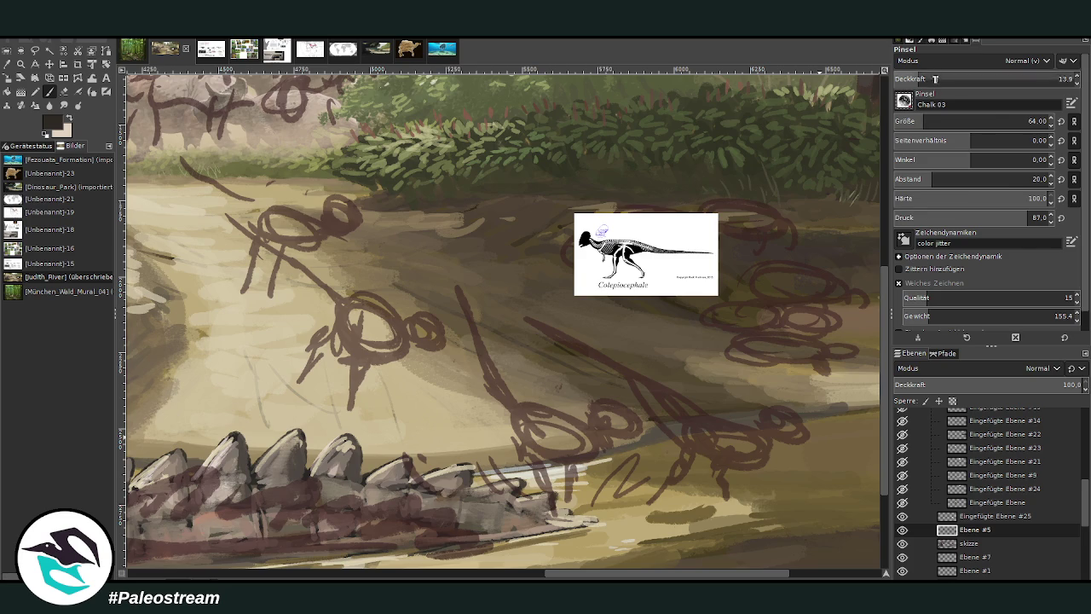
pyautogui.press('z')
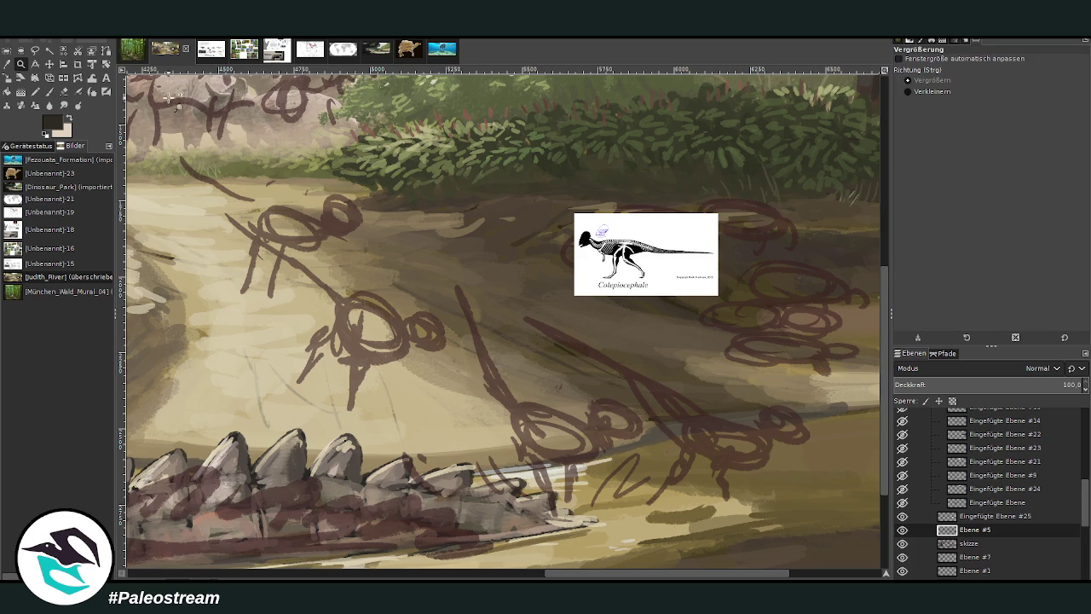
pyautogui.click(54, 91)
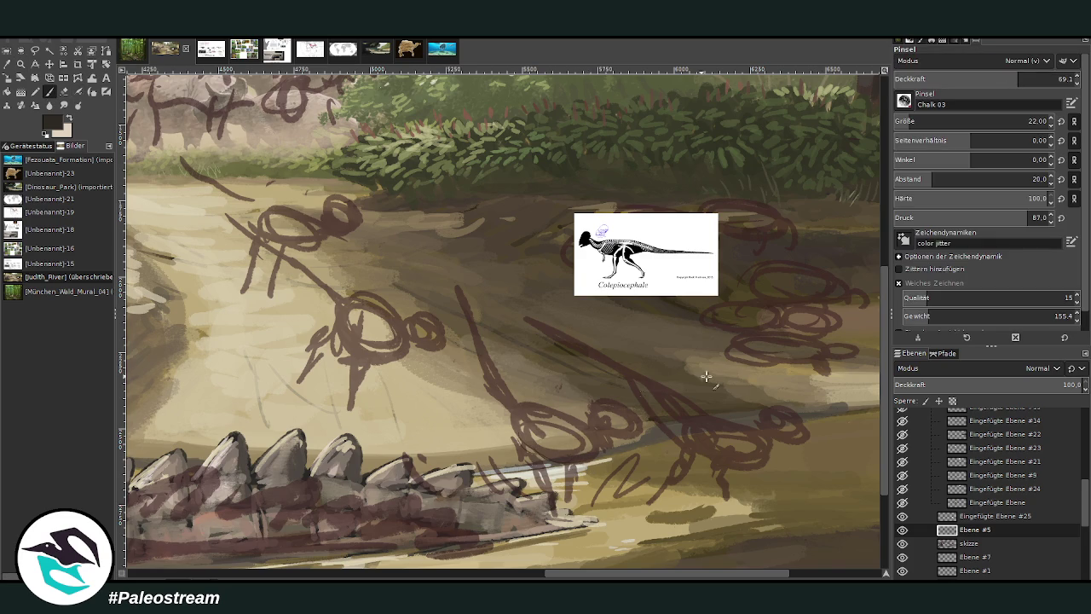
# Fade the skizze layer to about 36 opacity and return to Ebene #5.
pyautogui.click(965, 550)
pyautogui.moveTo(1048, 384); pyautogui.dragTo(1006, 384)
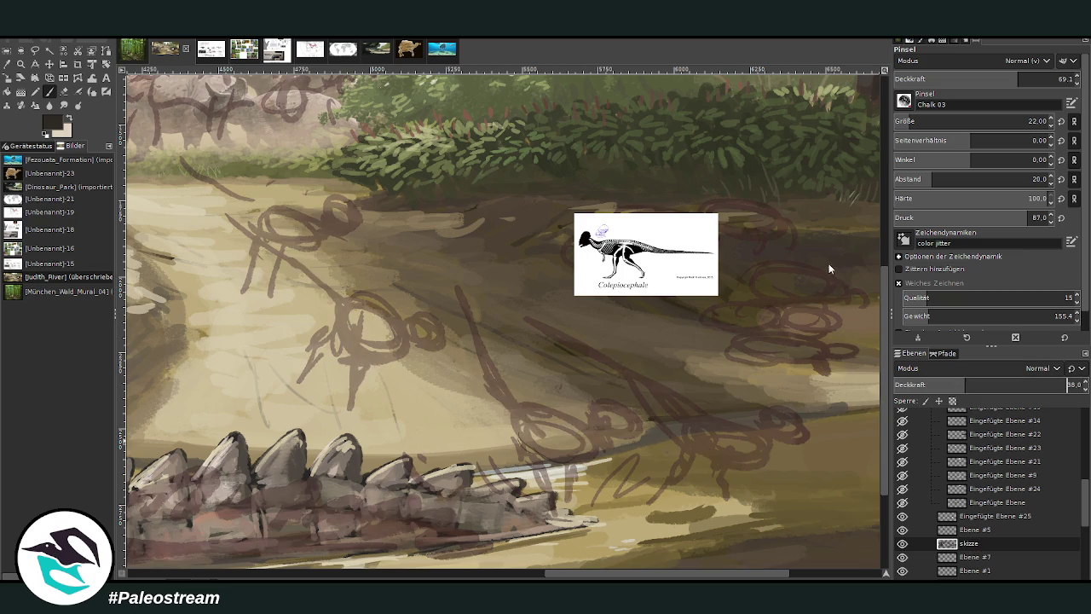
pyautogui.click(969, 529)
# Enlarge the brush to 59 and paint the pachycephalosaur's tail line, body loop, neck and head.
pyautogui.press(']')
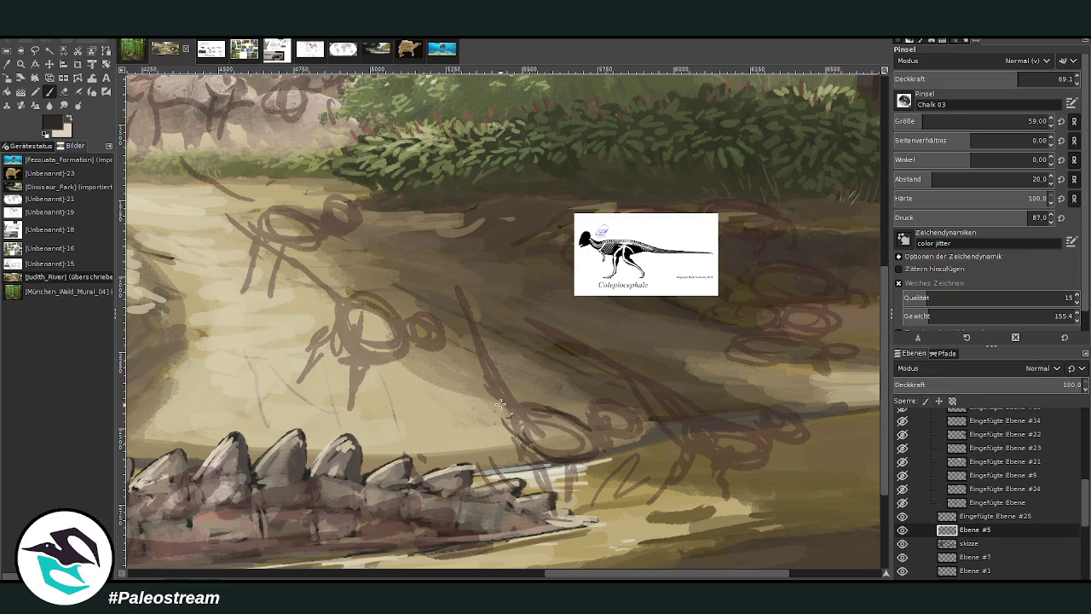
pyautogui.moveTo(491, 417); pyautogui.dragTo(446, 254)
pyautogui.moveTo(486, 369)
pyautogui.mouseDown()
pyautogui.moveTo(517, 435)
pyautogui.moveTo(481, 394)
pyautogui.moveTo(443, 251)
pyautogui.moveTo(482, 382)
pyautogui.mouseUp()
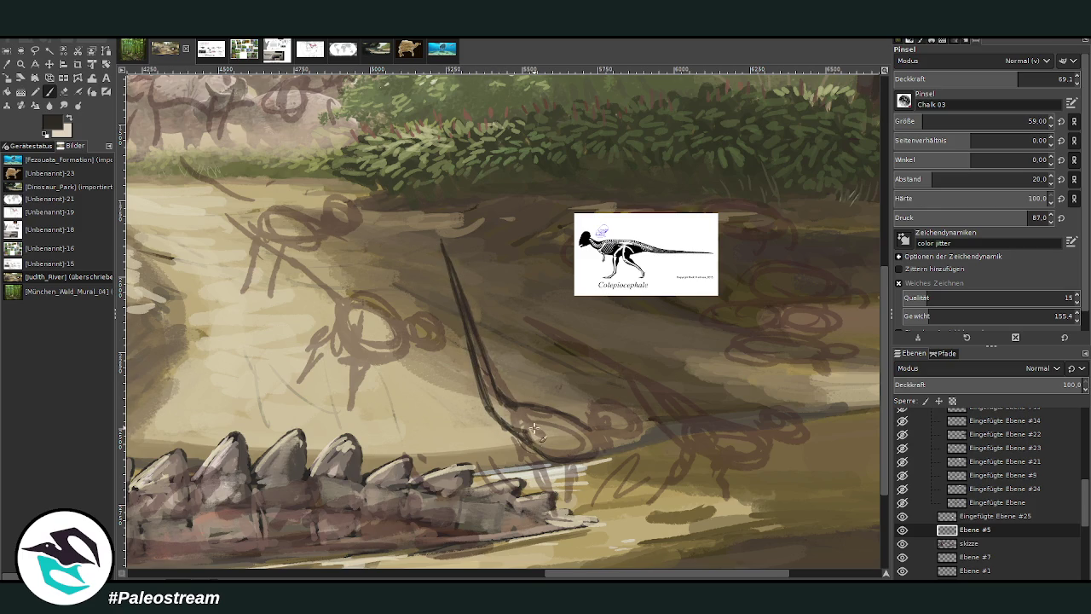
pyautogui.moveTo(588, 412)
pyautogui.mouseDown()
pyautogui.moveTo(563, 426)
pyautogui.moveTo(565, 449)
pyautogui.moveTo(601, 454)
pyautogui.moveTo(588, 467)
pyautogui.mouseUp()
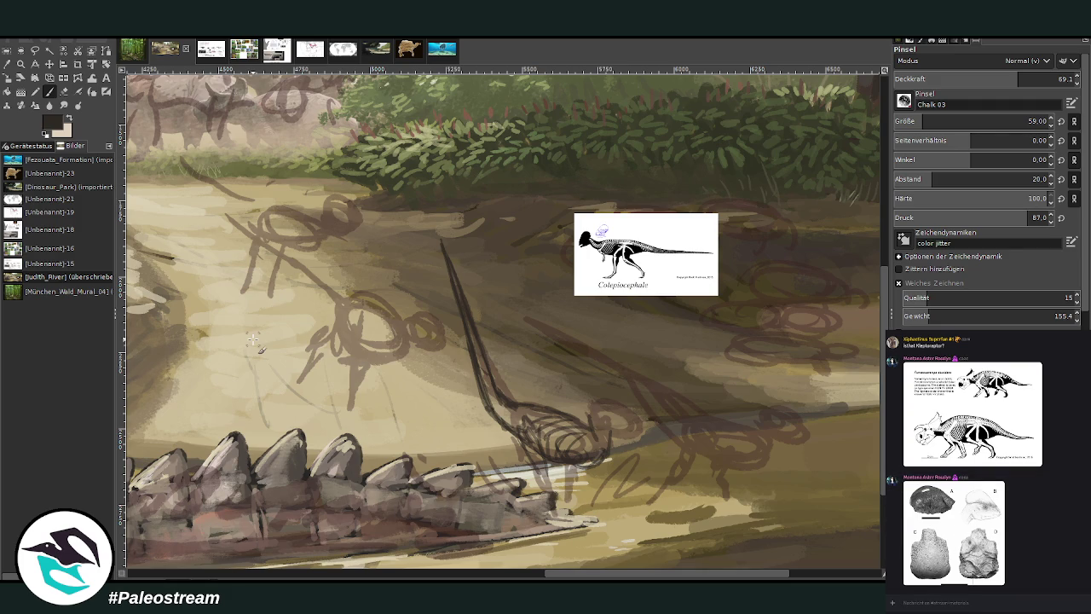
pyautogui.moveTo(590, 414)
pyautogui.mouseDown()
pyautogui.moveTo(599, 387)
pyautogui.moveTo(629, 409)
pyautogui.moveTo(627, 430)
pyautogui.moveTo(601, 439)
pyautogui.moveTo(623, 443)
pyautogui.moveTo(599, 398)
pyautogui.moveTo(631, 422)
pyautogui.moveTo(637, 448)
pyautogui.moveTo(609, 436)
pyautogui.moveTo(522, 454)
pyautogui.moveTo(514, 430)
pyautogui.moveTo(529, 454)
pyautogui.mouseUp()
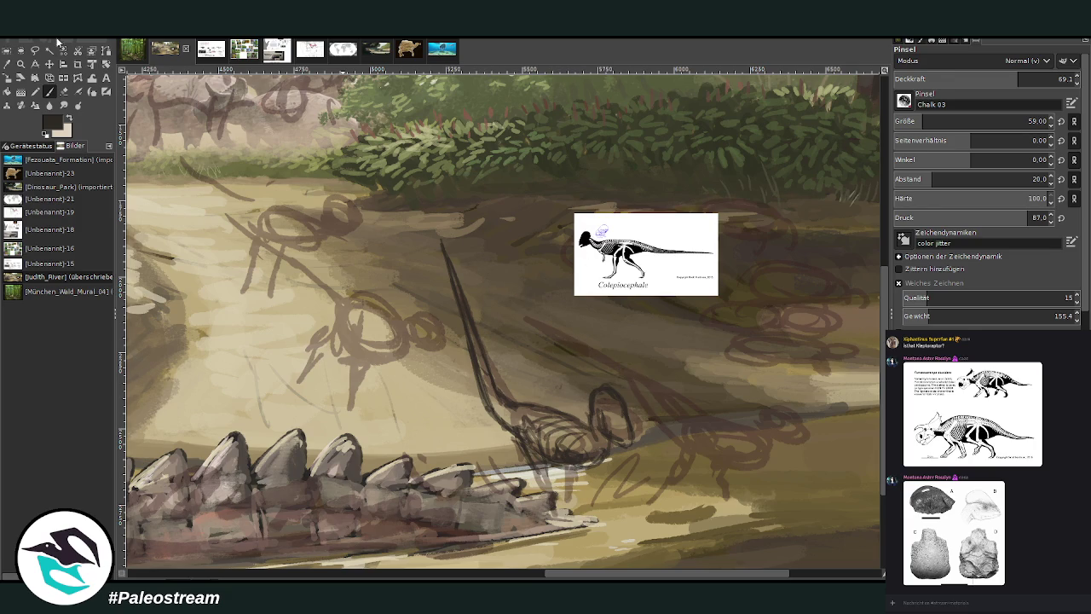
# Lasso the sketched head loop, scale it to about 0.7, and clear the selection.
pyautogui.press('f')
pyautogui.moveTo(646, 440)
pyautogui.mouseDown()
pyautogui.moveTo(598, 433)
pyautogui.moveTo(659, 425)
pyautogui.mouseUp()
pyautogui.click(659, 424)
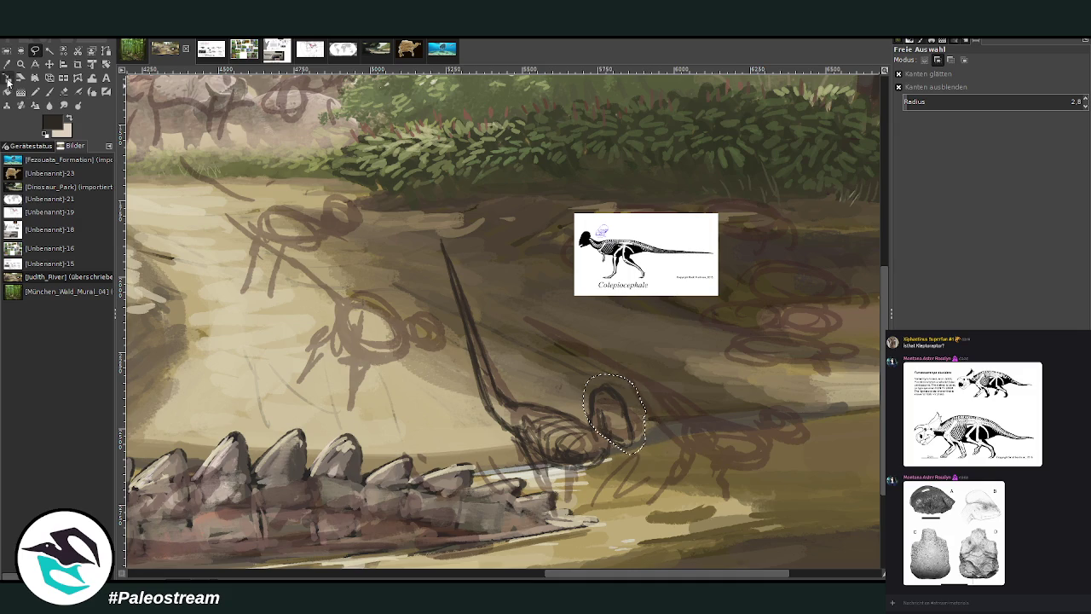
pyautogui.hotkey('shift', 's')
pyautogui.click(628, 435)
pyautogui.moveTo(641, 446); pyautogui.dragTo(627, 431)
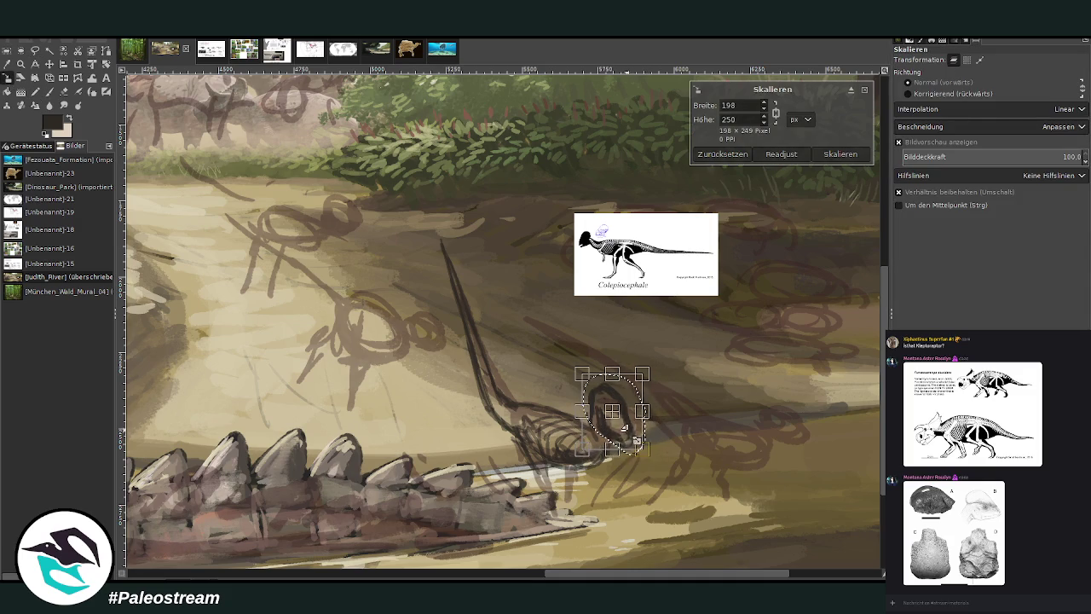
pyautogui.press('Return')
pyautogui.hotkey('ctrl', 'shift', 'a')
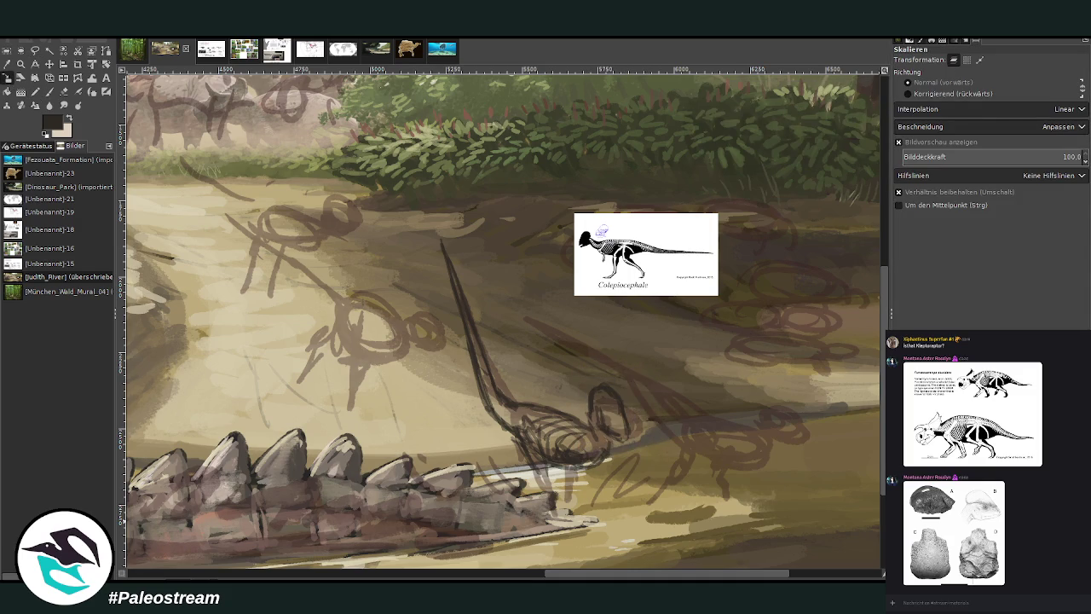
pyautogui.click(48, 91)
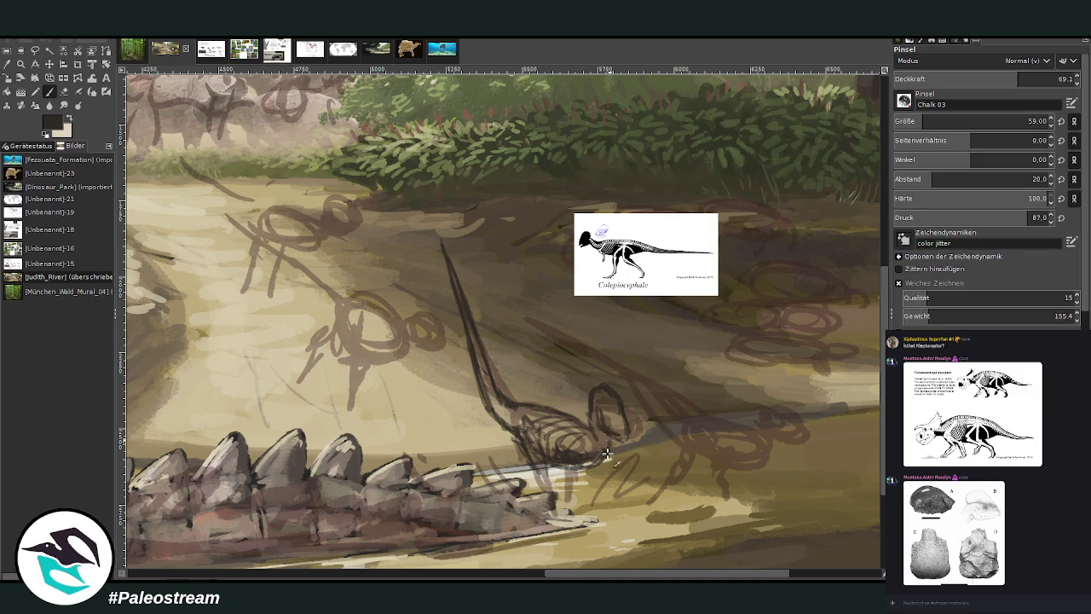
pyautogui.click(20, 64)
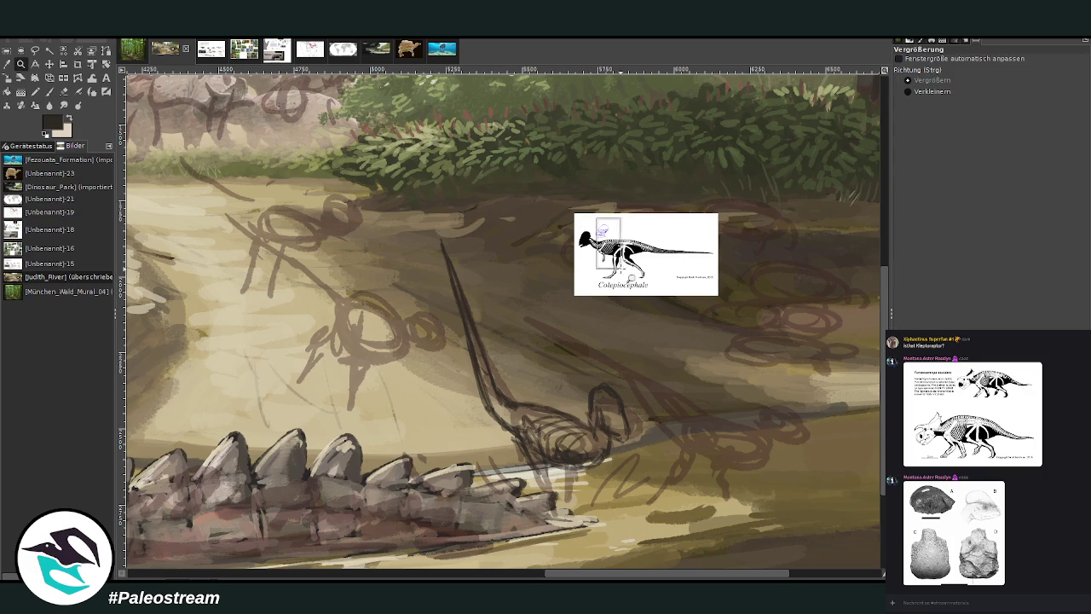
# Zoom into the riverbank around the Colepiocephale reference and switch to the Paintbrush.
pyautogui.moveTo(597, 219); pyautogui.dragTo(612, 242)
pyautogui.scroll(-2, 529, 395)
pyautogui.scroll(-3, 528, 394)
pyautogui.scroll(-2, 528, 395)
pyautogui.scroll(-1, 528, 394)
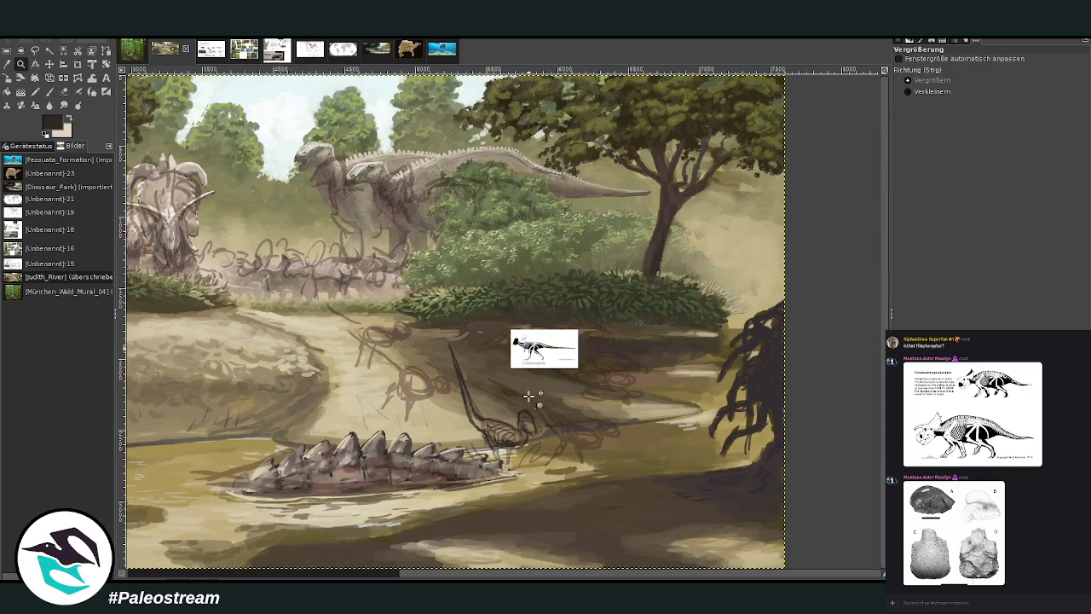
pyautogui.moveTo(400, 273); pyautogui.dragTo(652, 482)
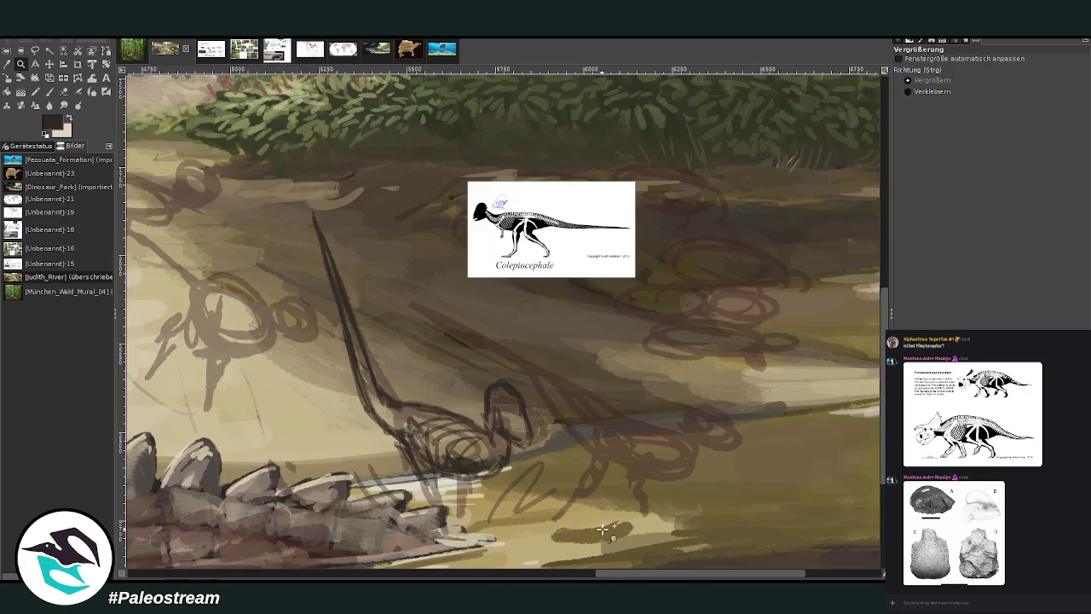
pyautogui.press('p')
# Draw the second pachycephalosaur's body loop, diagonal tail, lower outline and legs.
pyautogui.moveTo(660, 416)
pyautogui.mouseDown()
pyautogui.moveTo(706, 458)
pyautogui.moveTo(613, 453)
pyautogui.moveTo(691, 441)
pyautogui.moveTo(694, 475)
pyautogui.moveTo(603, 448)
pyautogui.moveTo(550, 403)
pyautogui.moveTo(580, 391)
pyautogui.moveTo(530, 358)
pyautogui.mouseUp()
pyautogui.moveTo(558, 408)
pyautogui.mouseDown()
pyautogui.moveTo(438, 264)
pyautogui.moveTo(597, 413)
pyautogui.mouseUp()
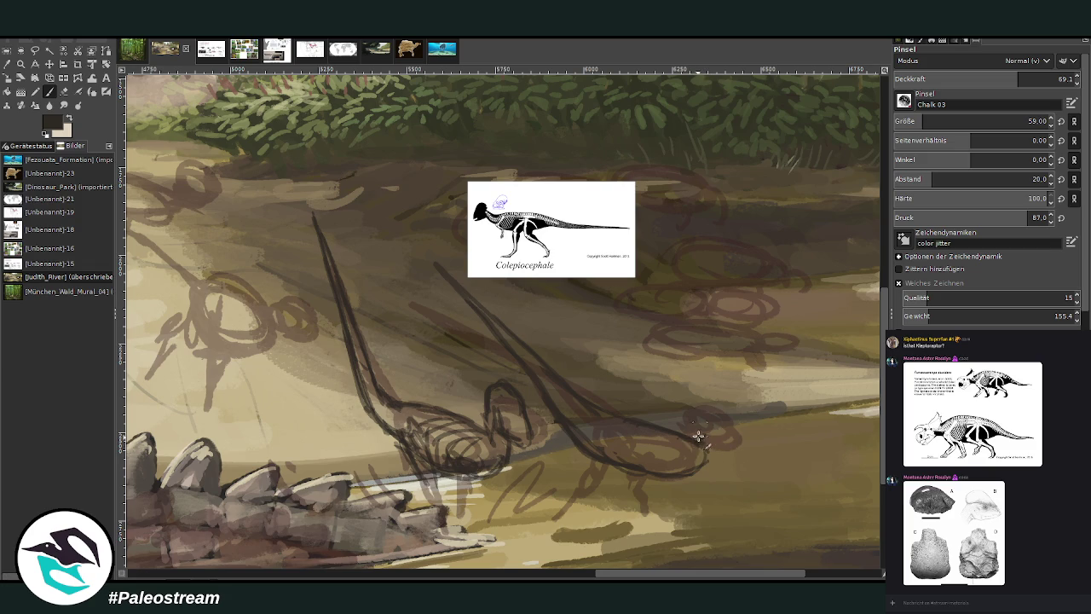
pyautogui.moveTo(713, 452)
pyautogui.mouseDown()
pyautogui.moveTo(692, 473)
pyautogui.moveTo(656, 428)
pyautogui.mouseUp()
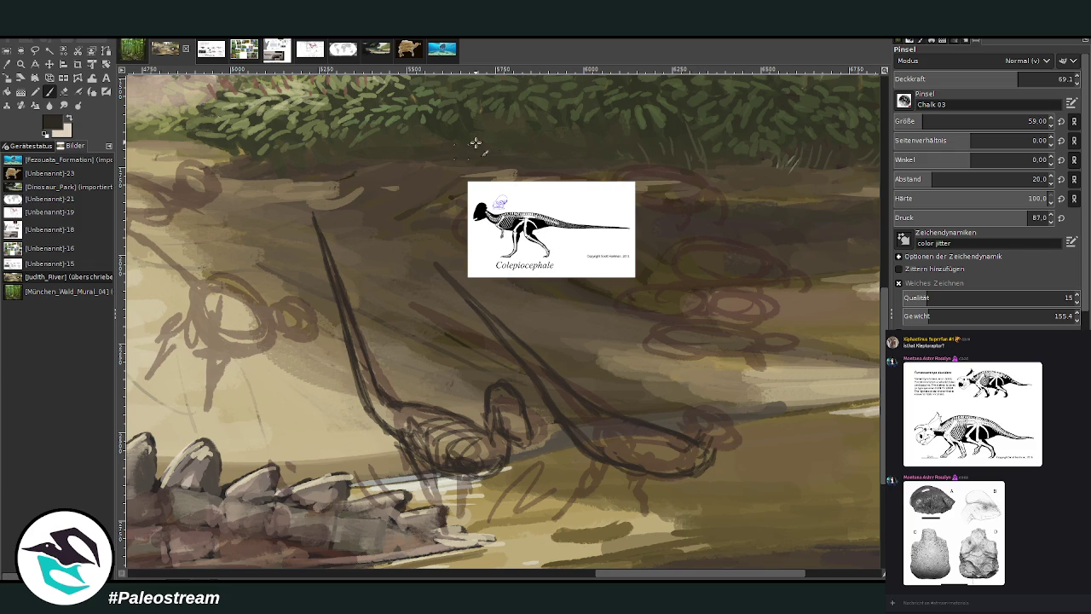
pyautogui.moveTo(705, 467)
pyautogui.mouseDown()
pyautogui.moveTo(672, 451)
pyautogui.moveTo(665, 469)
pyautogui.moveTo(637, 472)
pyautogui.mouseUp()
pyautogui.moveTo(624, 437)
pyautogui.mouseDown()
pyautogui.moveTo(585, 468)
pyautogui.moveTo(588, 431)
pyautogui.moveTo(616, 438)
pyautogui.moveTo(565, 485)
pyautogui.mouseUp()
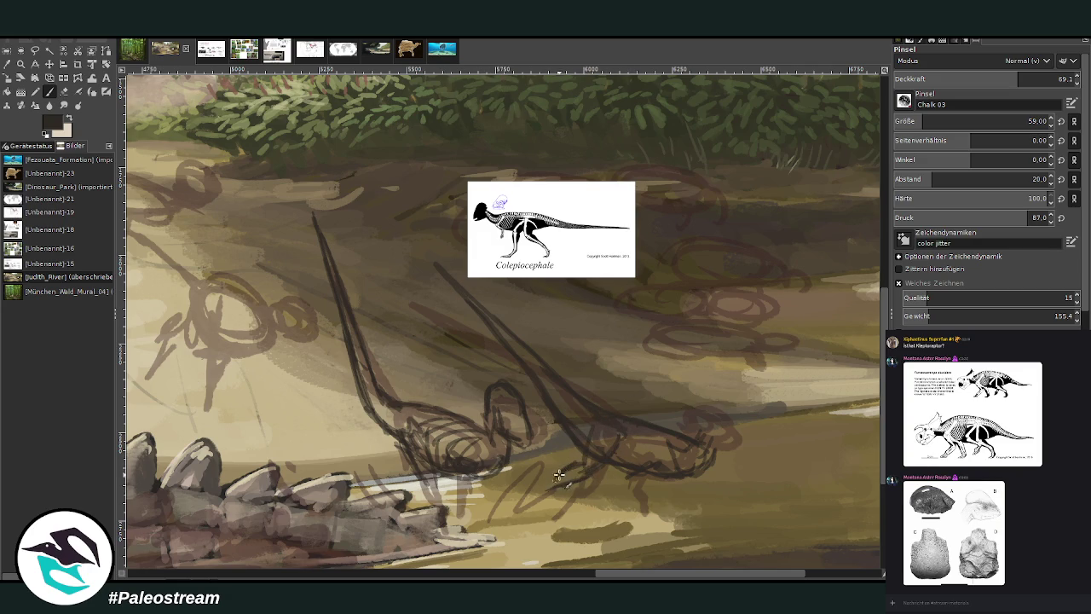
pyautogui.moveTo(576, 479); pyautogui.dragTo(539, 499)
pyautogui.moveTo(578, 463)
pyautogui.mouseDown()
pyautogui.moveTo(573, 479)
pyautogui.moveTo(588, 481)
pyautogui.mouseUp()
pyautogui.press('z')
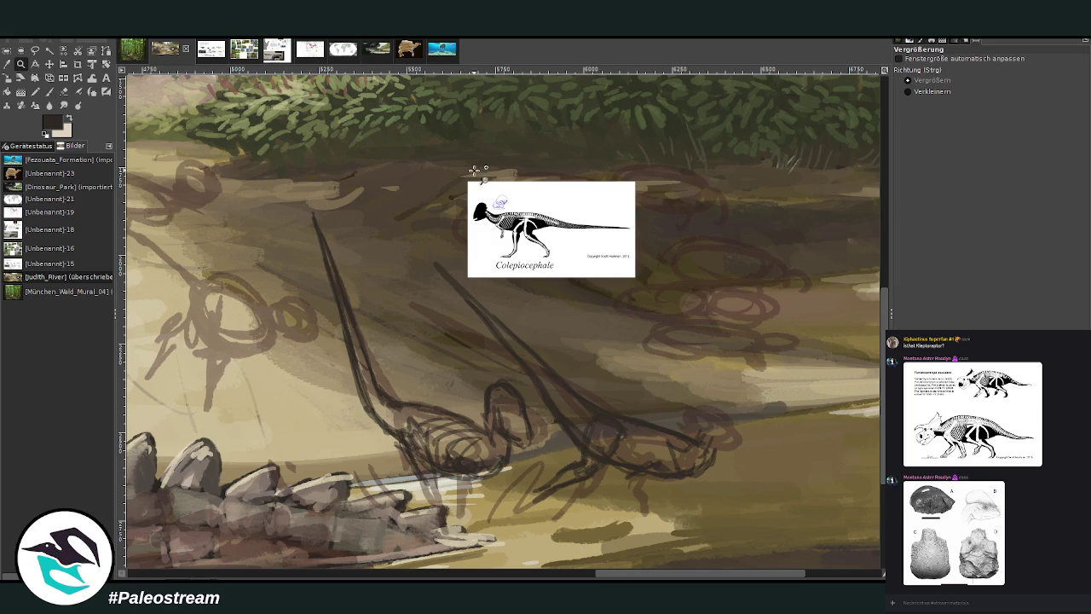
pyautogui.click(530, 196)
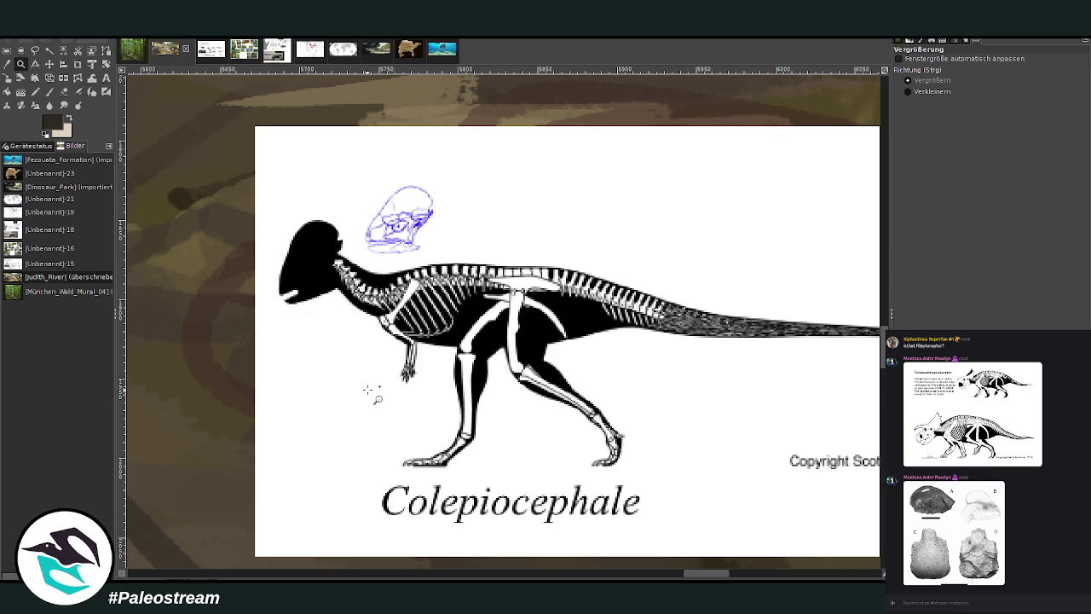
# Zoom out and draw the second animal's head outline.
pyautogui.scroll(-3, 373, 393)
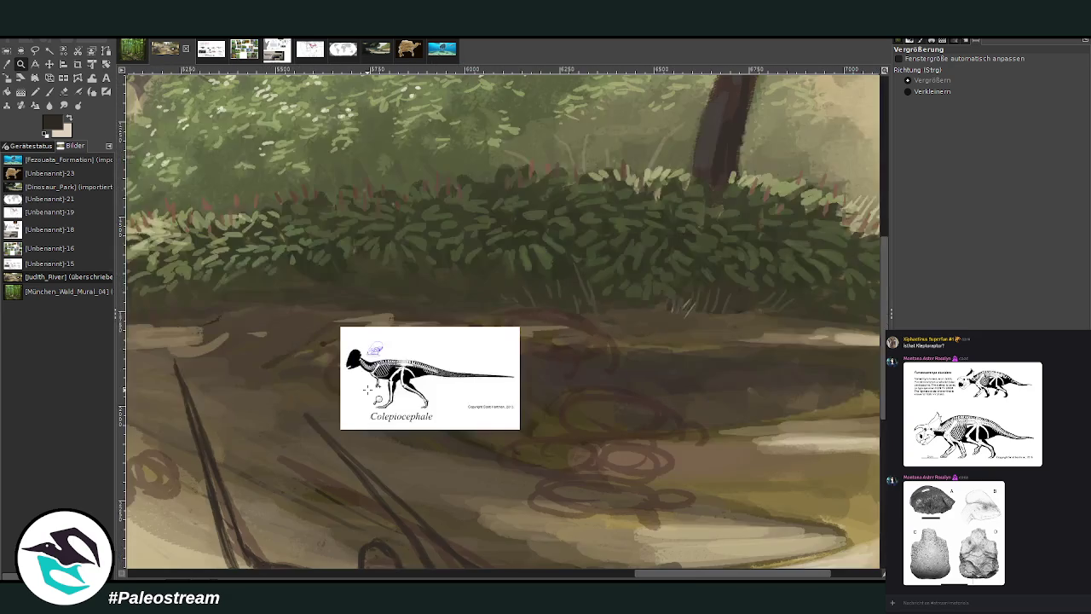
pyautogui.scroll(-1, 367, 389)
pyautogui.scroll(-3, 373, 392)
pyautogui.scroll(-1, 421, 284)
pyautogui.click(49, 95)
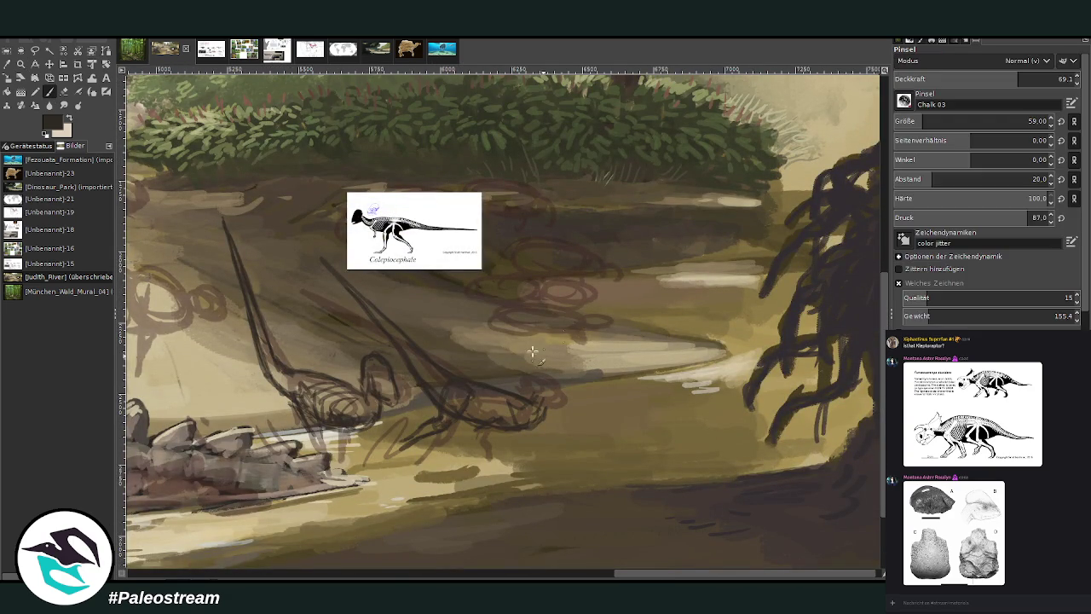
pyautogui.moveTo(555, 388)
pyautogui.mouseDown()
pyautogui.moveTo(548, 369)
pyautogui.moveTo(558, 382)
pyautogui.moveTo(549, 413)
pyautogui.mouseUp()
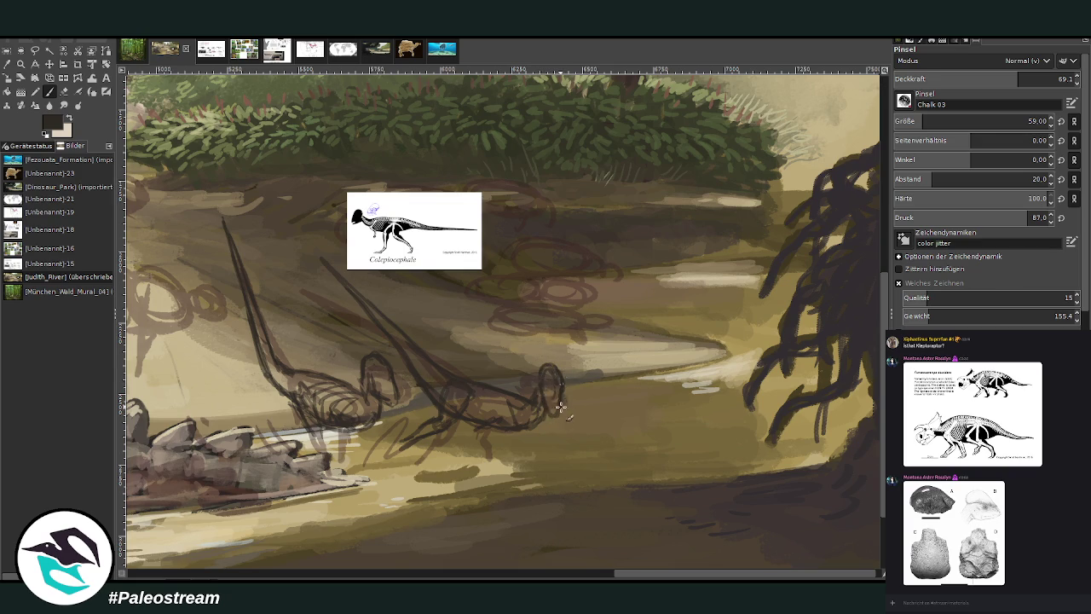
pyautogui.moveTo(538, 370); pyautogui.dragTo(541, 401)
# Erase part of the head, redraw a domed skull, and sketch hatching and legs.
pyautogui.hotkey('shift', 'e')
pyautogui.moveTo(553, 423); pyautogui.dragTo(553, 358)
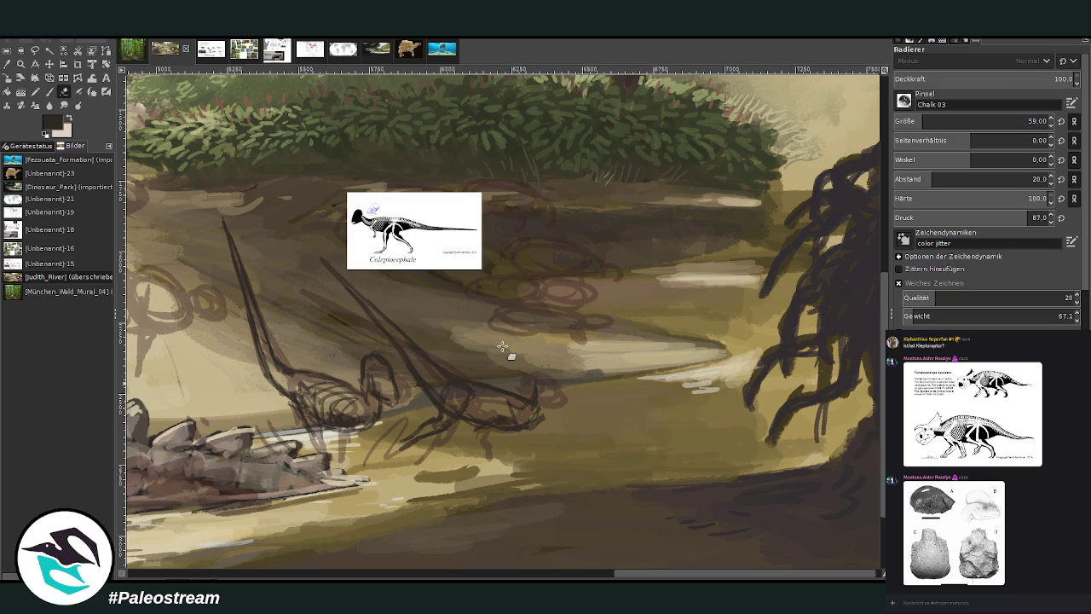
pyautogui.press('p')
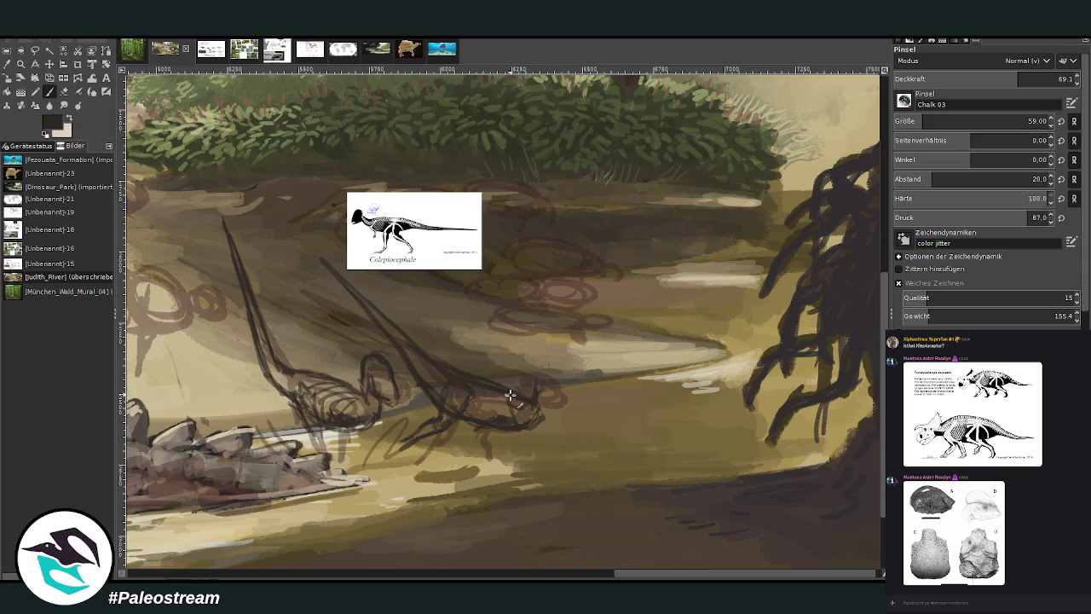
pyautogui.moveTo(535, 391)
pyautogui.mouseDown()
pyautogui.moveTo(578, 398)
pyautogui.moveTo(528, 422)
pyautogui.mouseUp()
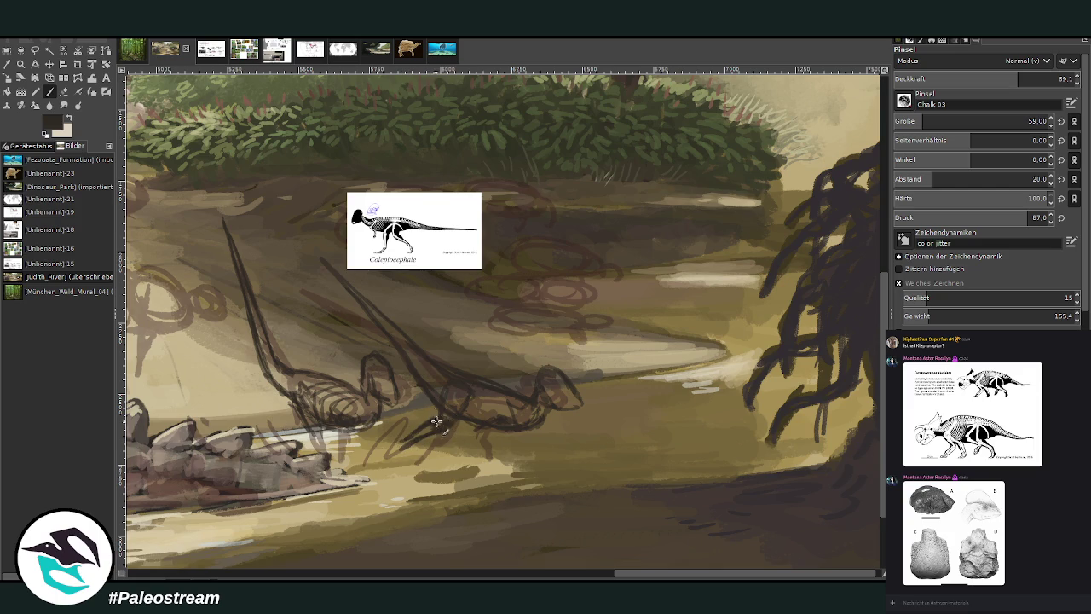
pyautogui.moveTo(424, 435); pyautogui.dragTo(394, 456)
pyautogui.moveTo(469, 430); pyautogui.dragTo(492, 473)
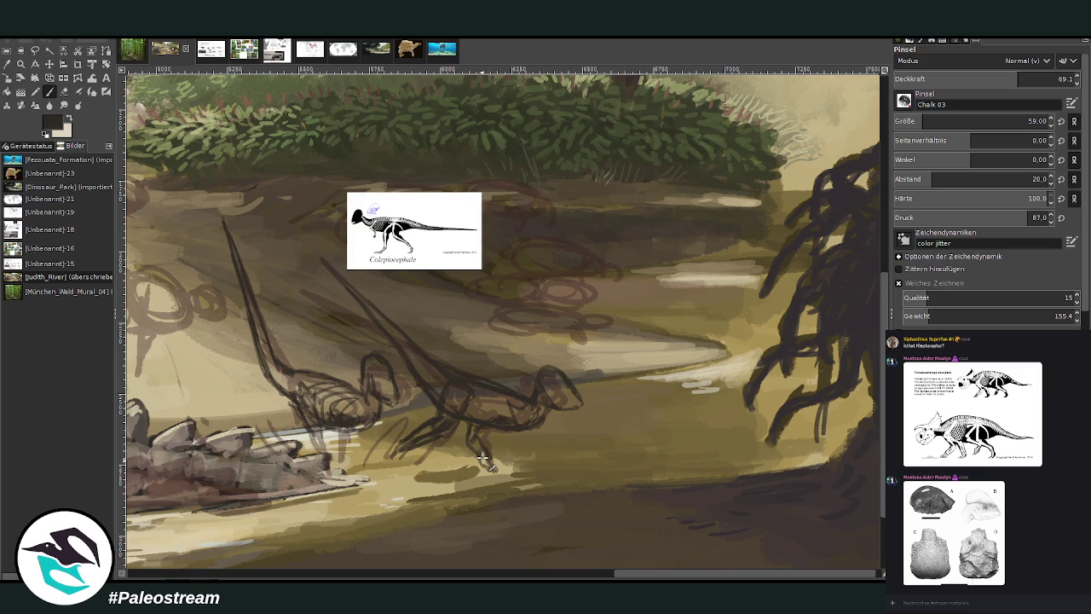
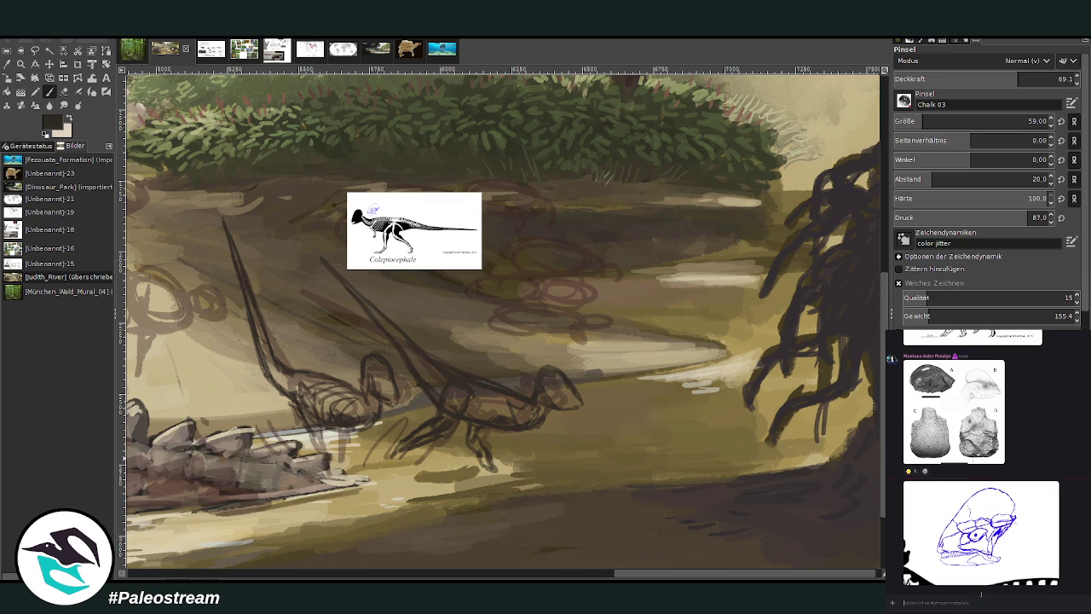
# Share the skull image in chat, drop the brush size to 22, and paste the skull drawing as a new image.
pyautogui.hotkey('ctrl', 'v')
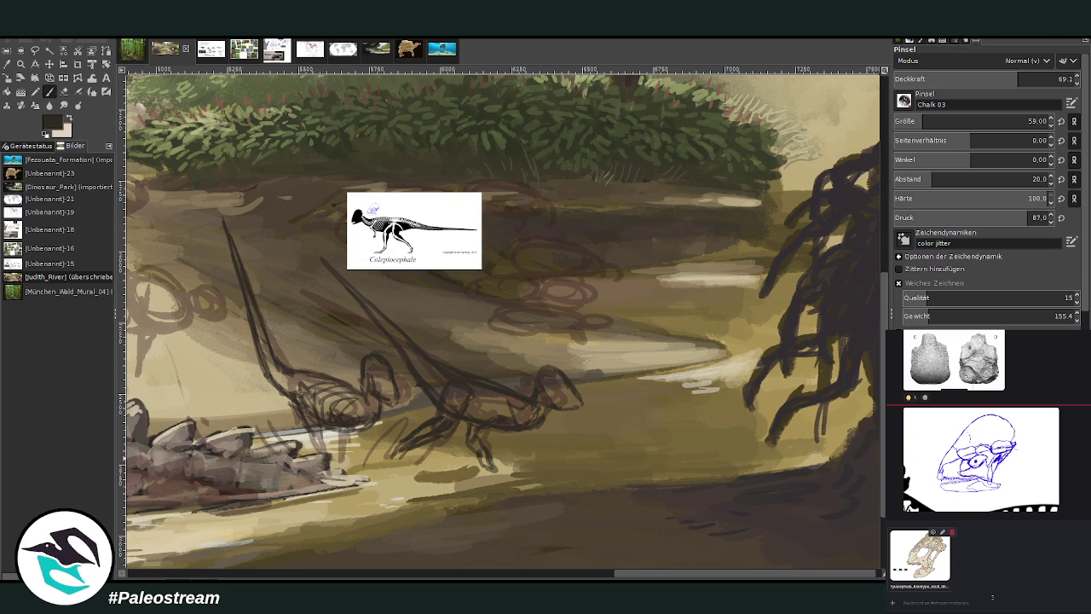
pyautogui.press('Return')
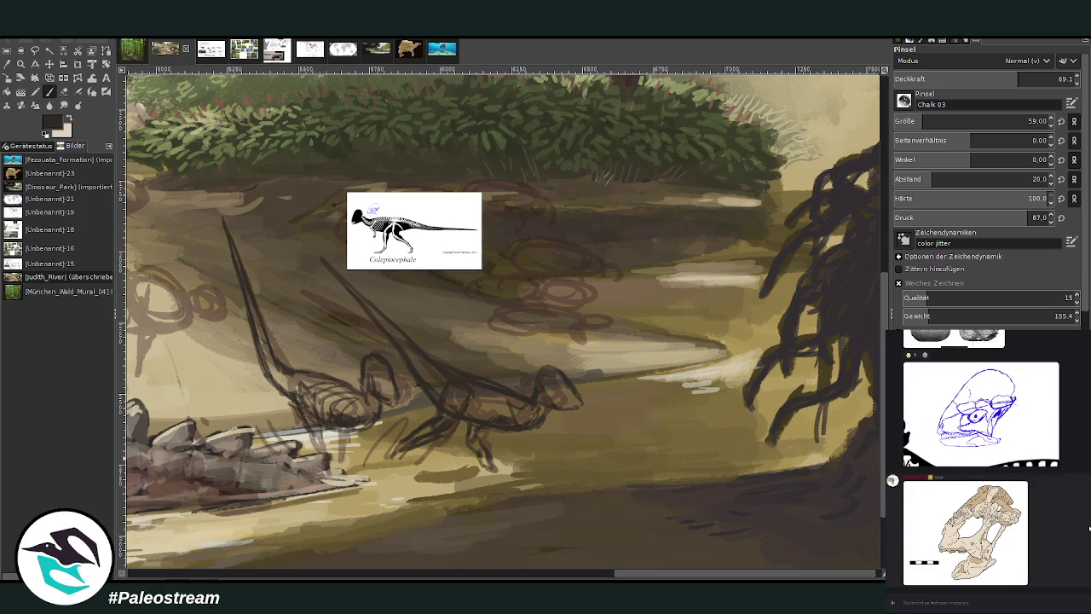
pyautogui.press('[')
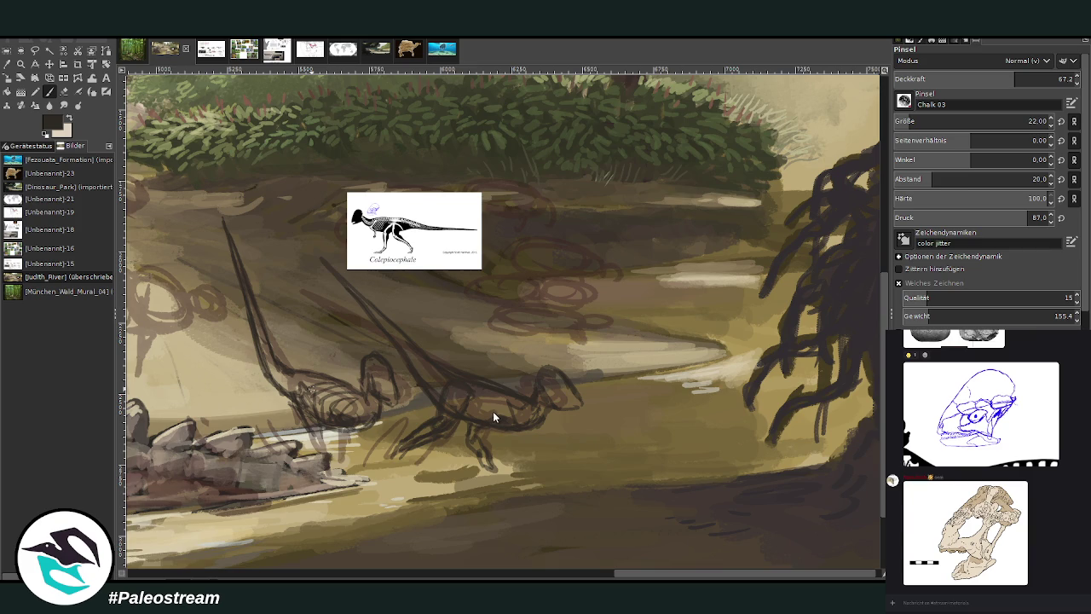
pyautogui.hotkey('ctrl', 'shift', 'v')
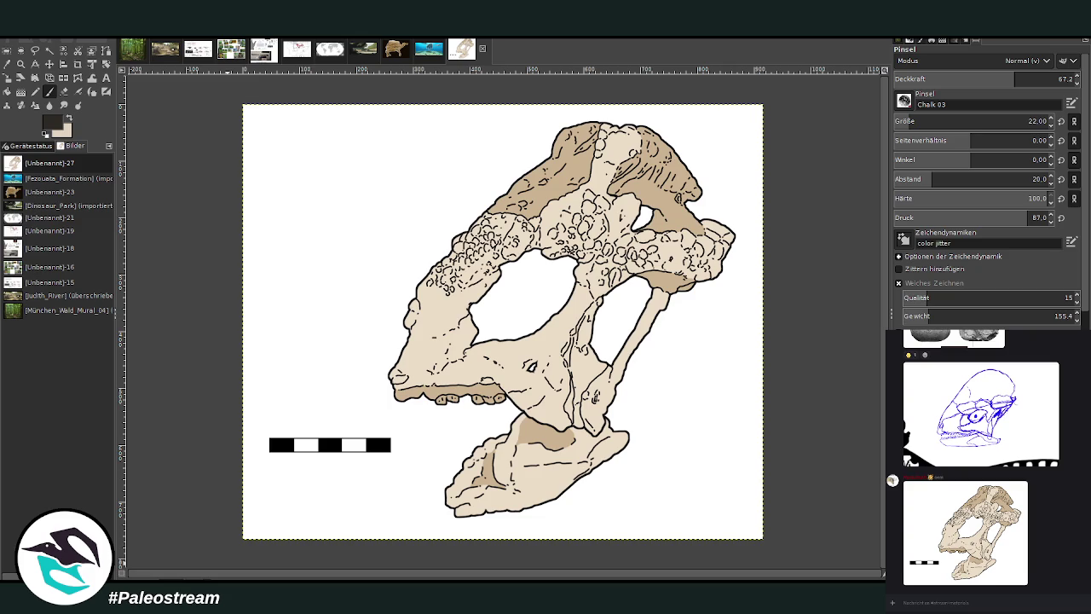
# Send the Tylocephale image in chat, then return via the landscape painting to the river-bank sketch.
pyautogui.moveTo(980, 460); pyautogui.dragTo(970, 600)
pyautogui.press('Return')
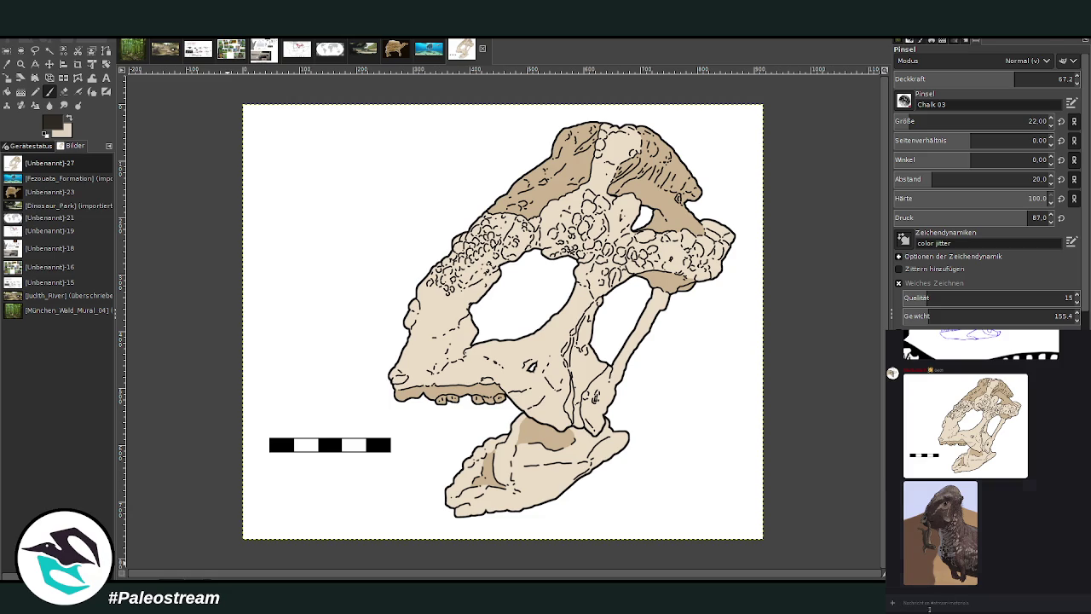
pyautogui.click(358, 49)
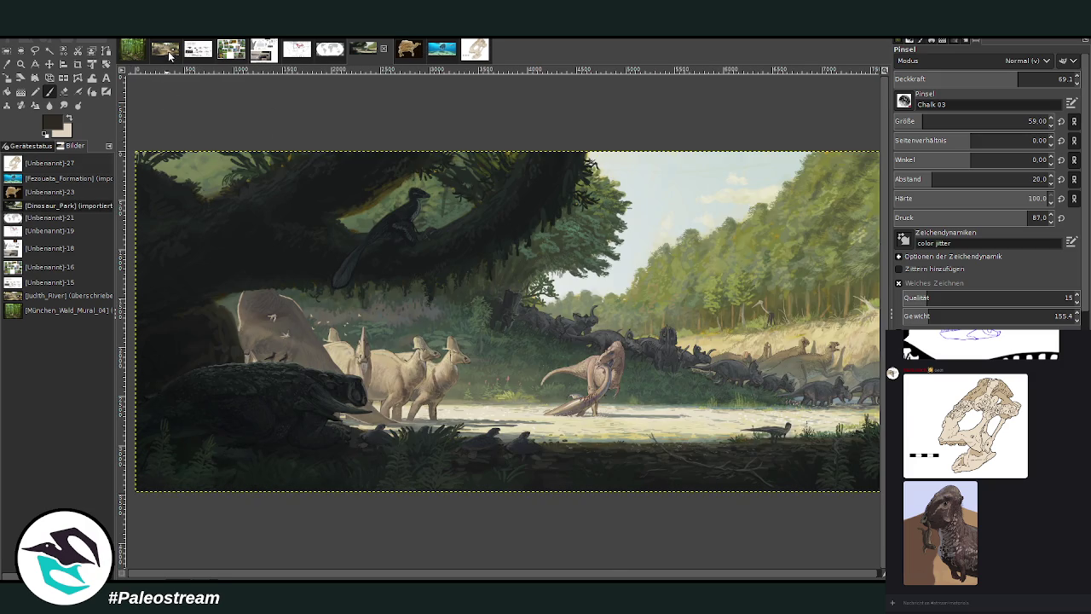
pyautogui.click(166, 52)
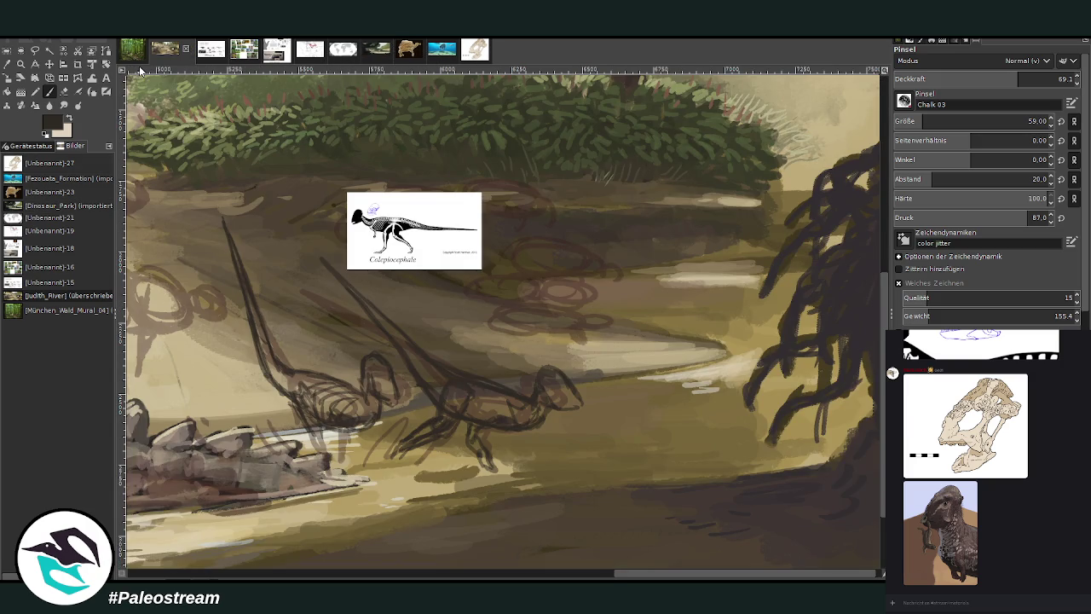
# Set brush opacity to 79.8 and sketch the new dinosaur's oval body on the left bank.
pyautogui.moveTo(625, 571); pyautogui.dragTo(544, 571)
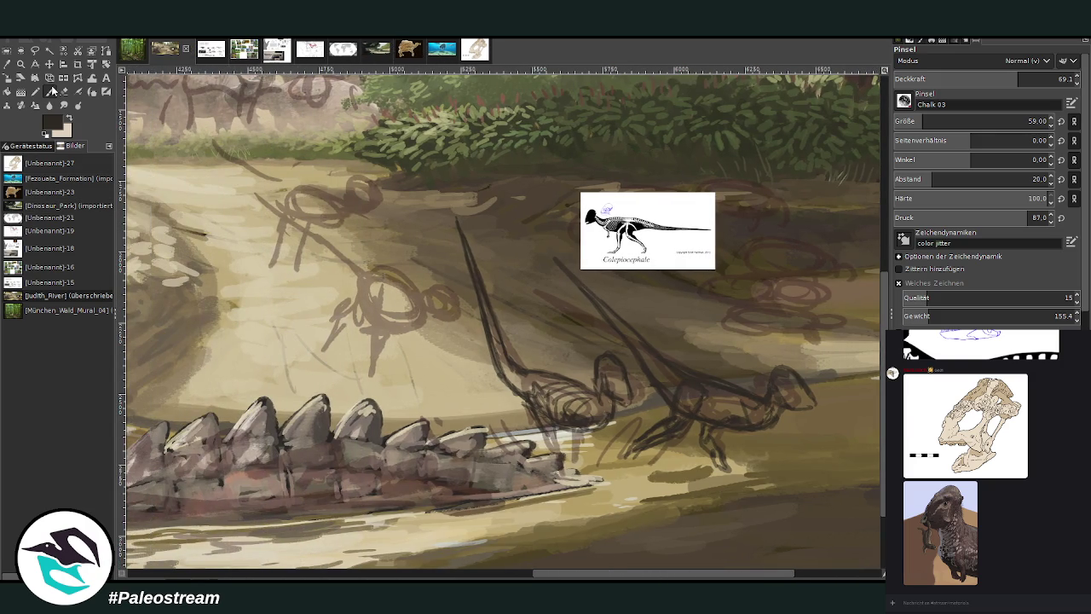
pyautogui.click(1041, 78)
pyautogui.moveTo(375, 273)
pyautogui.mouseDown()
pyautogui.moveTo(414, 294)
pyautogui.moveTo(375, 315)
pyautogui.moveTo(400, 291)
pyautogui.moveTo(379, 261)
pyautogui.moveTo(385, 269)
pyautogui.moveTo(367, 285)
pyautogui.moveTo(380, 267)
pyautogui.moveTo(385, 359)
pyautogui.moveTo(368, 328)
pyautogui.moveTo(366, 354)
pyautogui.moveTo(385, 389)
pyautogui.moveTo(369, 390)
pyautogui.moveTo(398, 392)
pyautogui.mouseUp()
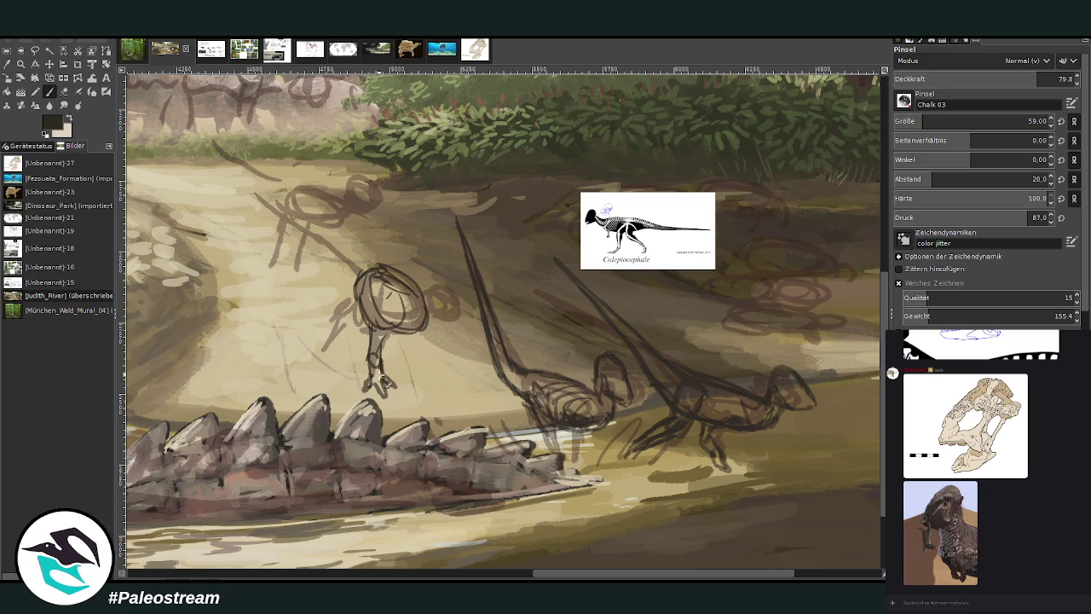
pyautogui.moveTo(365, 288)
pyautogui.mouseDown()
pyautogui.moveTo(355, 312)
pyautogui.moveTo(380, 303)
pyautogui.moveTo(349, 323)
pyautogui.moveTo(414, 329)
pyautogui.moveTo(374, 324)
pyautogui.mouseUp()
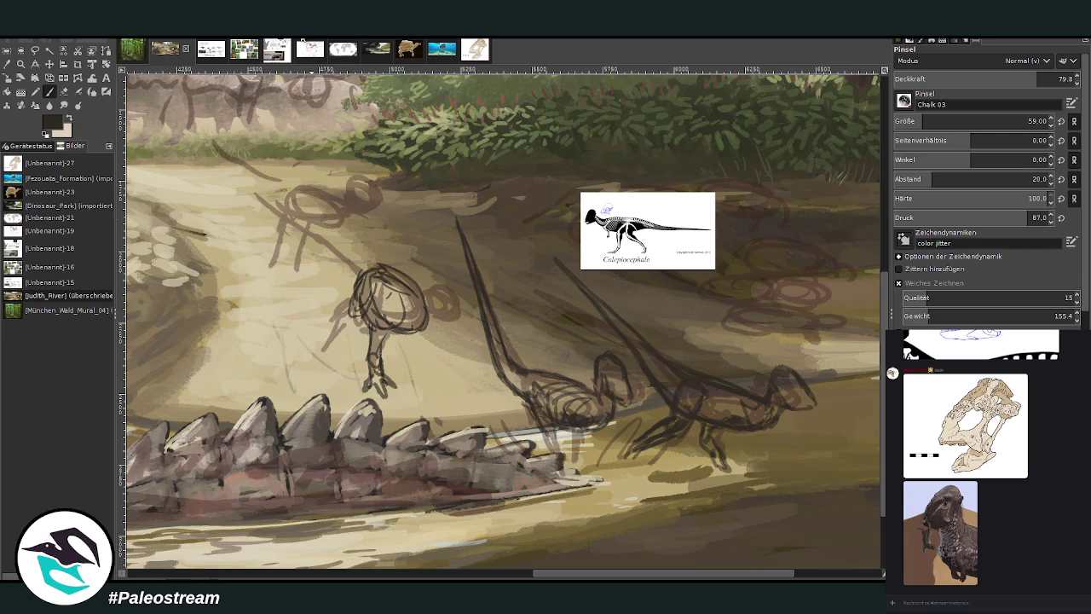
pyautogui.click(64, 91)
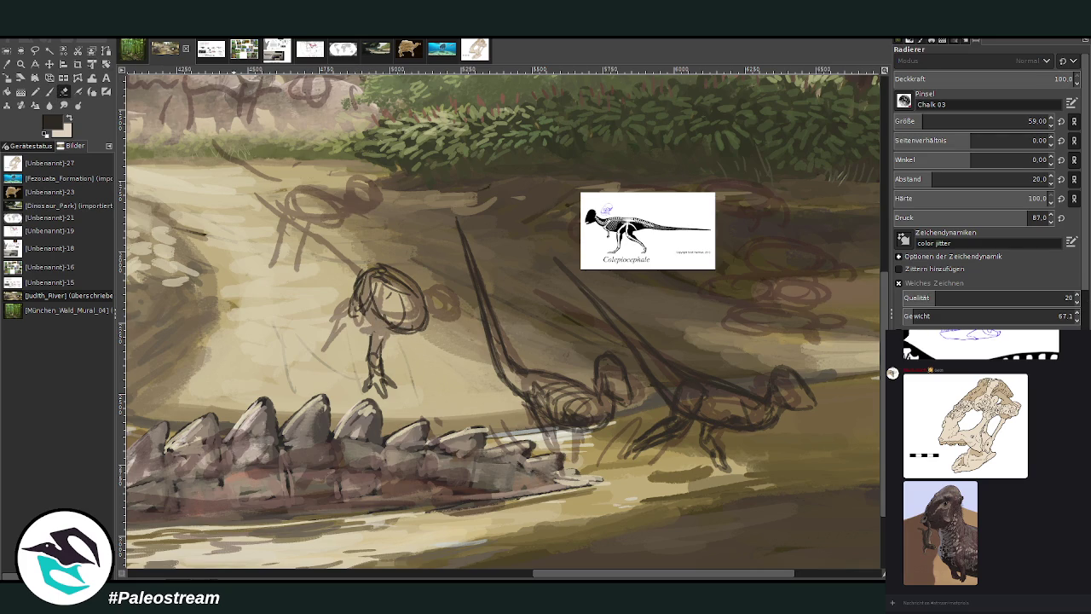
pyautogui.click(49, 91)
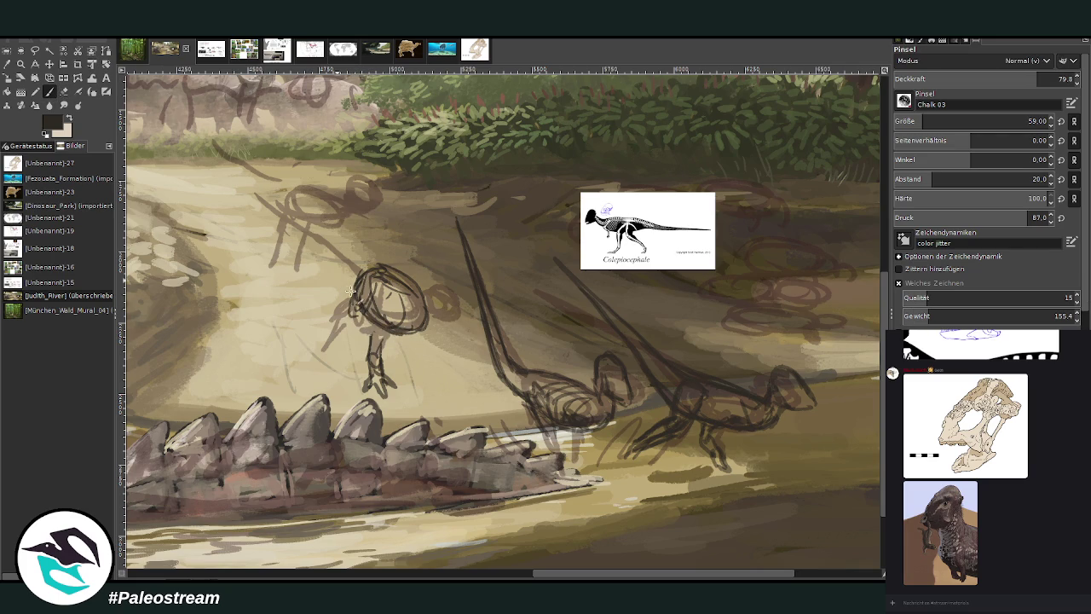
# Draw the dinosaur's long tail line up-left and outline its head.
pyautogui.moveTo(387, 272)
pyautogui.mouseDown()
pyautogui.moveTo(328, 247)
pyautogui.moveTo(231, 173)
pyautogui.moveTo(339, 273)
pyautogui.mouseUp()
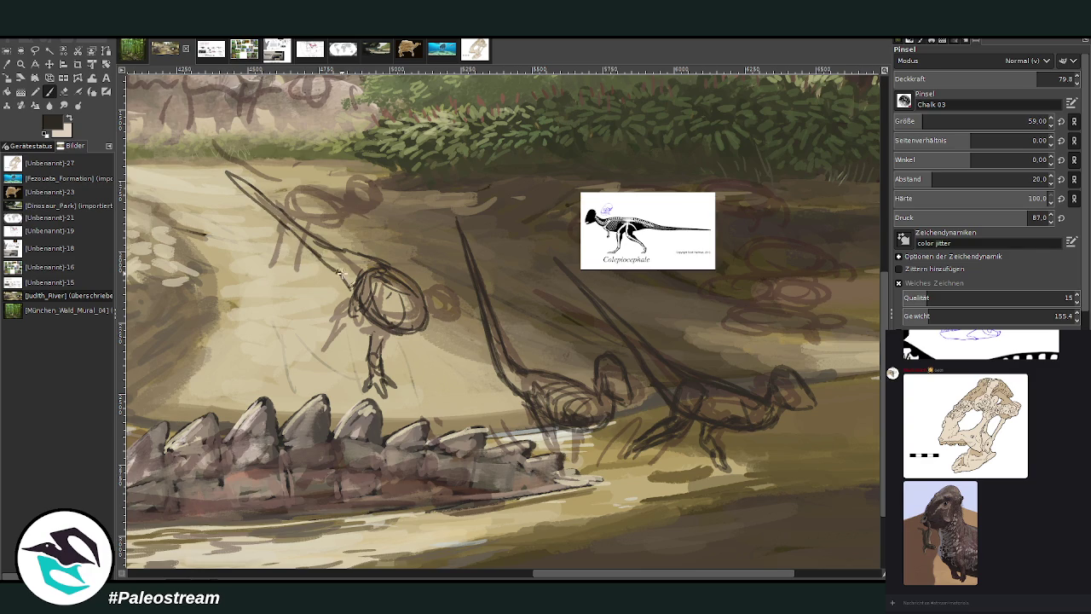
pyautogui.moveTo(324, 265); pyautogui.dragTo(287, 212)
pyautogui.moveTo(429, 296)
pyautogui.mouseDown()
pyautogui.moveTo(433, 274)
pyautogui.moveTo(445, 273)
pyautogui.moveTo(460, 292)
pyautogui.moveTo(454, 285)
pyautogui.moveTo(445, 309)
pyautogui.mouseUp()
pyautogui.moveTo(433, 294)
pyautogui.mouseDown()
pyautogui.moveTo(440, 271)
pyautogui.moveTo(471, 288)
pyautogui.moveTo(465, 305)
pyautogui.moveTo(441, 300)
pyautogui.moveTo(443, 271)
pyautogui.moveTo(467, 285)
pyautogui.moveTo(460, 309)
pyautogui.moveTo(435, 298)
pyautogui.moveTo(433, 267)
pyautogui.moveTo(452, 280)
pyautogui.moveTo(441, 270)
pyautogui.mouseUp()
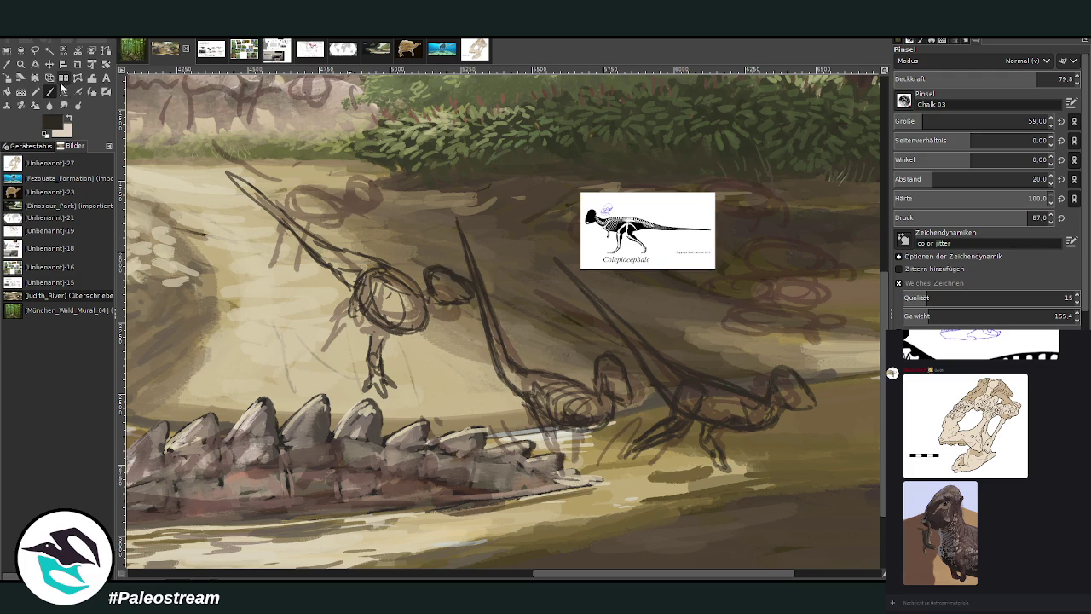
# Trace an oval around the dinosaur's head and add strokes to its lower body.
pyautogui.click(64, 90)
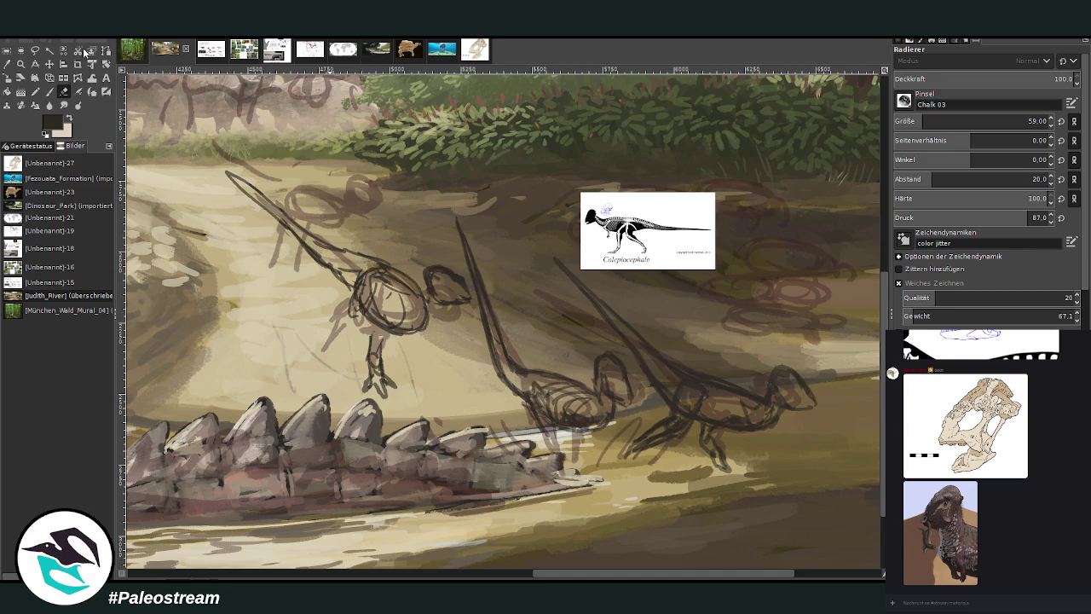
pyautogui.click(49, 91)
pyautogui.moveTo(432, 271)
pyautogui.mouseDown()
pyautogui.moveTo(460, 275)
pyautogui.moveTo(470, 289)
pyautogui.moveTo(460, 309)
pyautogui.moveTo(431, 298)
pyautogui.moveTo(417, 320)
pyautogui.moveTo(398, 305)
pyautogui.moveTo(413, 322)
pyautogui.moveTo(395, 277)
pyautogui.moveTo(415, 290)
pyautogui.moveTo(373, 266)
pyautogui.moveTo(360, 290)
pyautogui.mouseUp()
pyautogui.hotkey('shift', 'e')
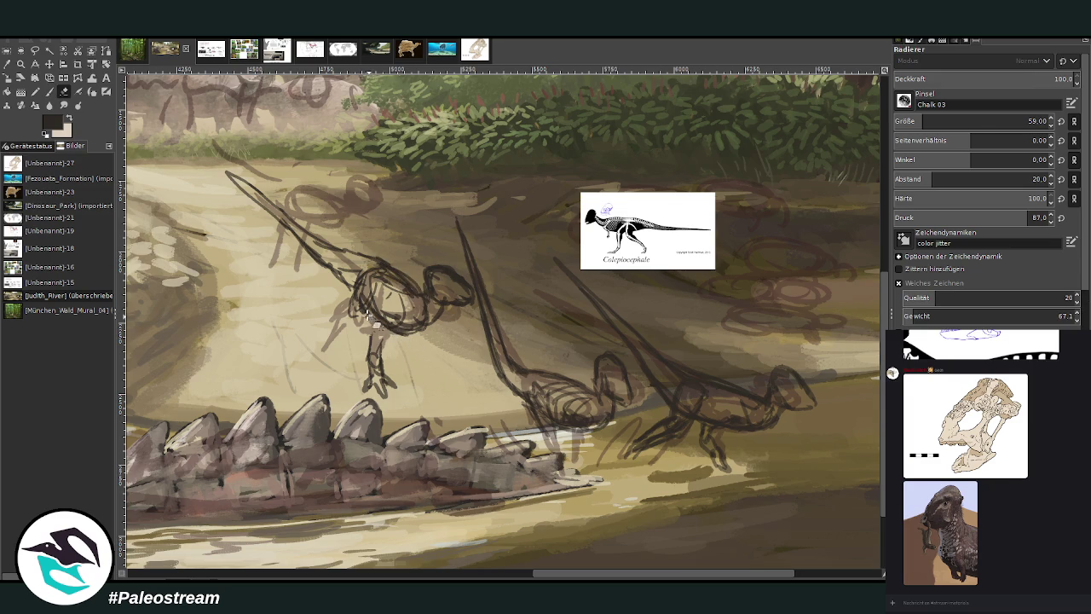
pyautogui.click(47, 92)
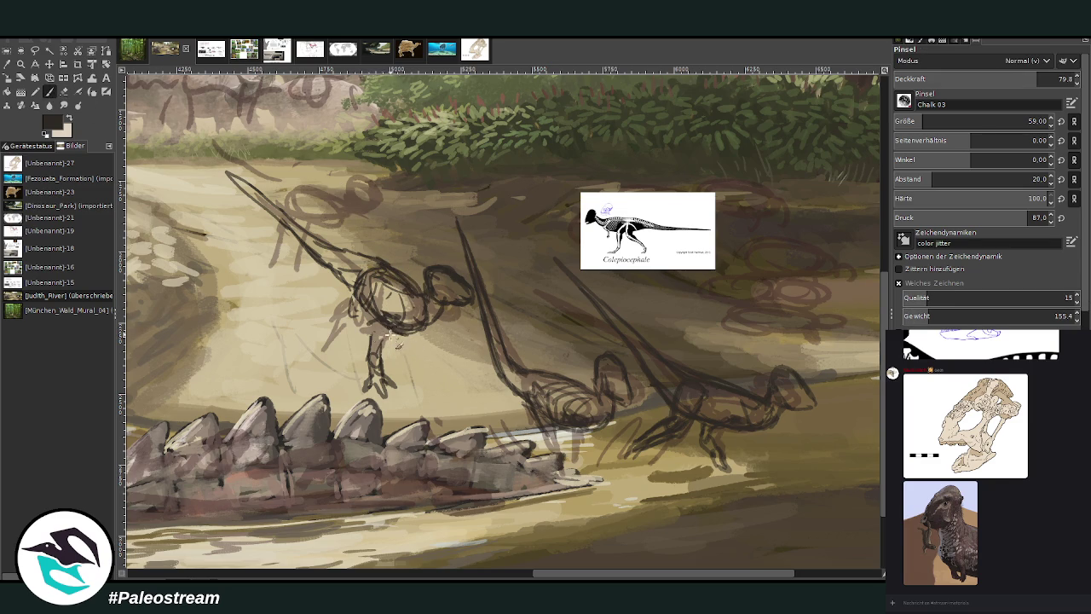
pyautogui.moveTo(346, 315)
pyautogui.mouseDown()
pyautogui.moveTo(355, 289)
pyautogui.moveTo(345, 317)
pyautogui.moveTo(367, 320)
pyautogui.moveTo(357, 284)
pyautogui.moveTo(335, 305)
pyautogui.moveTo(339, 348)
pyautogui.moveTo(318, 330)
pyautogui.moveTo(305, 339)
pyautogui.moveTo(317, 354)
pyautogui.mouseUp()
# Sketch the neck, snout, jaw, chest and leg lines, then start a head oval higher up the bank.
pyautogui.hotkey('shift', 'e')
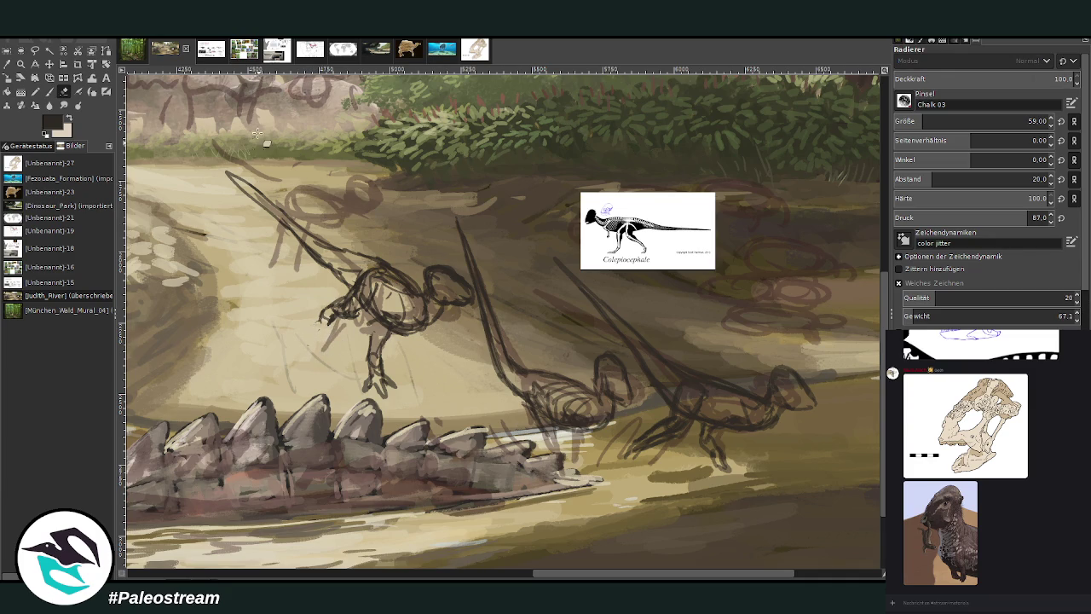
pyautogui.press('p')
pyautogui.moveTo(334, 315)
pyautogui.mouseDown()
pyautogui.moveTo(353, 296)
pyautogui.moveTo(407, 317)
pyautogui.mouseUp()
pyautogui.moveTo(329, 320)
pyautogui.mouseDown()
pyautogui.moveTo(322, 344)
pyautogui.moveTo(322, 312)
pyautogui.mouseUp()
pyautogui.moveTo(358, 275); pyautogui.dragTo(338, 265)
pyautogui.moveTo(382, 322)
pyautogui.mouseDown()
pyautogui.moveTo(365, 330)
pyautogui.moveTo(404, 320)
pyautogui.mouseUp()
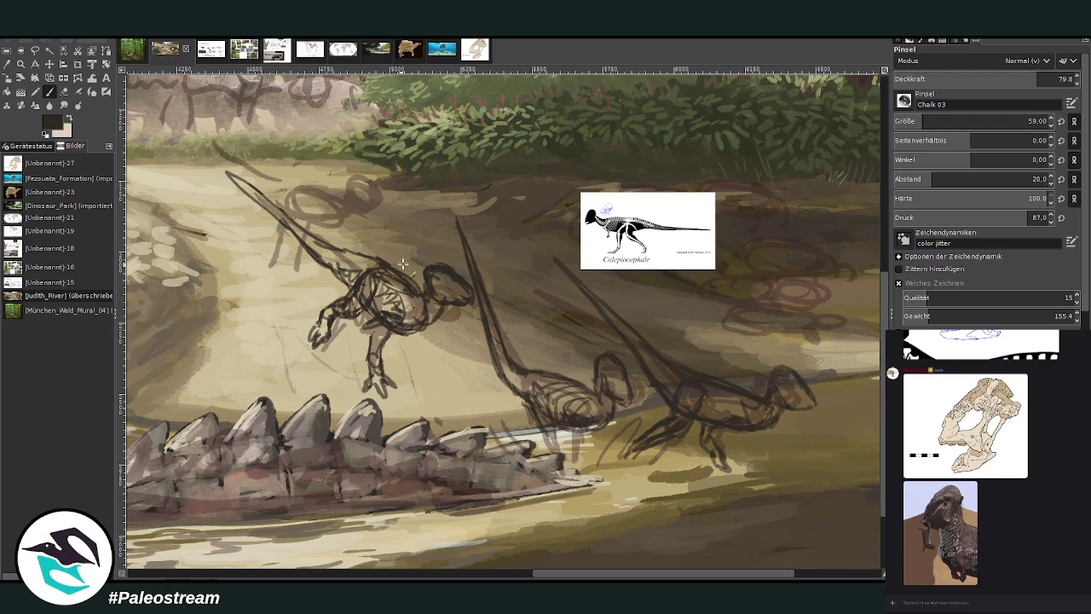
pyautogui.moveTo(374, 339); pyautogui.dragTo(372, 360)
pyautogui.moveTo(338, 195)
pyautogui.mouseDown()
pyautogui.moveTo(317, 175)
pyautogui.moveTo(328, 161)
pyautogui.moveTo(339, 199)
pyautogui.moveTo(304, 197)
pyautogui.moveTo(348, 159)
pyautogui.moveTo(337, 204)
pyautogui.moveTo(351, 170)
pyautogui.moveTo(330, 183)
pyautogui.moveTo(354, 223)
pyautogui.moveTo(316, 207)
pyautogui.mouseUp()
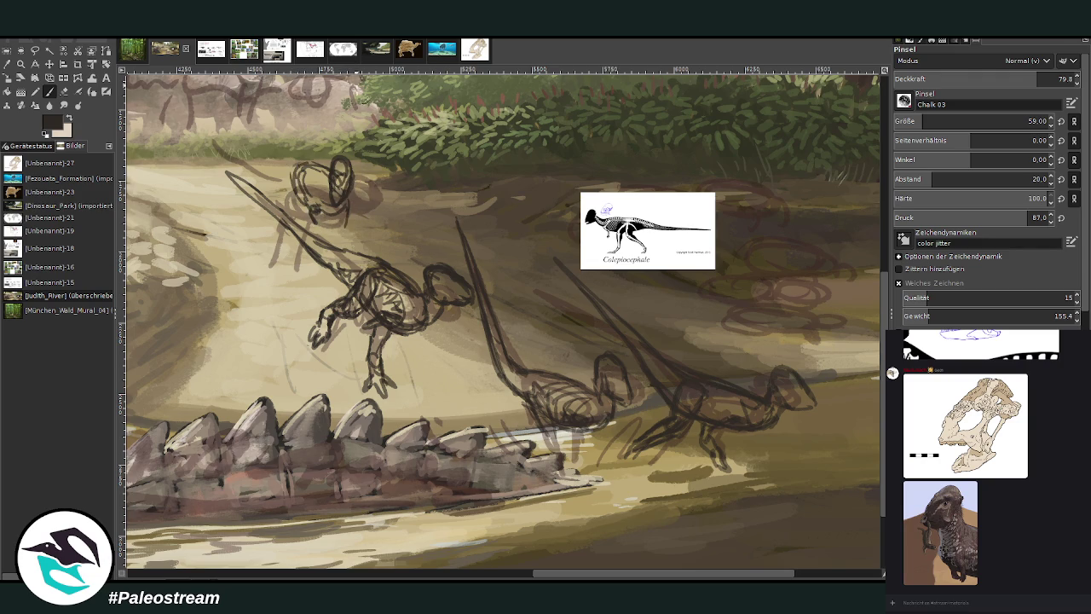
# Build up the new head loop and darken, then lighten, the diagonal stroke through the dinosaurs.
pyautogui.moveTo(308, 206)
pyautogui.mouseDown()
pyautogui.moveTo(274, 160)
pyautogui.moveTo(275, 82)
pyautogui.moveTo(277, 147)
pyautogui.moveTo(301, 168)
pyautogui.moveTo(281, 167)
pyautogui.moveTo(297, 214)
pyautogui.moveTo(292, 183)
pyautogui.mouseUp()
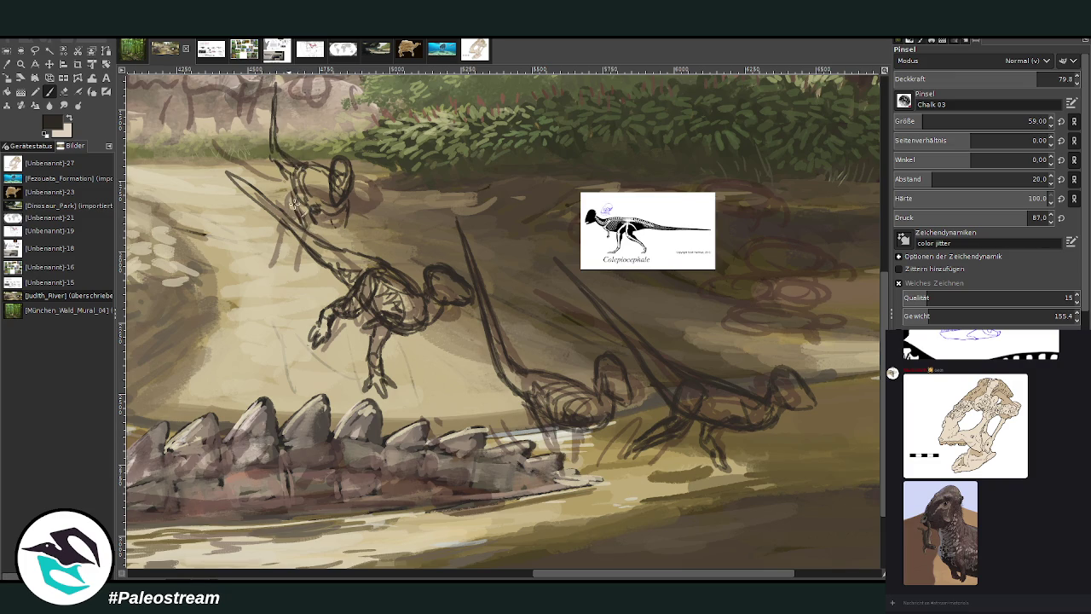
pyautogui.moveTo(291, 221)
pyautogui.mouseDown()
pyautogui.moveTo(226, 158)
pyautogui.moveTo(233, 173)
pyautogui.mouseUp()
pyautogui.hotkey('shift', 'e')
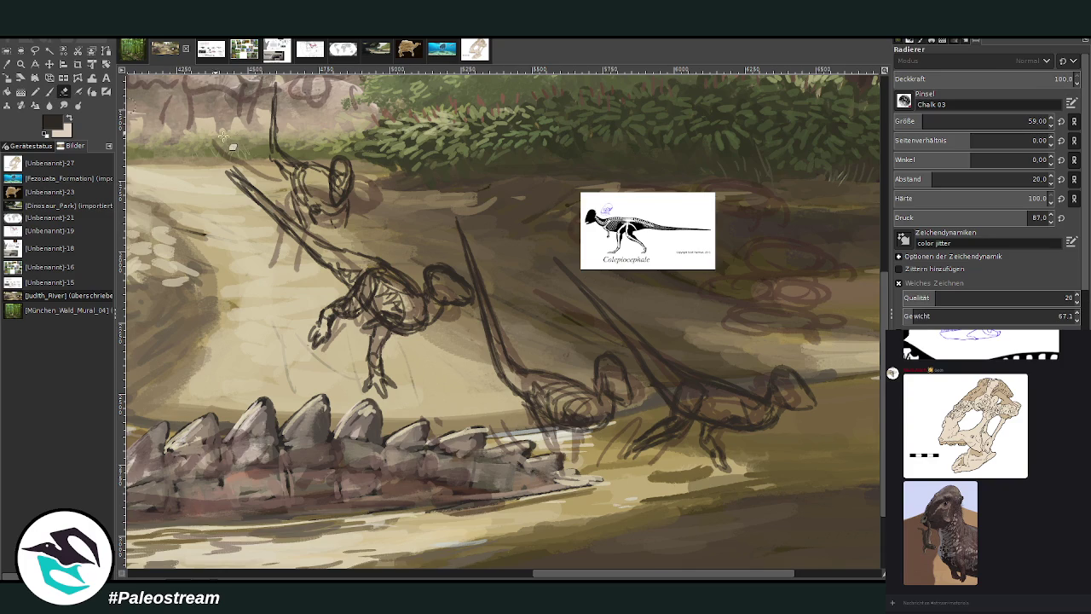
pyautogui.moveTo(275, 202); pyautogui.dragTo(228, 168)
pyautogui.moveTo(253, 212); pyautogui.dragTo(220, 171)
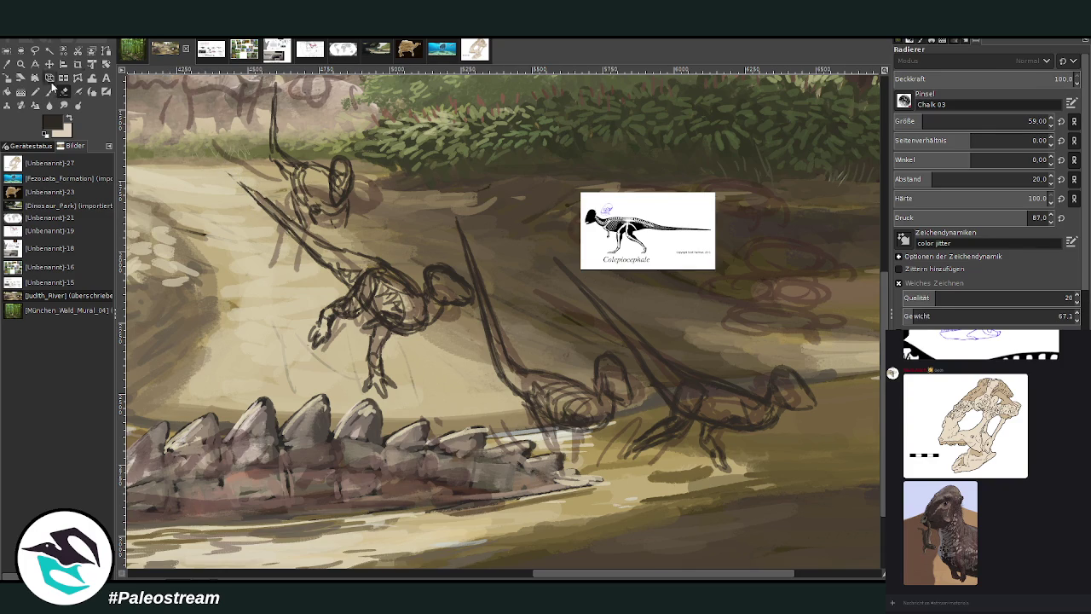
# Redraw the diagonal stroke darker and add a line from the neck toward the body.
pyautogui.press('p')
pyautogui.moveTo(271, 208)
pyautogui.mouseDown()
pyautogui.moveTo(230, 177)
pyautogui.moveTo(264, 209)
pyautogui.mouseUp()
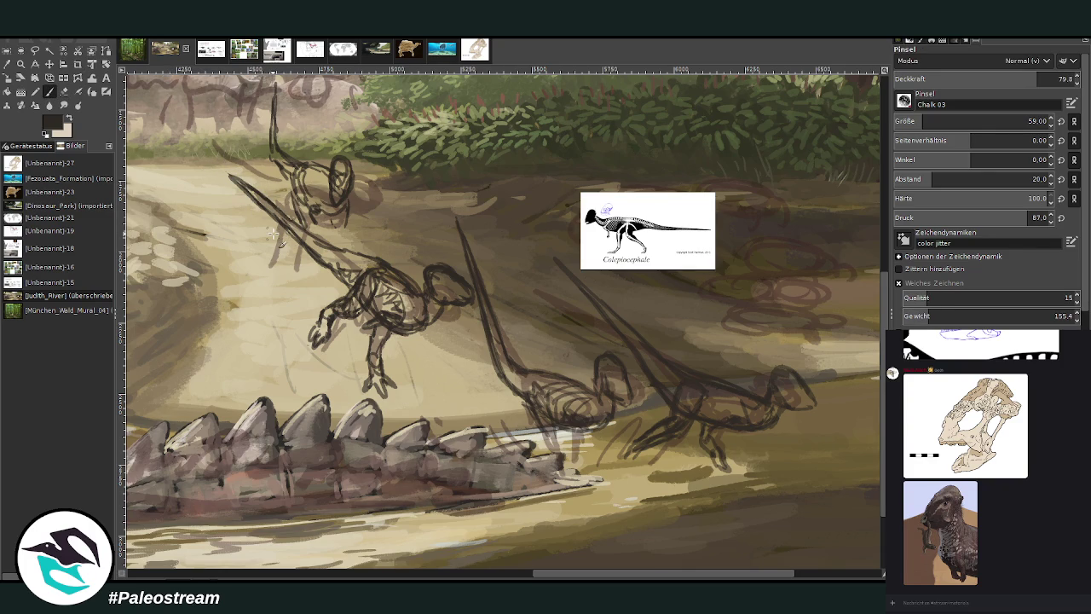
pyautogui.hotkey('shift', 'e')
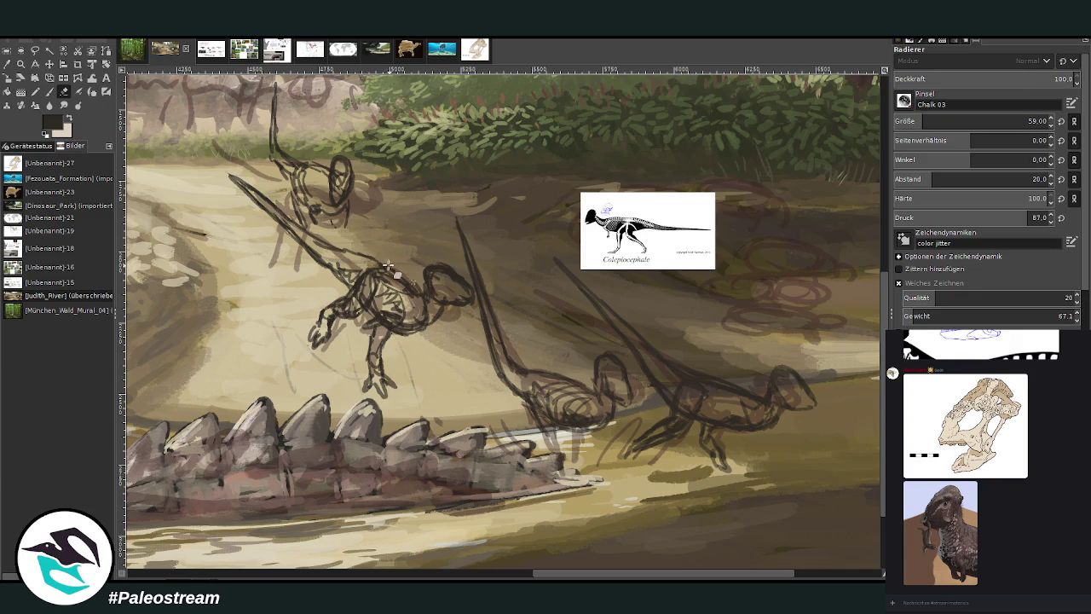
pyautogui.press('p')
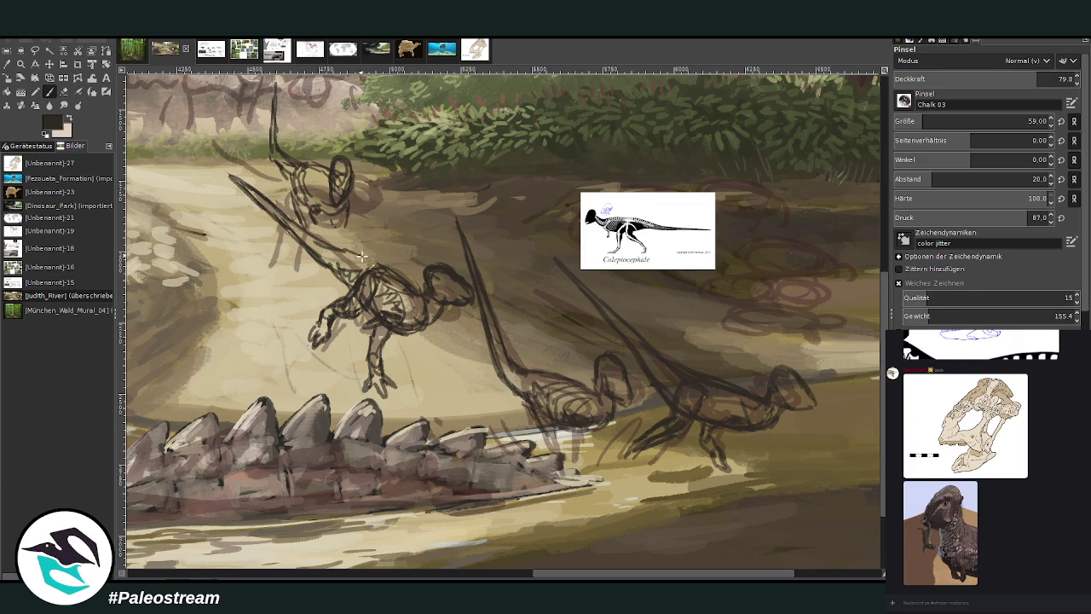
pyautogui.moveTo(360, 253); pyautogui.dragTo(294, 231)
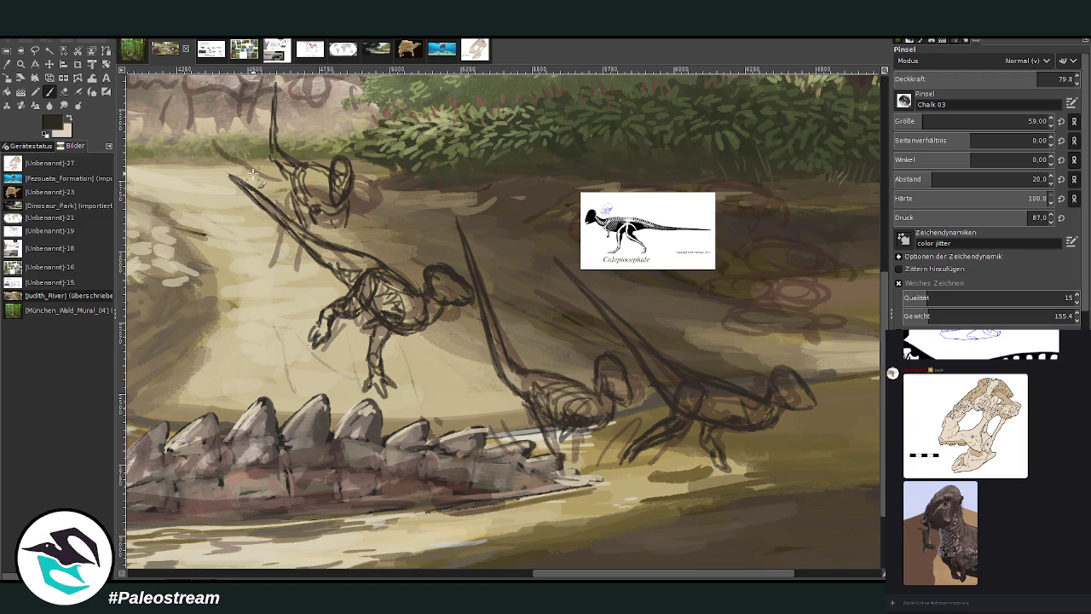
# Move the Colepiocephale reference image up and left and zoom in on the sketched dinosaurs.
pyautogui.press('m')
pyautogui.moveTo(587, 179); pyautogui.dragTo(498, 170)
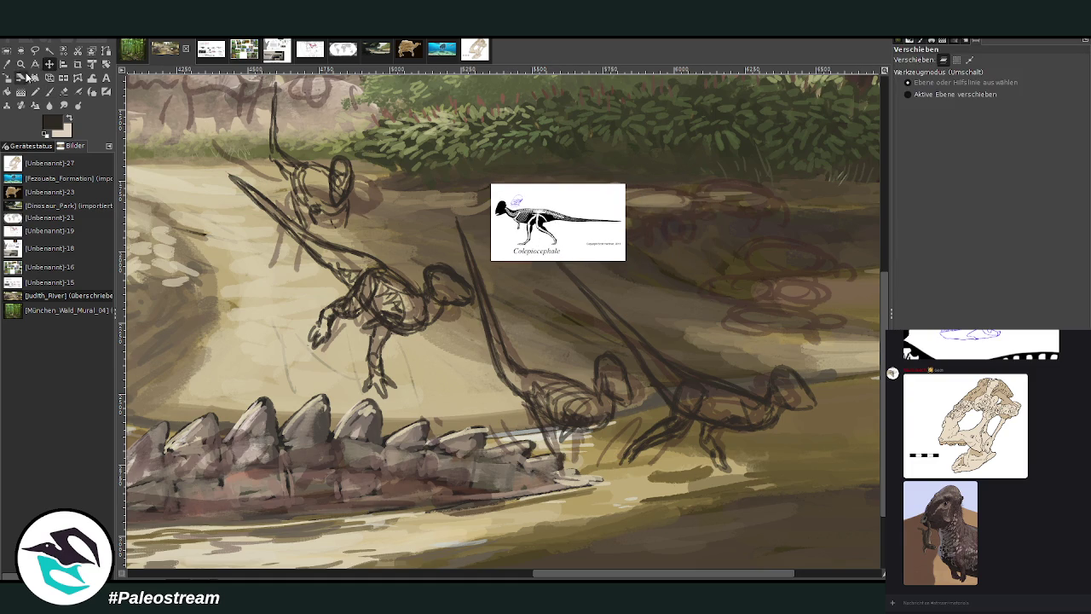
pyautogui.click(20, 64)
pyautogui.moveTo(321, 155); pyautogui.dragTo(576, 421)
pyautogui.press('p')
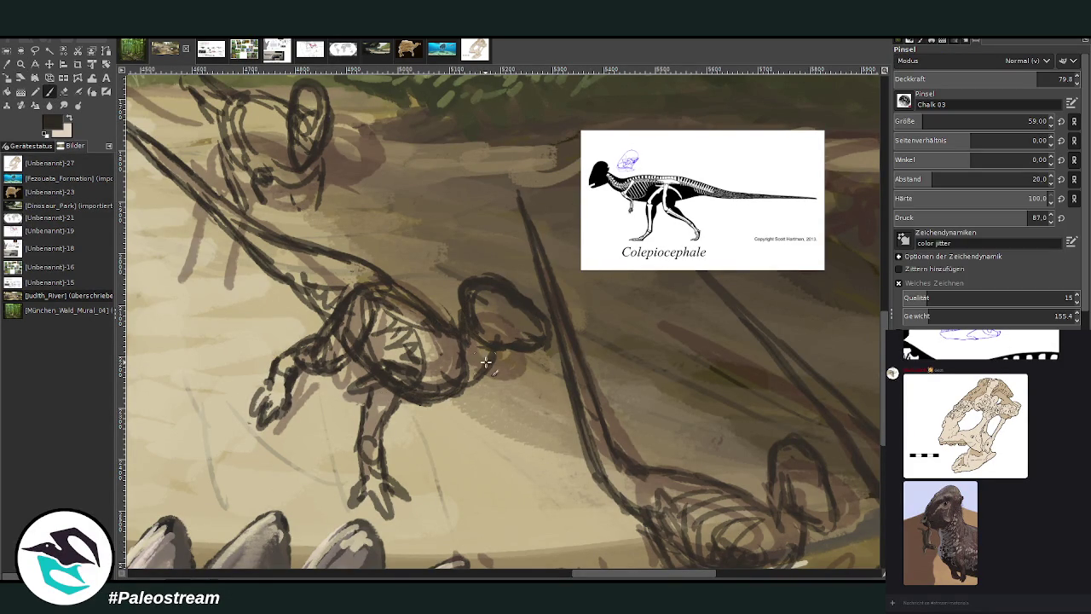
# Fit the whole painting in view, then zoom in on the stream and dinosaur sketches.
pyautogui.hotkey('shift', 'ctrl', 'j')
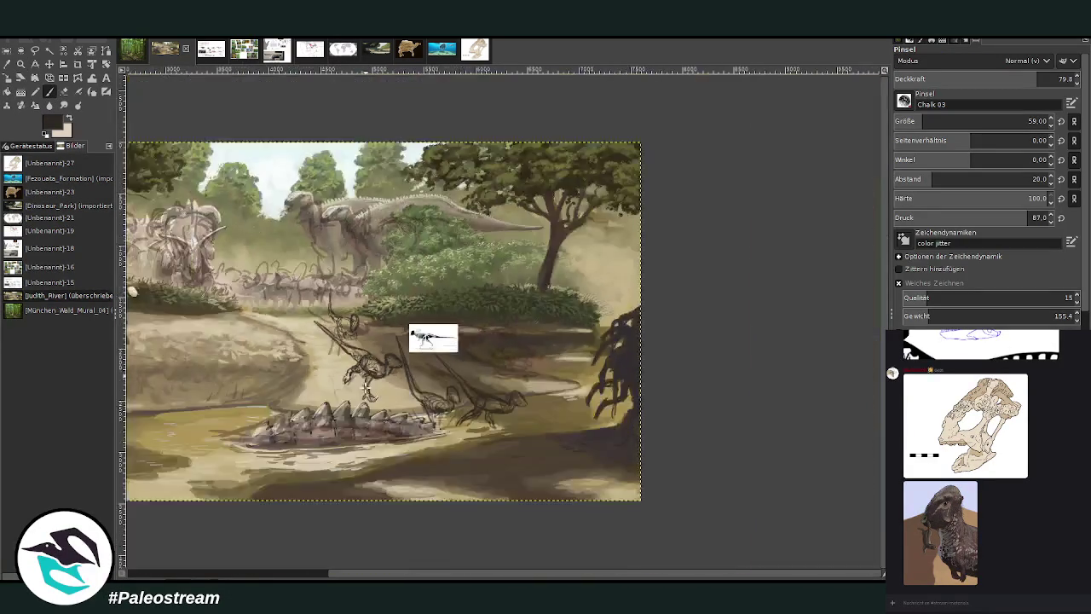
pyautogui.click(22, 64)
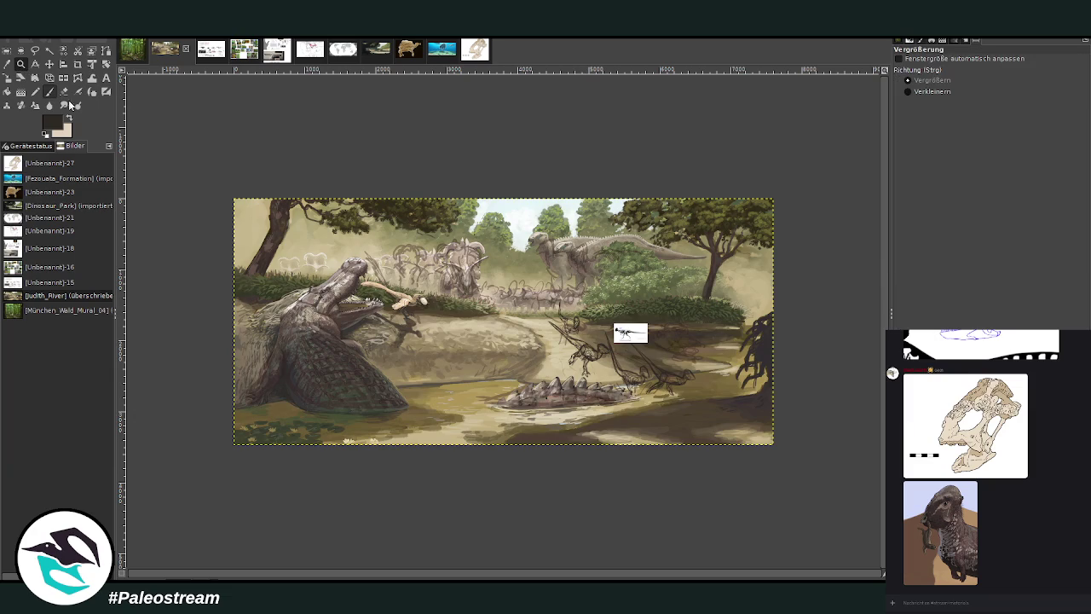
pyautogui.moveTo(451, 226); pyautogui.dragTo(706, 463)
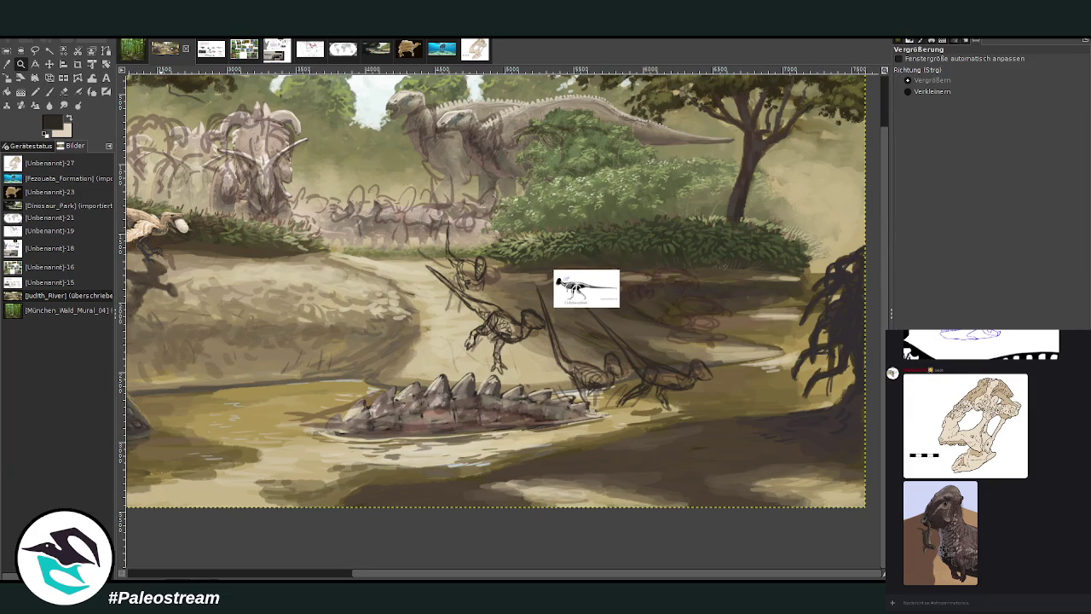
pyautogui.moveTo(362, 178)
pyautogui.mouseDown()
pyautogui.moveTo(731, 526)
pyautogui.moveTo(725, 547)
pyautogui.mouseUp()
# At 87.4 brush opacity, sketch a hooked animal shape in the water, then undo it.
pyautogui.press('p')
pyautogui.click(1057, 79)
pyautogui.moveTo(509, 469)
pyautogui.mouseDown()
pyautogui.moveTo(630, 468)
pyautogui.moveTo(484, 450)
pyautogui.moveTo(434, 503)
pyautogui.mouseUp()
pyautogui.moveTo(452, 463)
pyautogui.mouseDown()
pyautogui.moveTo(479, 474)
pyautogui.moveTo(490, 496)
pyautogui.moveTo(442, 511)
pyautogui.moveTo(476, 499)
pyautogui.moveTo(496, 460)
pyautogui.moveTo(460, 477)
pyautogui.moveTo(604, 483)
pyautogui.moveTo(692, 467)
pyautogui.moveTo(739, 488)
pyautogui.mouseUp()
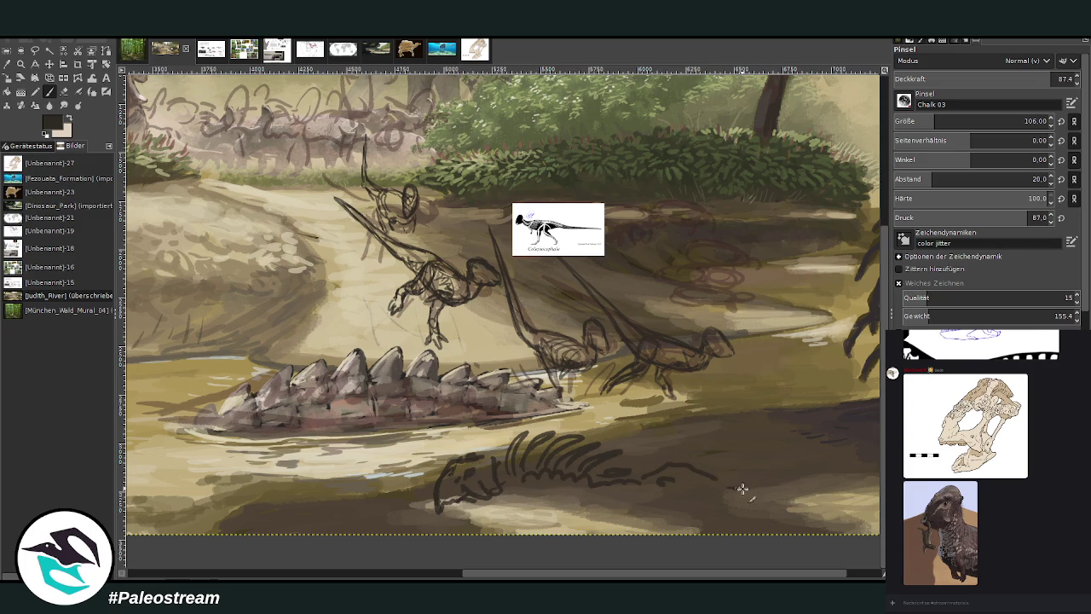
pyautogui.moveTo(660, 472); pyautogui.dragTo(678, 470)
pyautogui.hotkey('ctrl', 'z')
pyautogui.hotkey('ctrl', 'z')
pyautogui.hotkey('ctrl', 'z')
pyautogui.hotkey('ctrl', 'z')
pyautogui.hotkey('ctrl', 'z')
pyautogui.hotkey('ctrl', 'z')
pyautogui.hotkey('ctrl', 'z')
pyautogui.hotkey('ctrl', 'z')
pyautogui.hotkey('ctrl', 'z')
pyautogui.hotkey('ctrl', 'z')
pyautogui.hotkey('ctrl', 'z')
pyautogui.hotkey('ctrl', 'z')
pyautogui.hotkey('ctrl', 'z')
pyautogui.hotkey('ctrl', 'z')
pyautogui.hotkey('ctrl', 'z')
pyautogui.hotkey('ctrl', 'z')
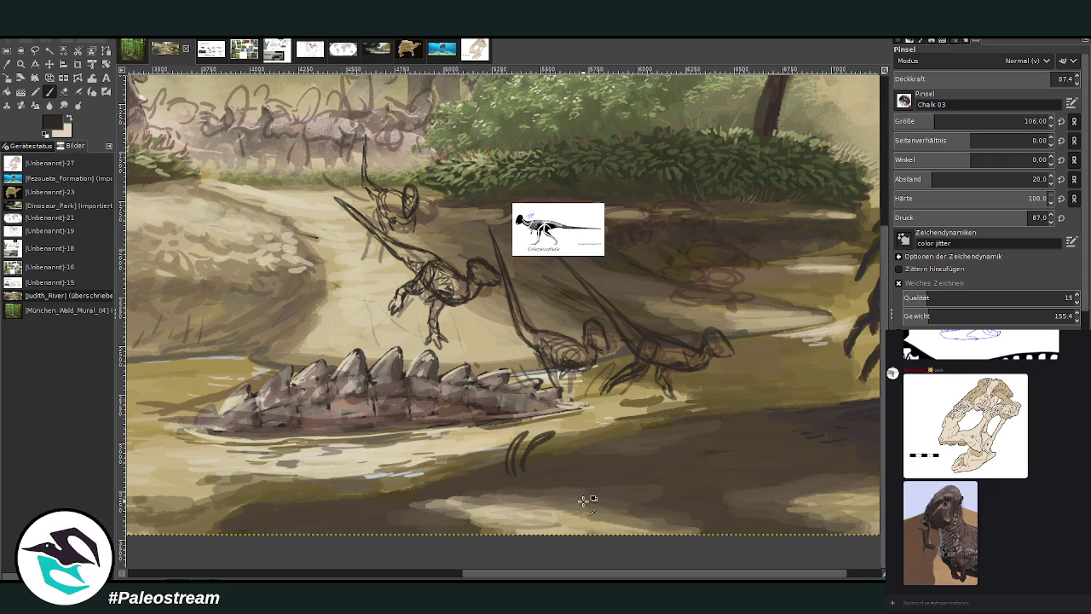
pyautogui.hotkey('ctrl', 'z')
pyautogui.hotkey('ctrl', 'z')
# Zoom in on the three dinosaurs, try curved strokes on the far riverbank, then undo them.
pyautogui.press('z')
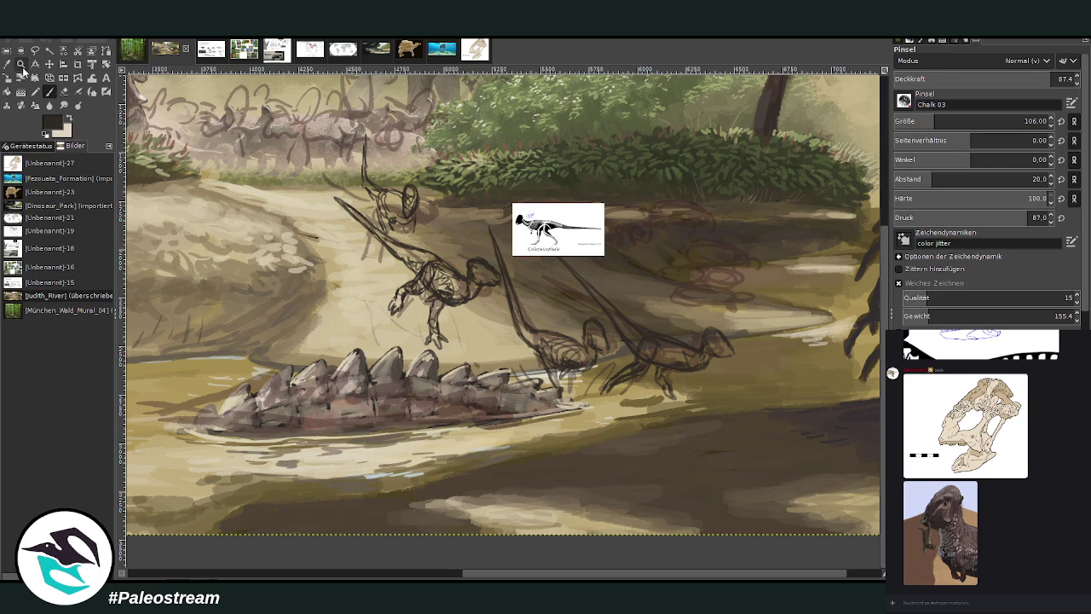
pyautogui.moveTo(324, 103); pyautogui.dragTo(755, 438)
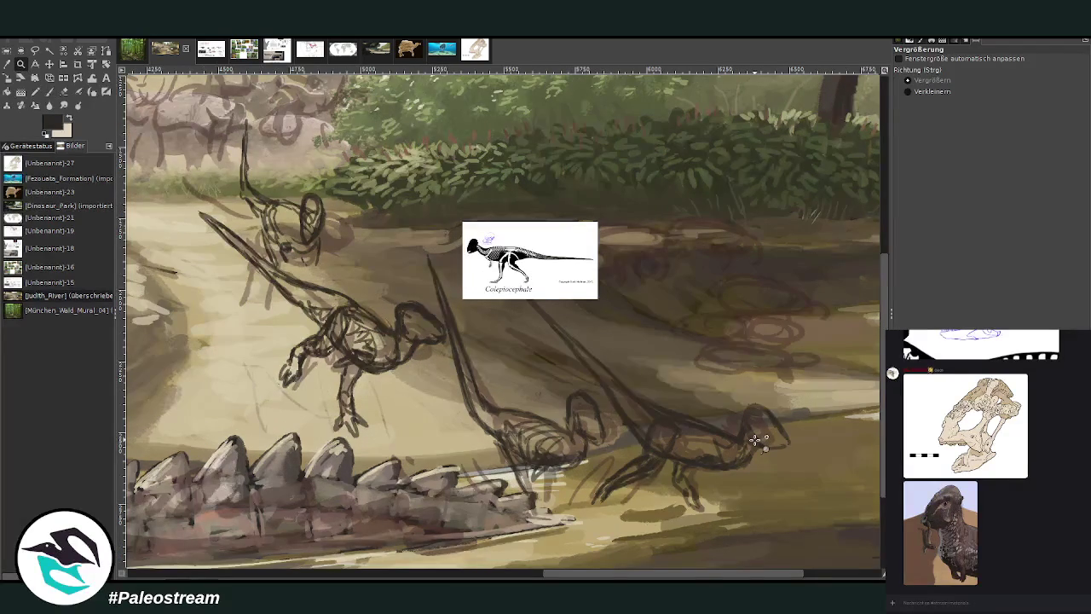
pyautogui.moveTo(578, 577); pyautogui.dragTo(556, 577)
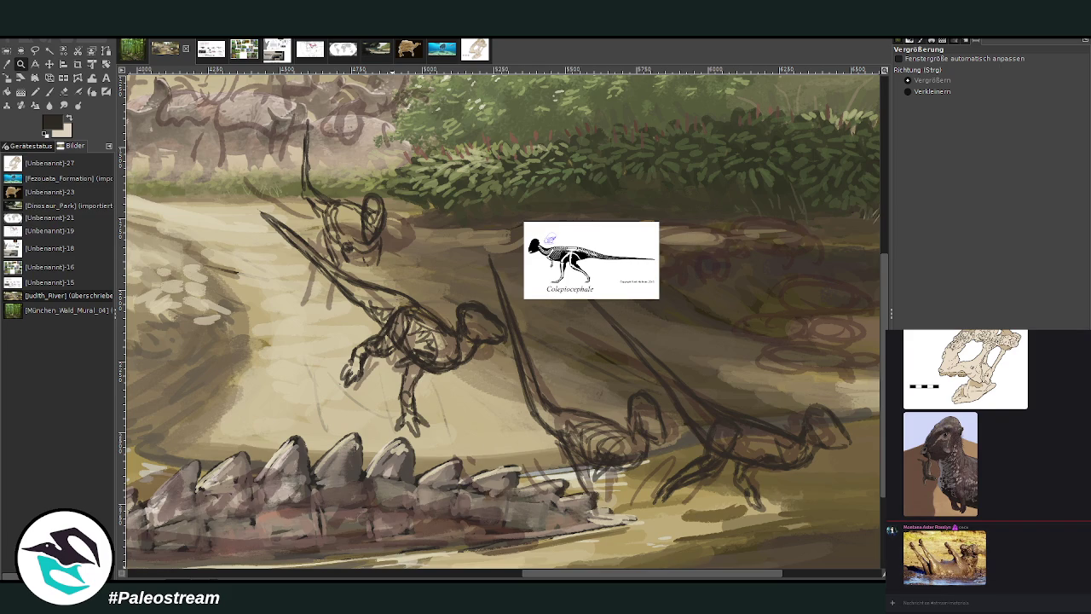
pyautogui.click(49, 92)
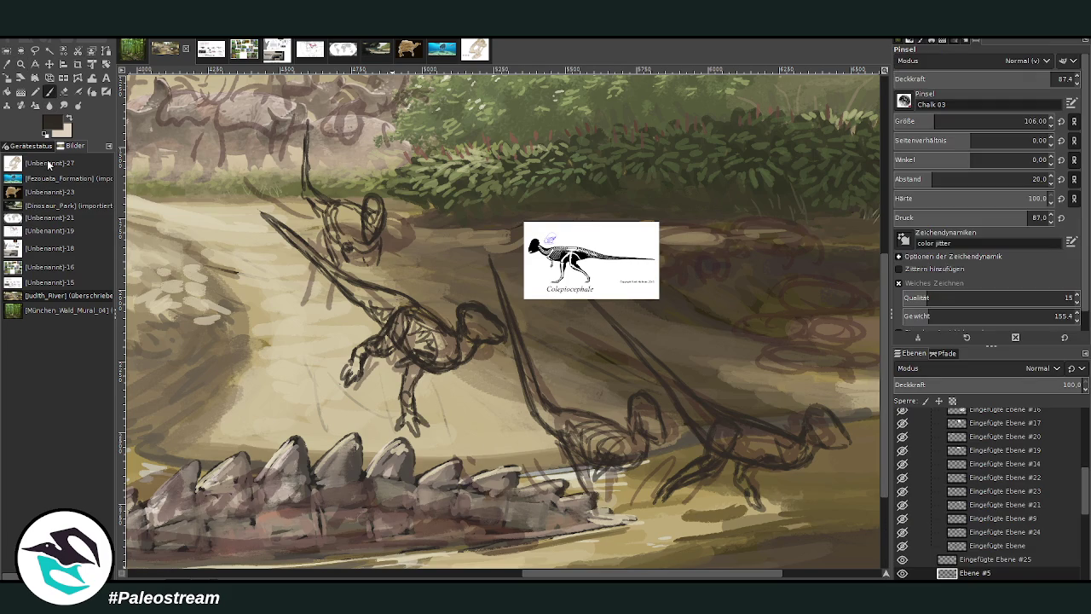
pyautogui.moveTo(567, 577); pyautogui.dragTo(645, 529)
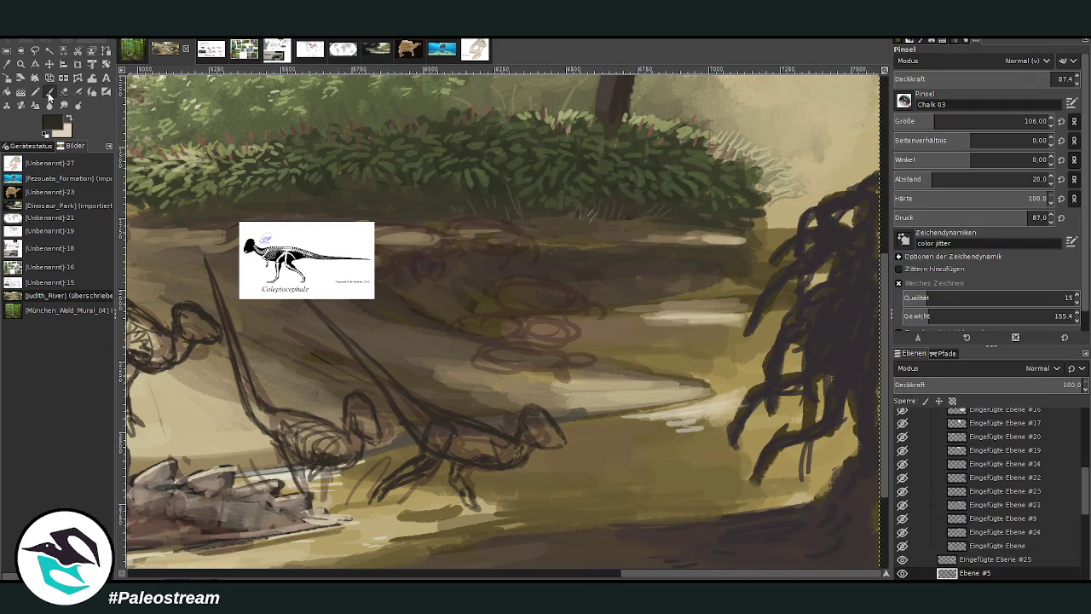
pyautogui.moveTo(626, 305)
pyautogui.mouseDown()
pyautogui.moveTo(669, 280)
pyautogui.moveTo(712, 299)
pyautogui.mouseUp()
pyautogui.moveTo(610, 238)
pyautogui.mouseDown()
pyautogui.moveTo(651, 293)
pyautogui.moveTo(645, 239)
pyautogui.moveTo(649, 295)
pyautogui.mouseUp()
pyautogui.moveTo(726, 294)
pyautogui.mouseDown()
pyautogui.moveTo(755, 293)
pyautogui.moveTo(712, 281)
pyautogui.mouseUp()
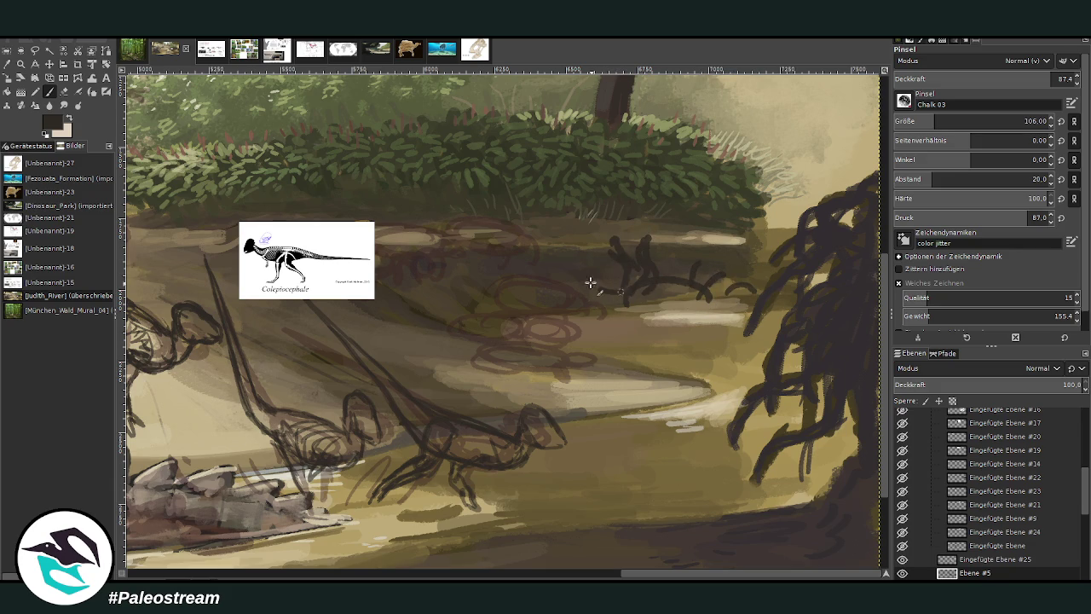
pyautogui.moveTo(564, 247); pyautogui.dragTo(586, 299)
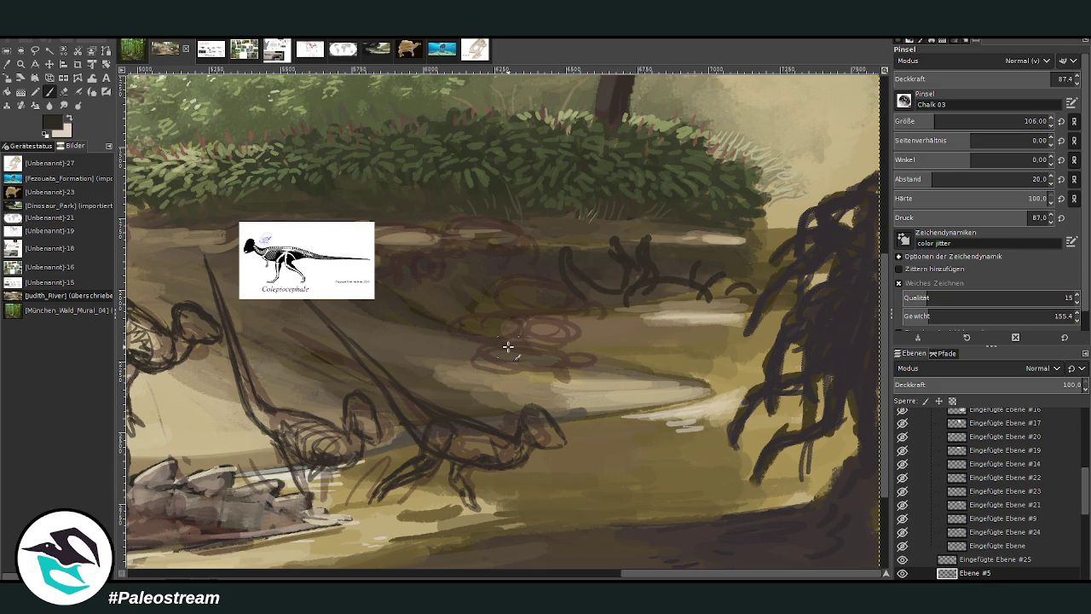
pyautogui.hotkey('ctrl', 'z')
pyautogui.hotkey('ctrl', 'z')
pyautogui.hotkey('ctrl', 'z')
pyautogui.hotkey('ctrl', 'z')
pyautogui.hotkey('ctrl', 'z')
pyautogui.hotkey('ctrl', 'z')
# Move the Colepiocephale reference card up and to the right.
pyautogui.moveTo(663, 571); pyautogui.dragTo(564, 571)
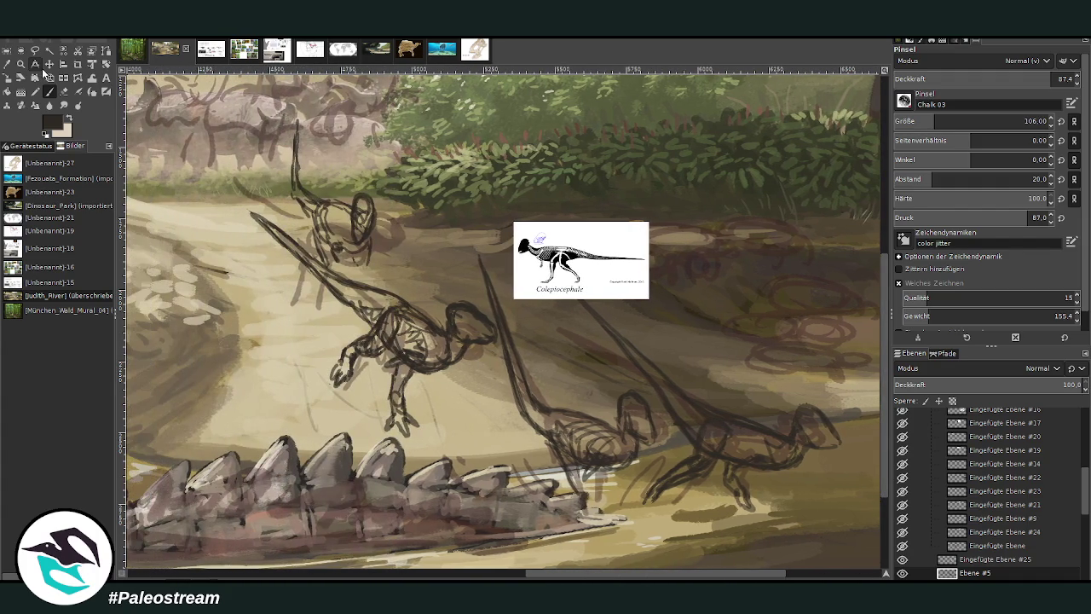
pyautogui.click(49, 64)
pyautogui.moveTo(579, 260); pyautogui.dragTo(646, 213)
pyautogui.scroll(-3, 990, 530)
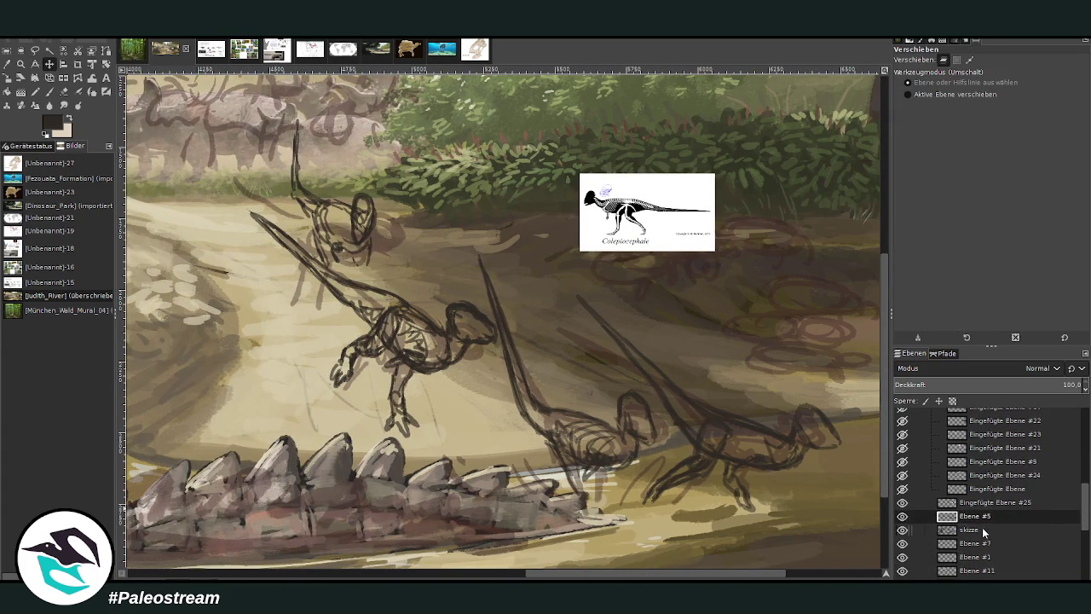
# Make Ebene #5 the active layer, hide the skizze sketch layer, and pick a grey from the canvas.
pyautogui.click(901, 516)
pyautogui.click(902, 516)
pyautogui.doubleClick(971, 516)
pyautogui.click(901, 529)
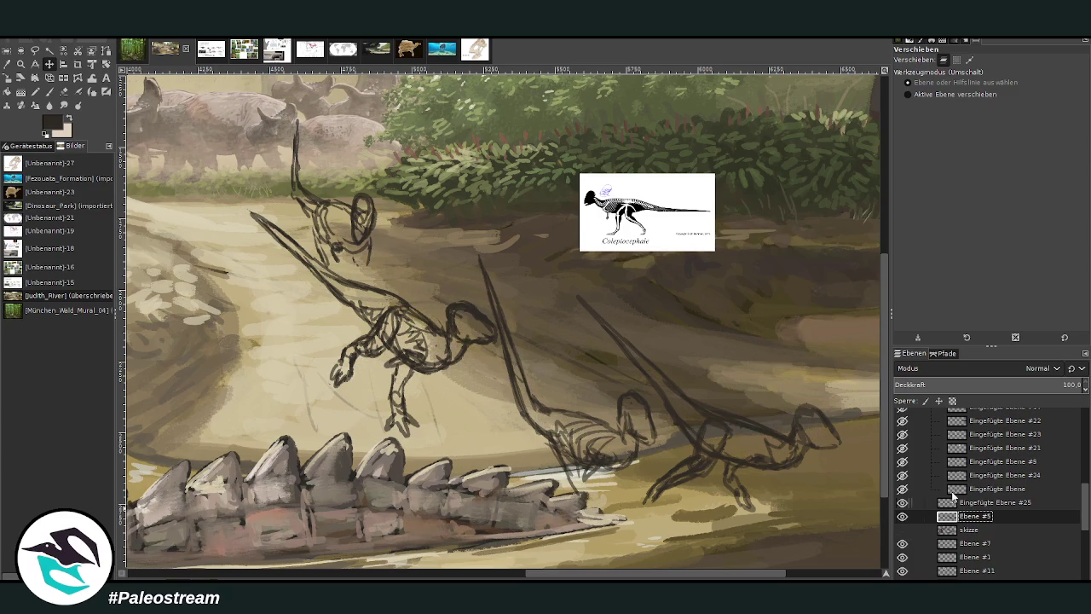
pyautogui.press('p')
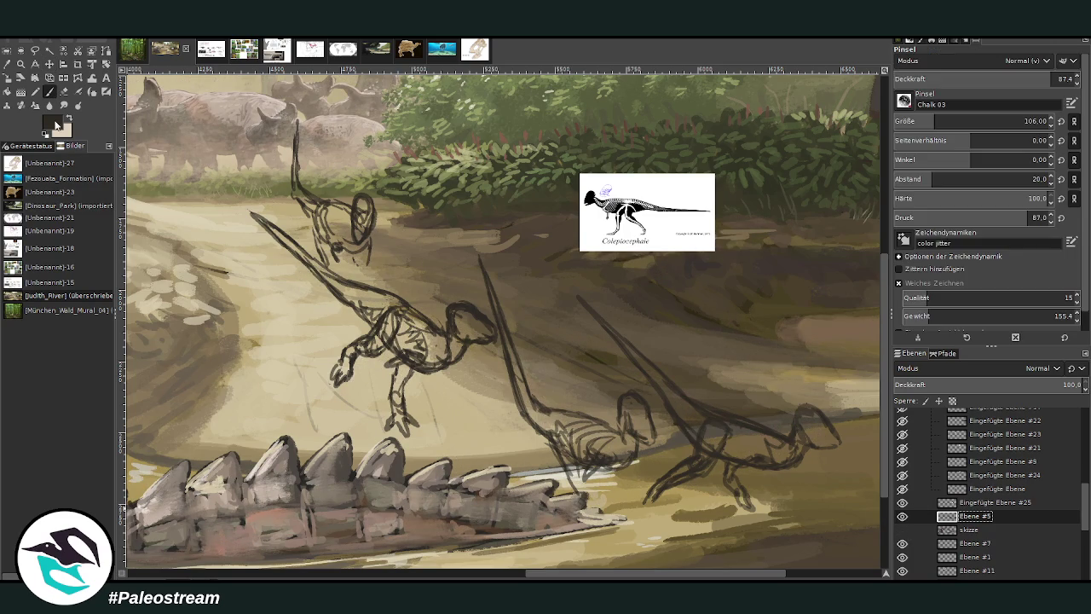
pyautogui.keyDown('ctrl'); pyautogui.click(857, 320); pyautogui.keyUp('ctrl')
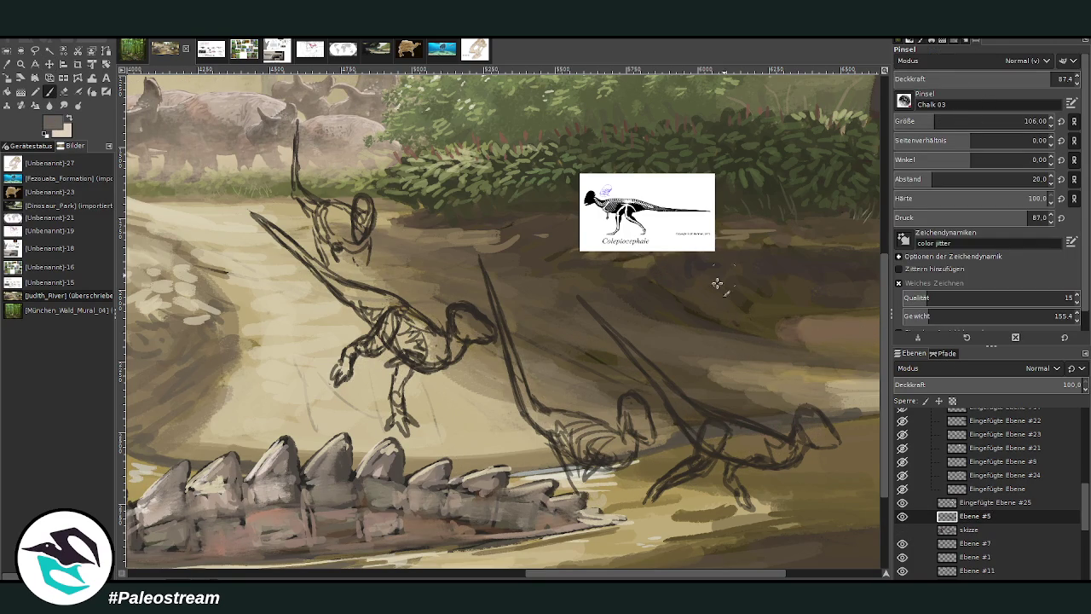
# Paint grey over the dinosaurs' bodies, the right one's back and the middle torsos.
pyautogui.moveTo(615, 447); pyautogui.dragTo(603, 426)
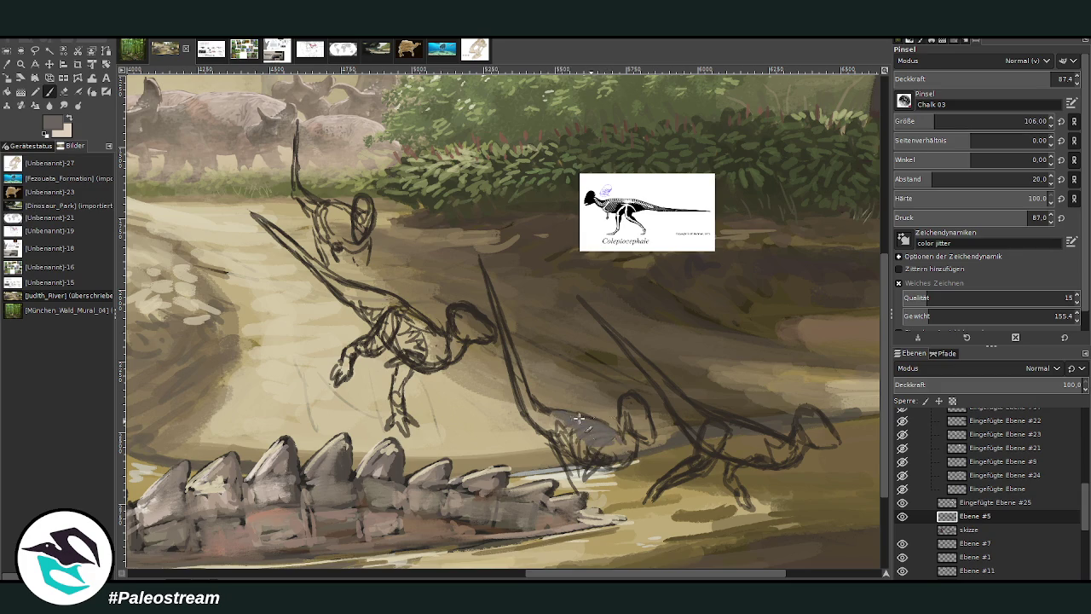
pyautogui.moveTo(769, 436); pyautogui.dragTo(728, 416)
pyautogui.moveTo(727, 417)
pyautogui.mouseDown()
pyautogui.moveTo(708, 415)
pyautogui.moveTo(609, 324)
pyautogui.mouseUp()
pyautogui.moveTo(435, 332)
pyautogui.mouseDown()
pyautogui.moveTo(422, 345)
pyautogui.moveTo(388, 297)
pyautogui.moveTo(370, 297)
pyautogui.moveTo(413, 332)
pyautogui.moveTo(401, 306)
pyautogui.moveTo(343, 283)
pyautogui.mouseUp()
pyautogui.moveTo(584, 448)
pyautogui.mouseDown()
pyautogui.moveTo(607, 445)
pyautogui.moveTo(605, 434)
pyautogui.moveTo(536, 407)
pyautogui.moveTo(491, 282)
pyautogui.mouseUp()
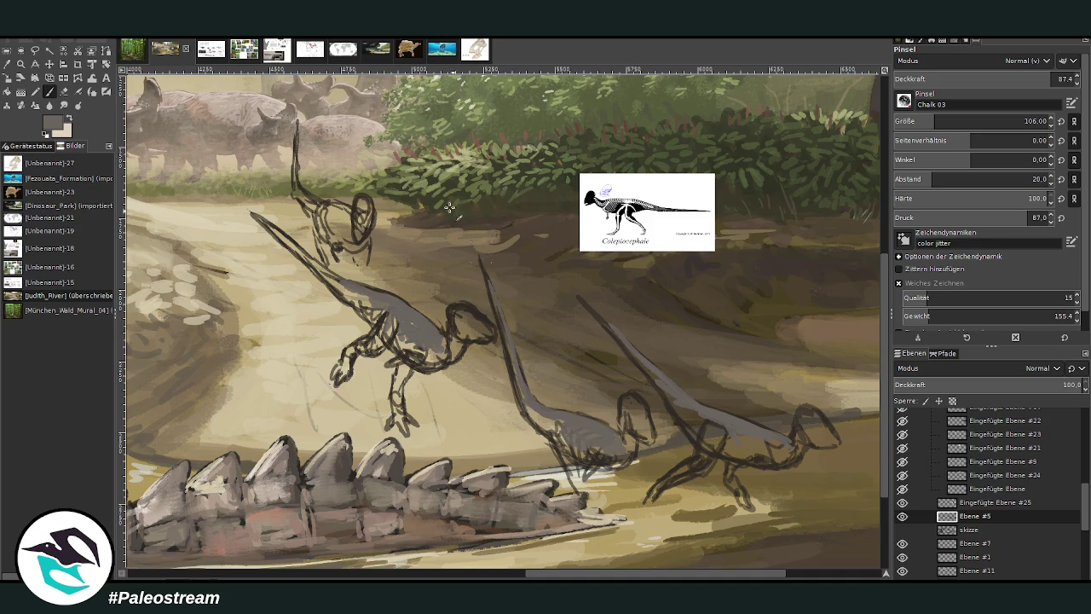
# Extend grey up the middle dinosaur's neck and onto the right dinosaur's head, neck and body.
pyautogui.moveTo(381, 290)
pyautogui.mouseDown()
pyautogui.moveTo(330, 274)
pyautogui.moveTo(252, 215)
pyautogui.mouseUp()
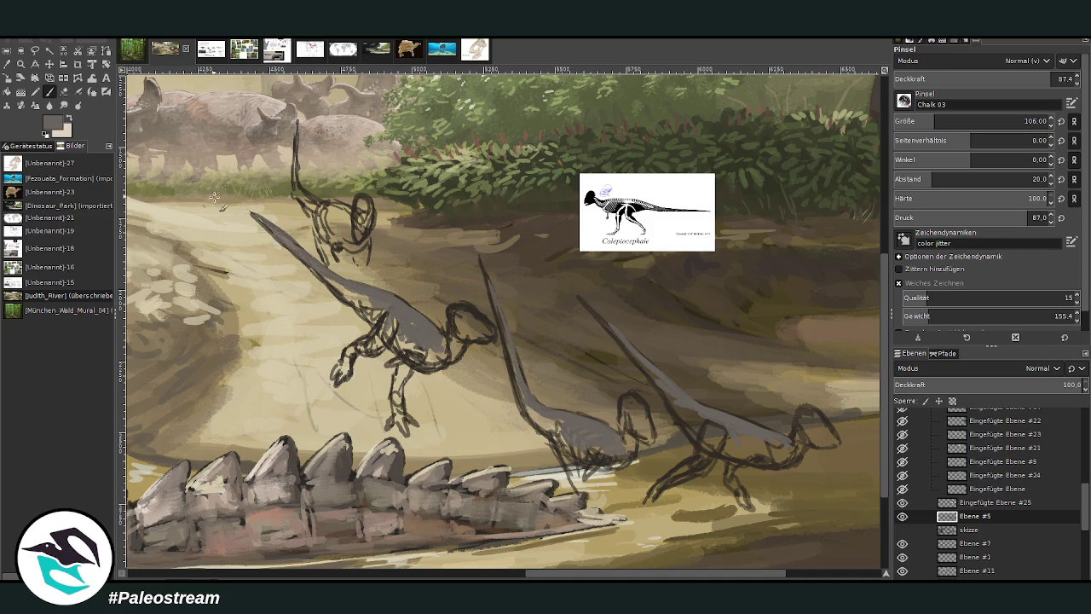
pyautogui.moveTo(783, 449)
pyautogui.mouseDown()
pyautogui.moveTo(795, 429)
pyautogui.moveTo(831, 437)
pyautogui.moveTo(797, 416)
pyautogui.mouseUp()
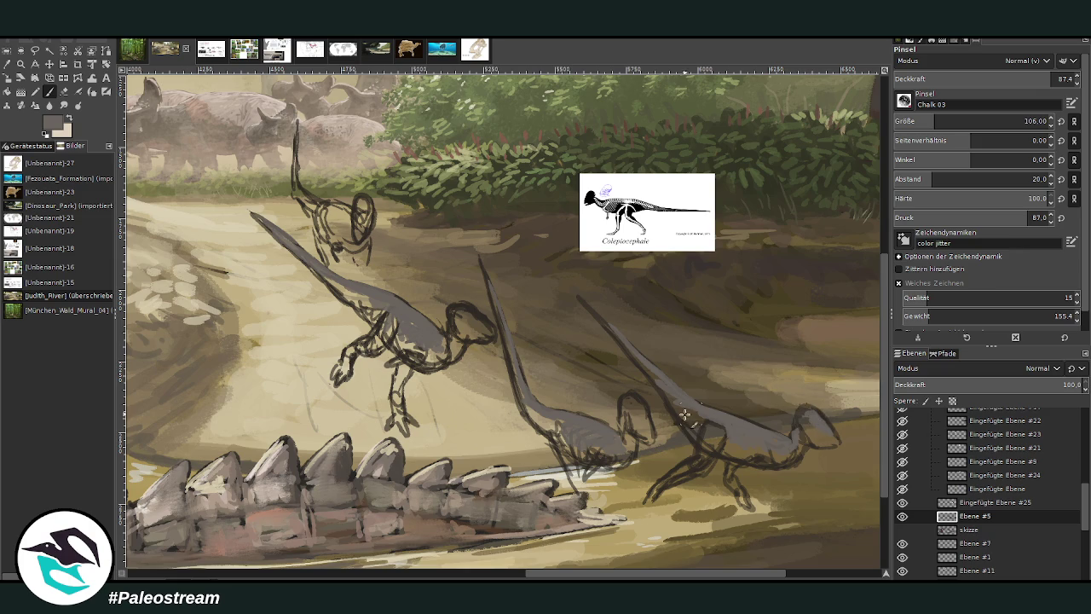
pyautogui.moveTo(654, 378)
pyautogui.mouseDown()
pyautogui.moveTo(579, 304)
pyautogui.moveTo(590, 309)
pyautogui.mouseUp()
pyautogui.moveTo(637, 359); pyautogui.dragTo(728, 447)
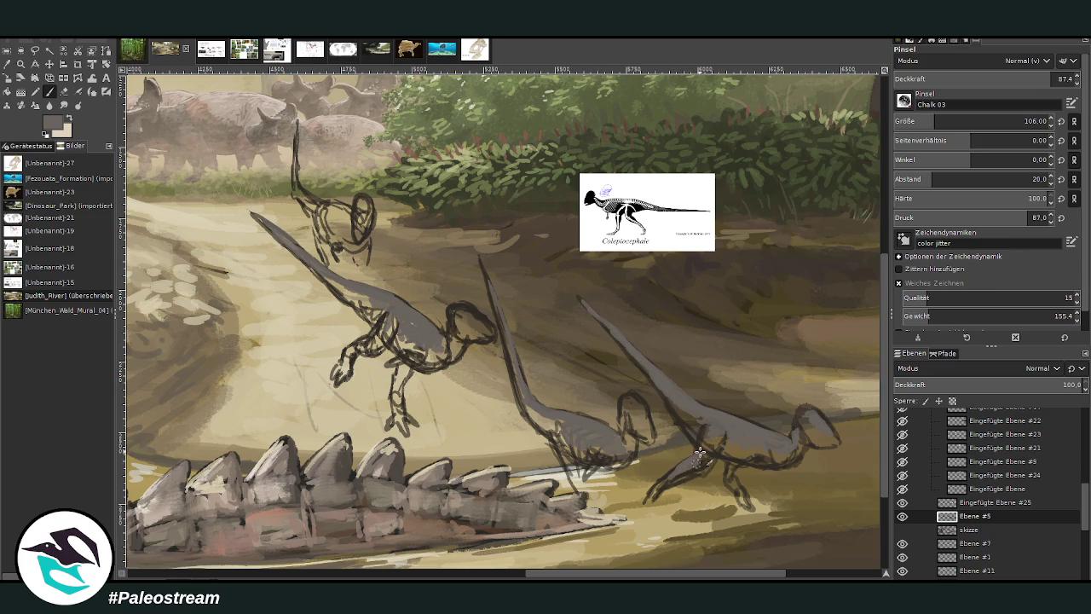
pyautogui.scroll(-1, 834, 378)
pyautogui.hscroll(3, 476, 210)
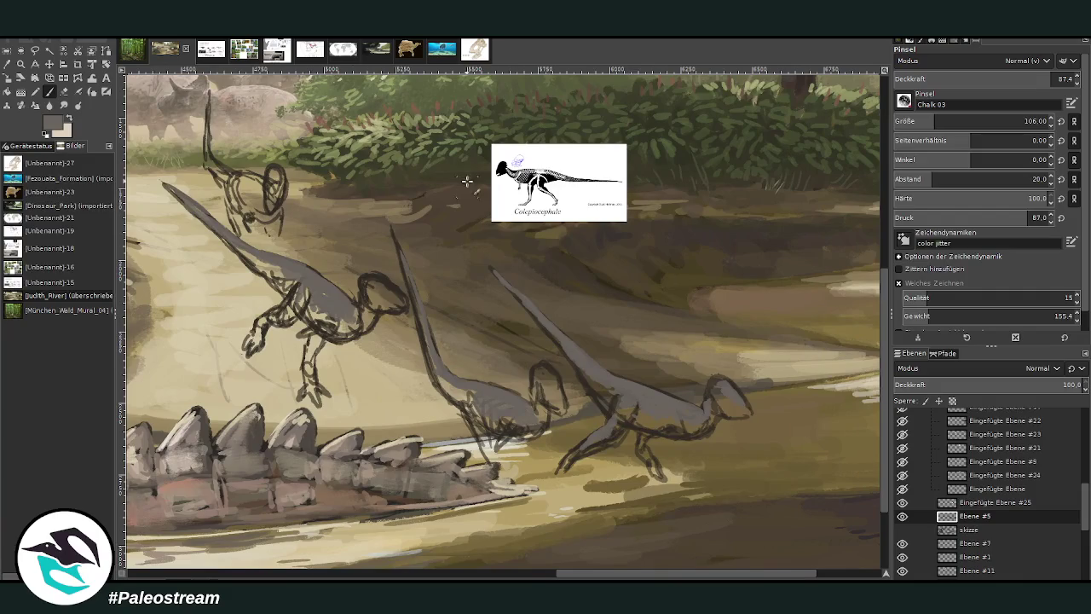
# Pick light grey at about 66 opacity and lay it on the middle dinosaur's hip.
pyautogui.moveTo(683, 416)
pyautogui.mouseDown()
pyautogui.moveTo(673, 430)
pyautogui.moveTo(656, 426)
pyautogui.mouseUp()
pyautogui.keyDown('ctrl'); pyautogui.click(850, 308); pyautogui.keyUp('ctrl')
pyautogui.moveTo(1050, 78); pyautogui.dragTo(1012, 79)
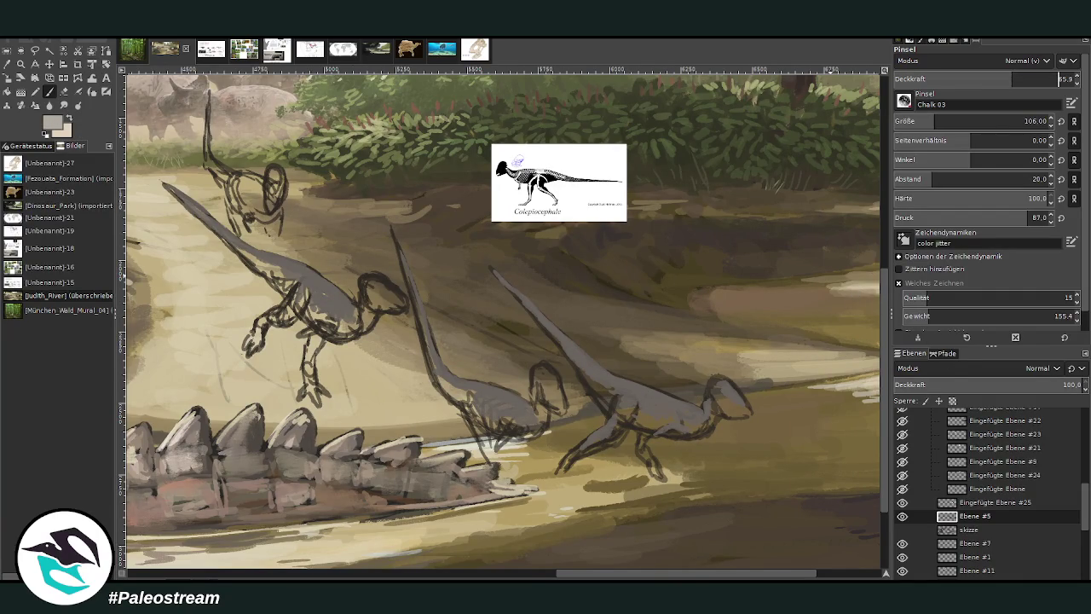
pyautogui.moveTo(551, 382)
pyautogui.mouseDown()
pyautogui.moveTo(524, 416)
pyautogui.moveTo(499, 400)
pyautogui.moveTo(522, 421)
pyautogui.moveTo(445, 377)
pyautogui.mouseUp()
pyautogui.click(1058, 78)
# At about 89 opacity, highlight the right dinosaur's back and neck and the middle one's chest.
pyautogui.moveTo(688, 414)
pyautogui.mouseDown()
pyautogui.moveTo(607, 385)
pyautogui.moveTo(578, 361)
pyautogui.mouseUp()
pyautogui.moveTo(631, 390)
pyautogui.mouseDown()
pyautogui.moveTo(587, 366)
pyautogui.moveTo(547, 324)
pyautogui.mouseUp()
pyautogui.moveTo(685, 415)
pyautogui.mouseDown()
pyautogui.moveTo(620, 385)
pyautogui.moveTo(694, 413)
pyautogui.moveTo(635, 398)
pyautogui.moveTo(621, 407)
pyautogui.moveTo(550, 328)
pyautogui.mouseUp()
pyautogui.moveTo(483, 394); pyautogui.dragTo(456, 384)
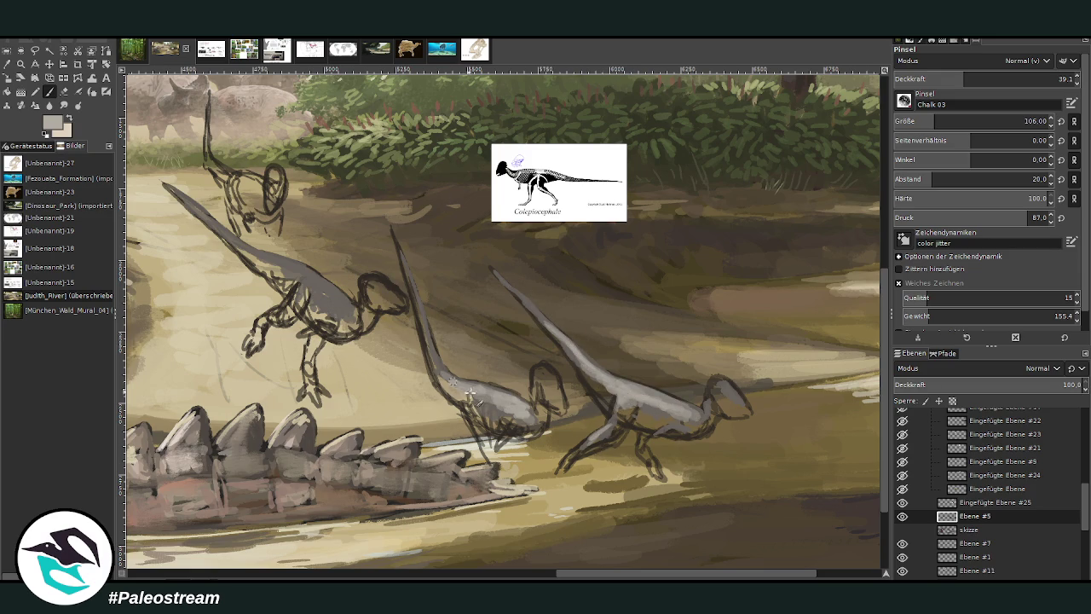
pyautogui.moveTo(602, 573); pyautogui.dragTo(525, 573)
pyautogui.moveTo(563, 311)
pyautogui.mouseDown()
pyautogui.moveTo(522, 280)
pyautogui.moveTo(552, 315)
pyautogui.moveTo(511, 270)
pyautogui.mouseUp()
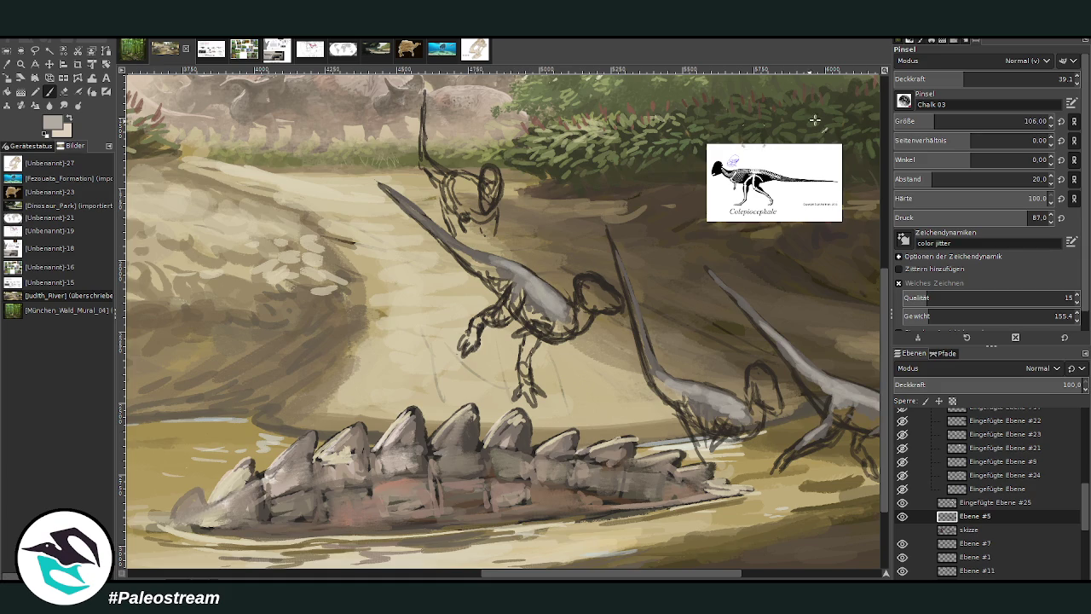
# At about 55 opacity, highlight the left dinosaur's back and neck in light grey.
pyautogui.moveTo(981, 82); pyautogui.dragTo(994, 83)
pyautogui.moveTo(510, 266); pyautogui.dragTo(388, 190)
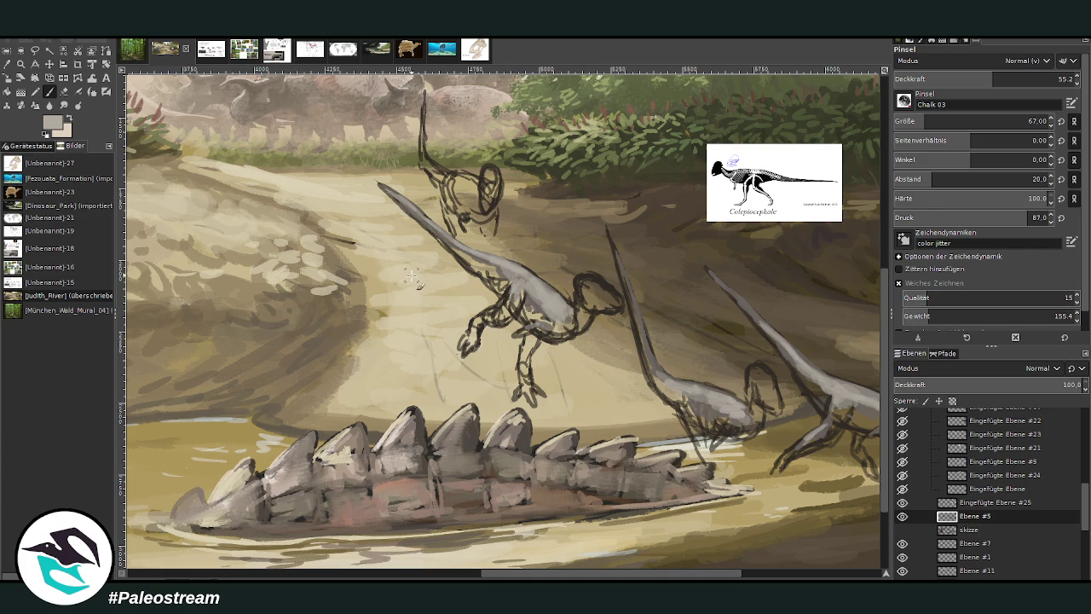
pyautogui.scroll(-3, 412, 275)
pyautogui.scroll(-1, 412, 275)
# Zoom in on the dinosaurs and paint light grey over the small dinosaur's head and neck.
pyautogui.press('z')
pyautogui.moveTo(526, 252); pyautogui.dragTo(692, 411)
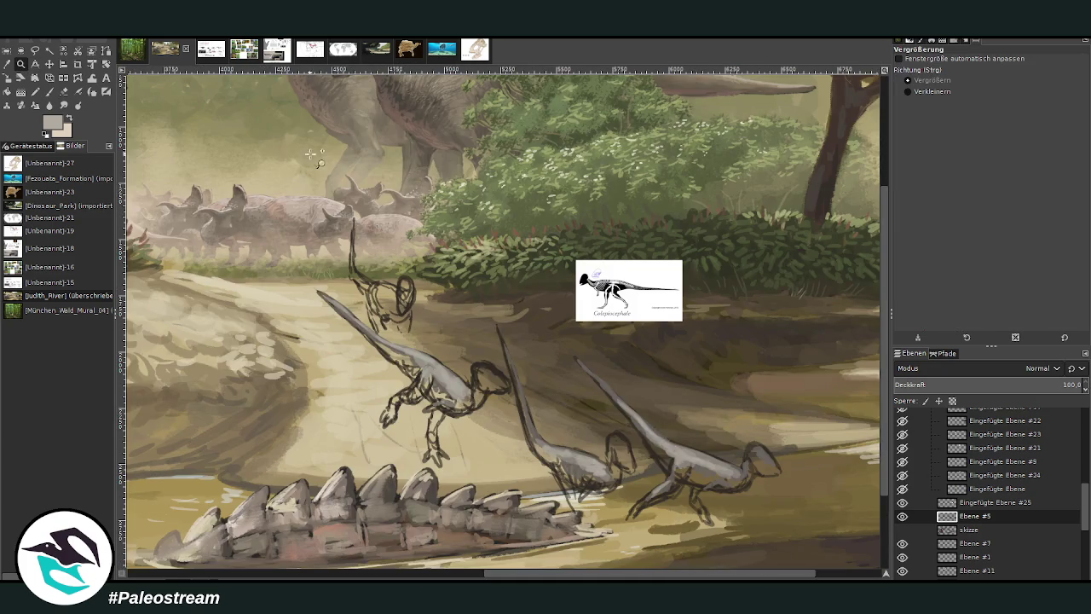
pyautogui.moveTo(320, 158); pyautogui.dragTo(637, 475)
pyautogui.click(48, 91)
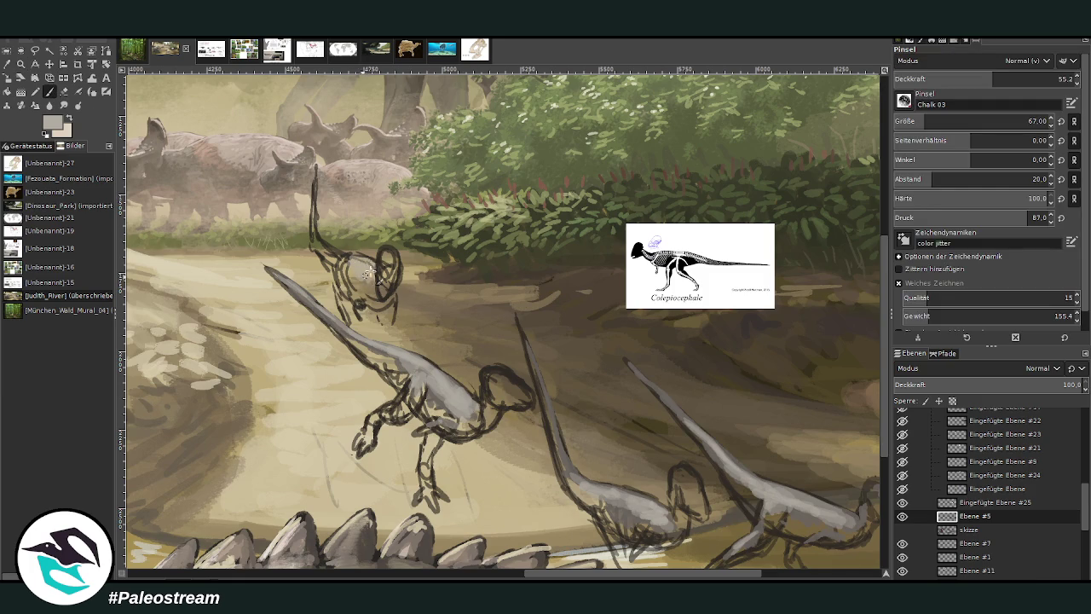
pyautogui.click(1044, 78)
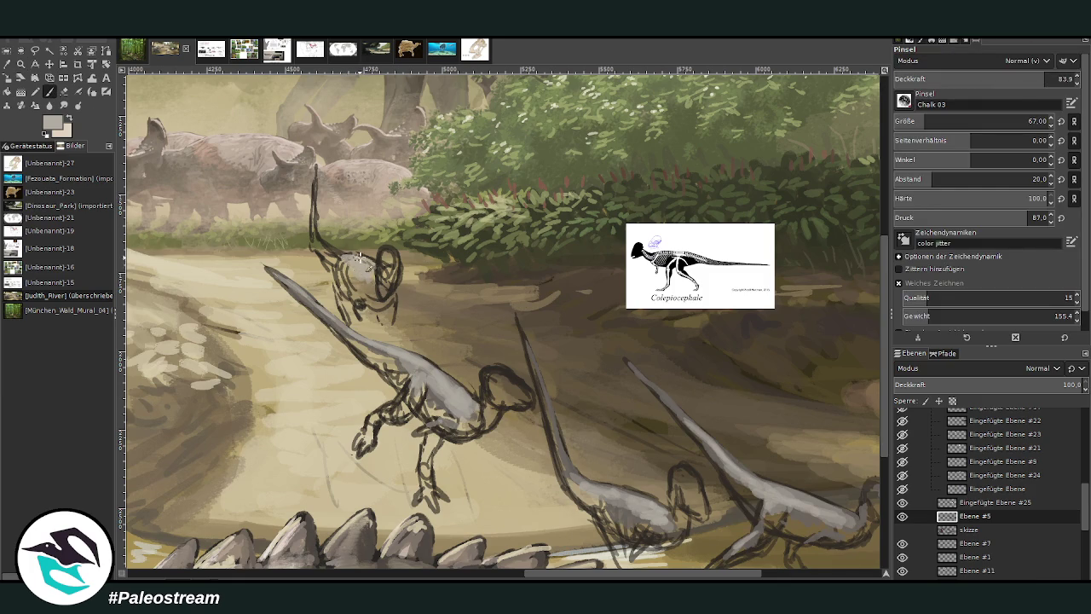
pyautogui.moveTo(343, 267)
pyautogui.mouseDown()
pyautogui.moveTo(375, 277)
pyautogui.moveTo(343, 258)
pyautogui.moveTo(316, 217)
pyautogui.moveTo(313, 192)
pyautogui.mouseUp()
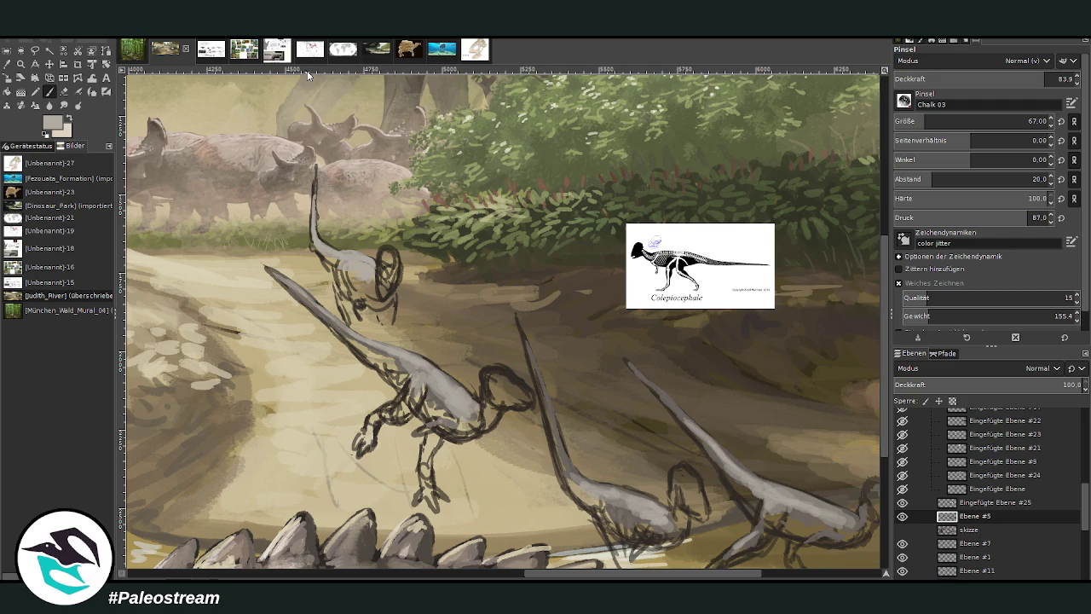
# Paint pale beige domes on the small, larger and middle dinosaurs' heads.
pyautogui.press('x')
pyautogui.moveTo(346, 259)
pyautogui.mouseDown()
pyautogui.moveTo(393, 271)
pyautogui.moveTo(388, 252)
pyautogui.moveTo(389, 271)
pyautogui.moveTo(395, 258)
pyautogui.mouseUp()
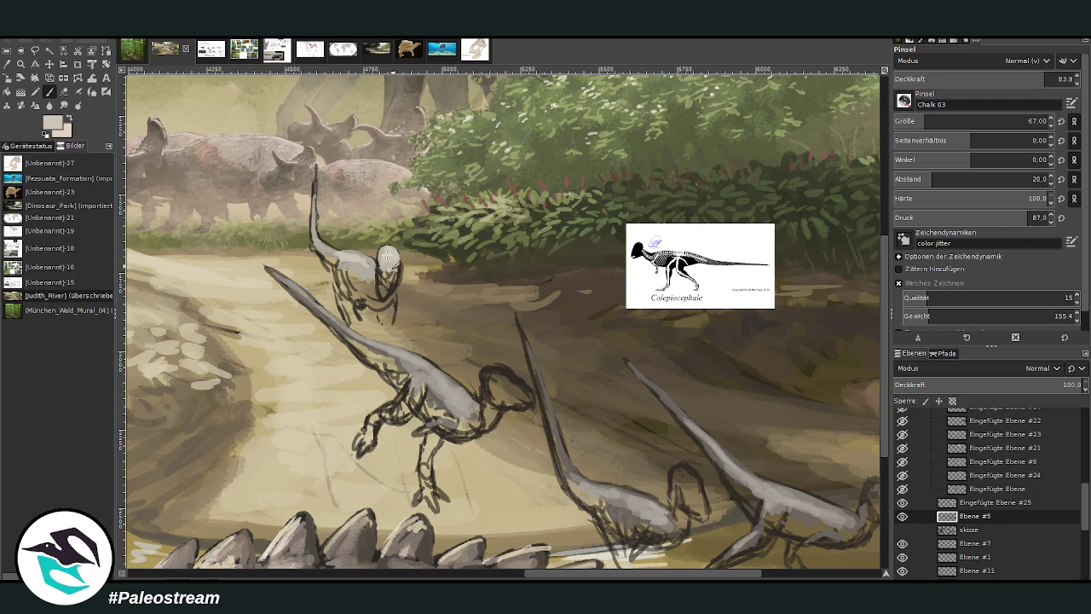
pyautogui.moveTo(490, 375)
pyautogui.mouseDown()
pyautogui.moveTo(512, 380)
pyautogui.moveTo(484, 368)
pyautogui.moveTo(509, 373)
pyautogui.moveTo(494, 379)
pyautogui.moveTo(512, 393)
pyautogui.moveTo(518, 386)
pyautogui.mouseUp()
pyautogui.moveTo(679, 470)
pyautogui.mouseDown()
pyautogui.moveTo(687, 475)
pyautogui.moveTo(681, 467)
pyautogui.mouseUp()
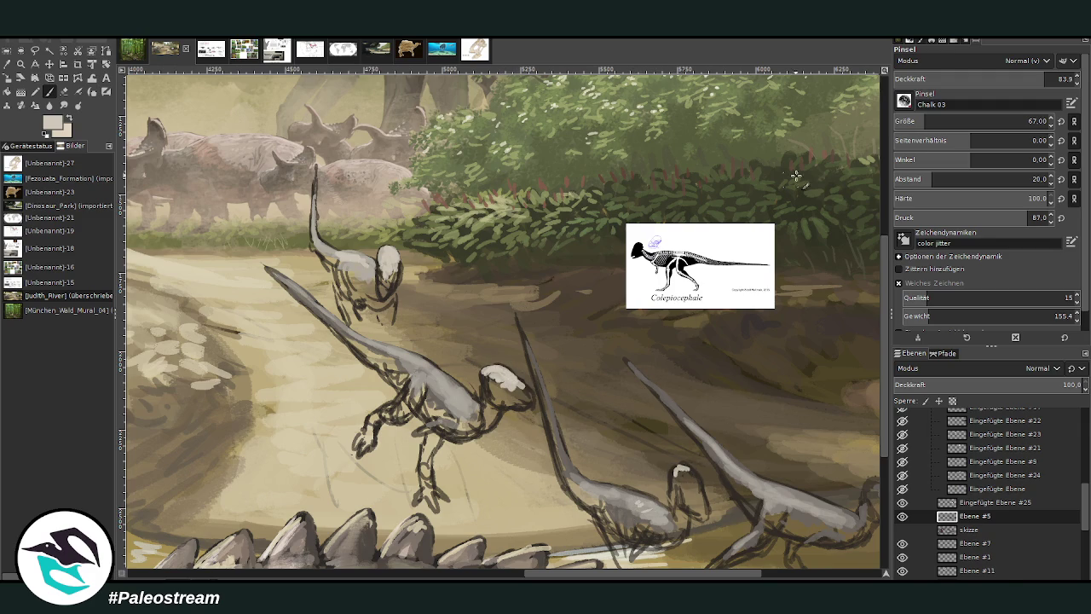
# At 67.2 opacity, lighten the bodies, hips and necks with grey-white strokes.
pyautogui.moveTo(1046, 79); pyautogui.dragTo(1015, 79)
pyautogui.scroll(-2, 864, 248)
pyautogui.moveTo(658, 457)
pyautogui.mouseDown()
pyautogui.moveTo(579, 419)
pyautogui.moveTo(563, 392)
pyautogui.mouseUp()
pyautogui.moveTo(426, 314)
pyautogui.mouseDown()
pyautogui.moveTo(474, 354)
pyautogui.moveTo(371, 276)
pyautogui.mouseUp()
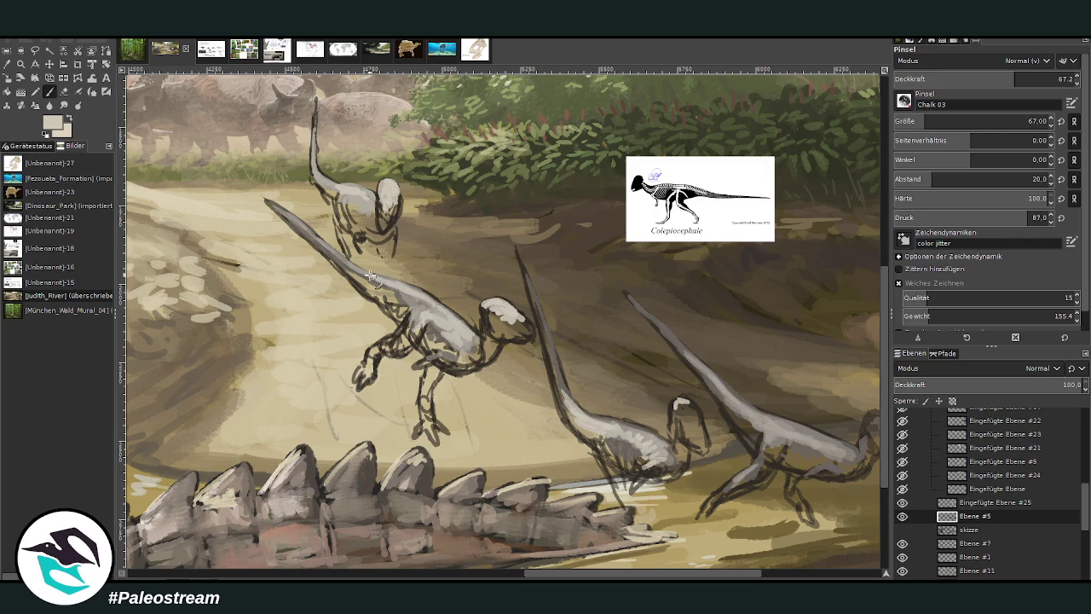
pyautogui.moveTo(361, 199); pyautogui.dragTo(315, 109)
pyautogui.hscroll(3, 750, 405)
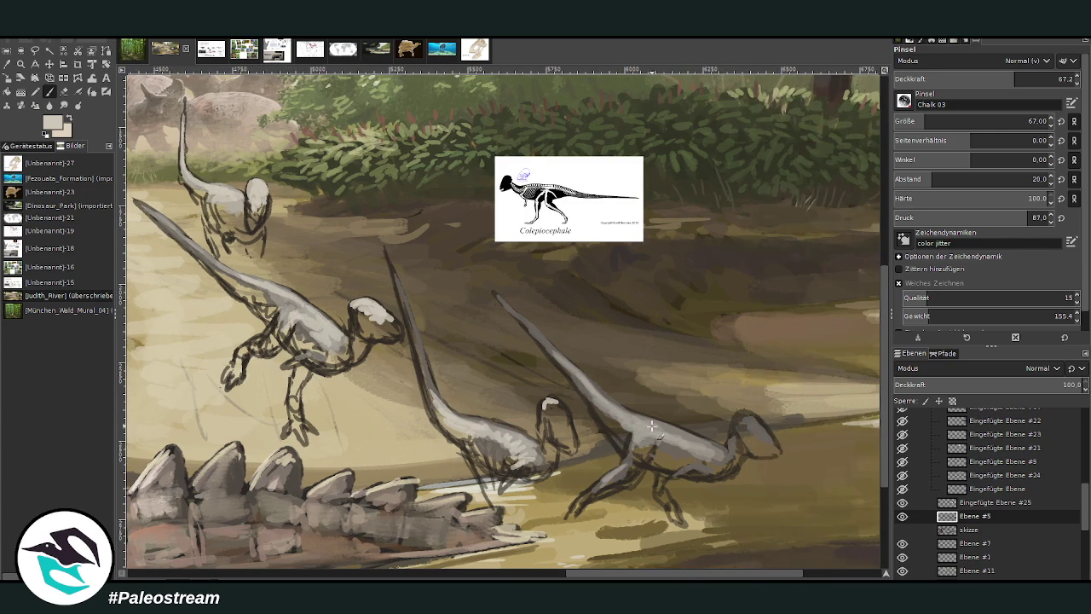
pyautogui.moveTo(667, 444); pyautogui.dragTo(620, 418)
pyautogui.scroll(-3, 554, 400)
pyautogui.scroll(-2, 554, 399)
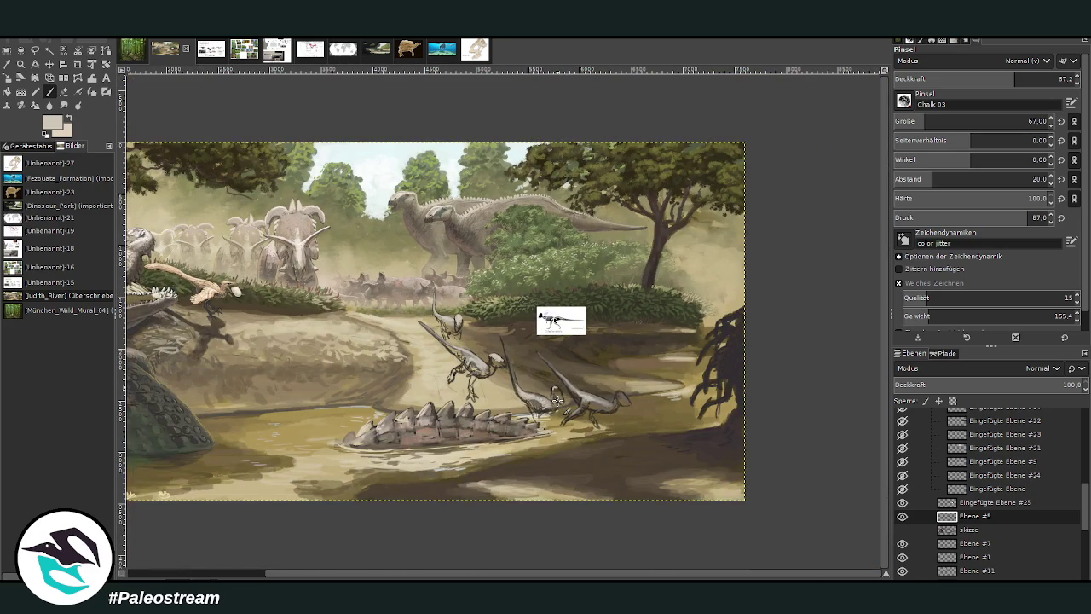
# Zoom in closer on the group of dinosaurs by the water.
pyautogui.click(21, 64)
pyautogui.moveTo(426, 247); pyautogui.dragTo(670, 482)
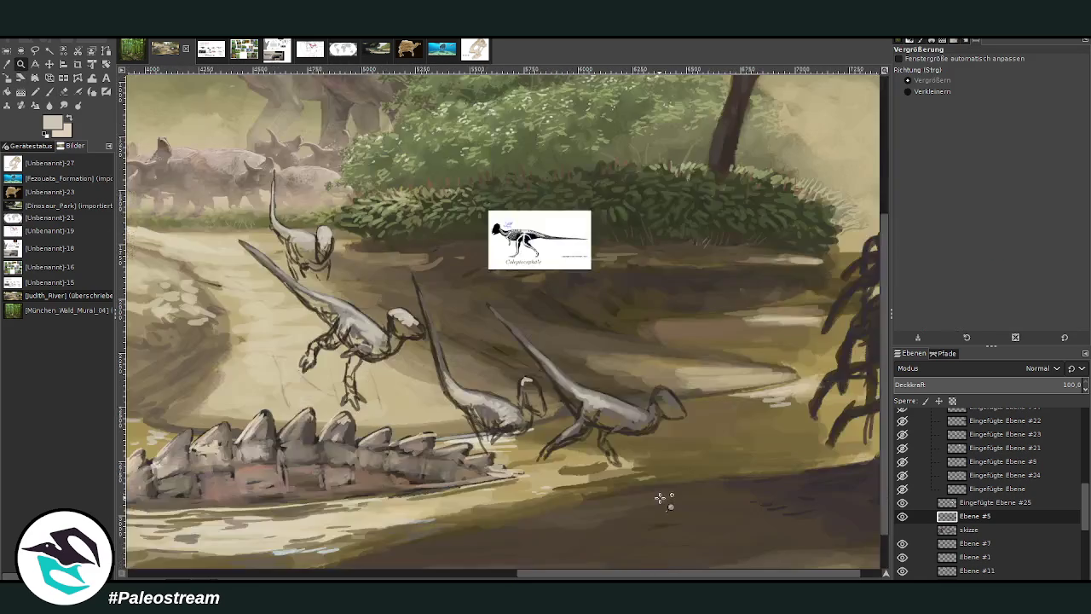
pyautogui.moveTo(237, 242); pyautogui.dragTo(699, 502)
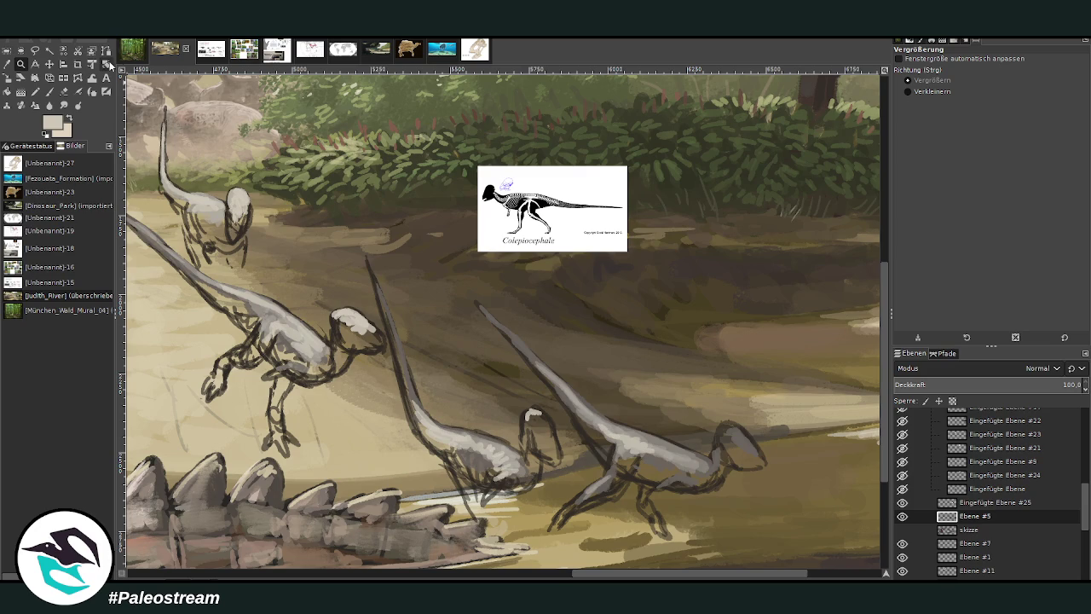
pyautogui.click(50, 64)
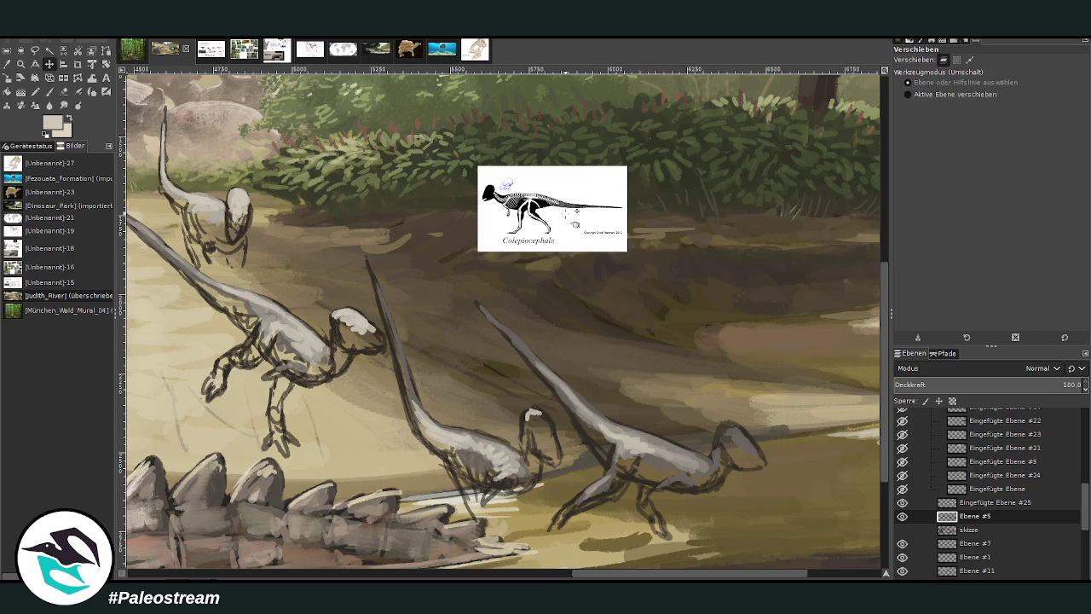
# Drag the Colepiocephale skeletal reference from above the dinosaurs to the lower right of the bank.
pyautogui.moveTo(471, 236); pyautogui.dragTo(584, 351)
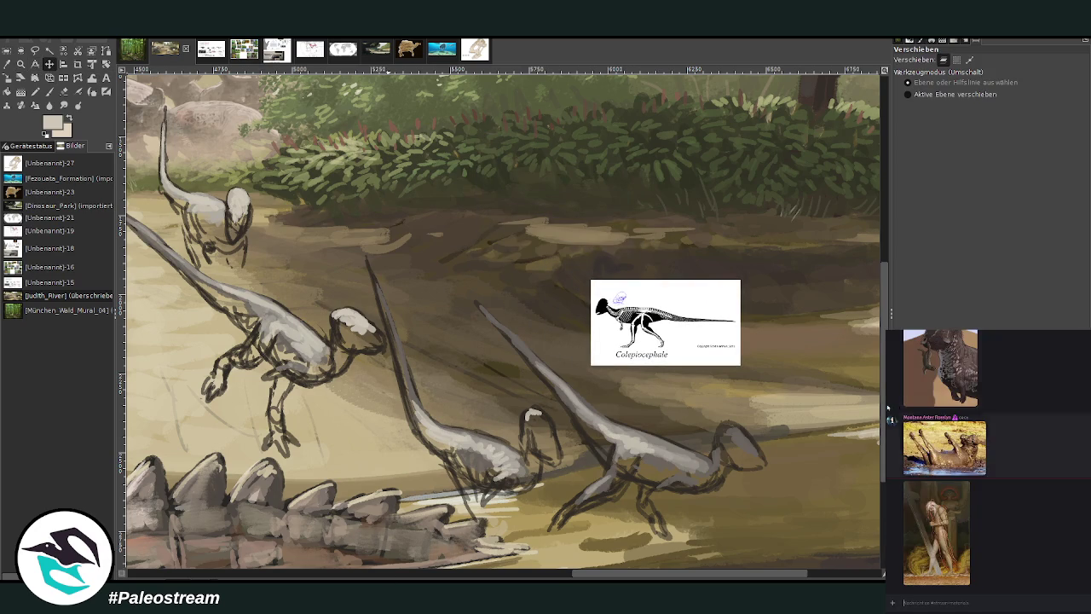
pyautogui.click(931, 532)
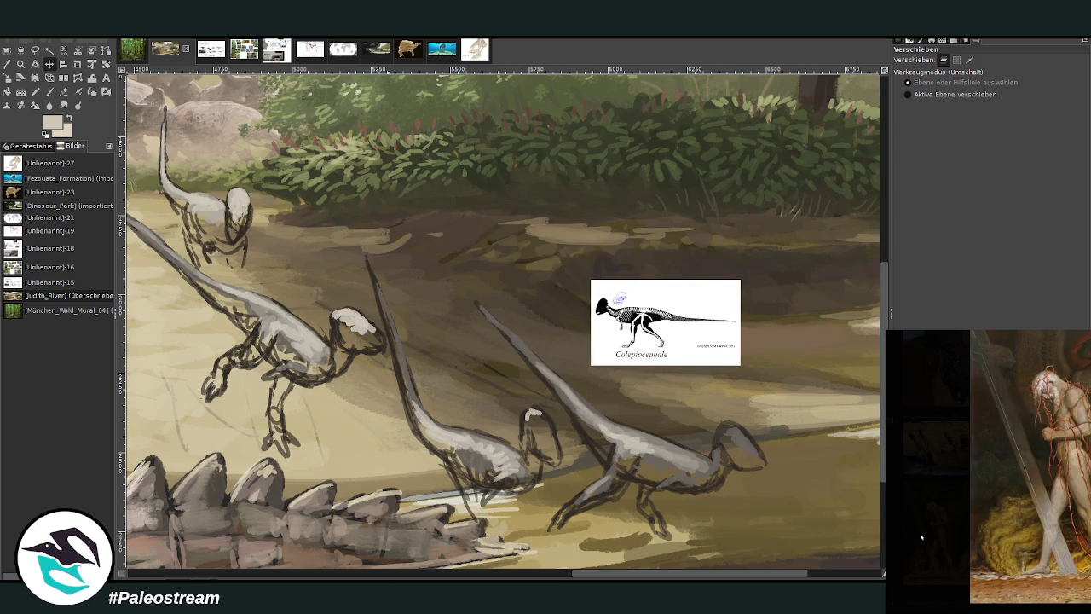
pyautogui.click(922, 542)
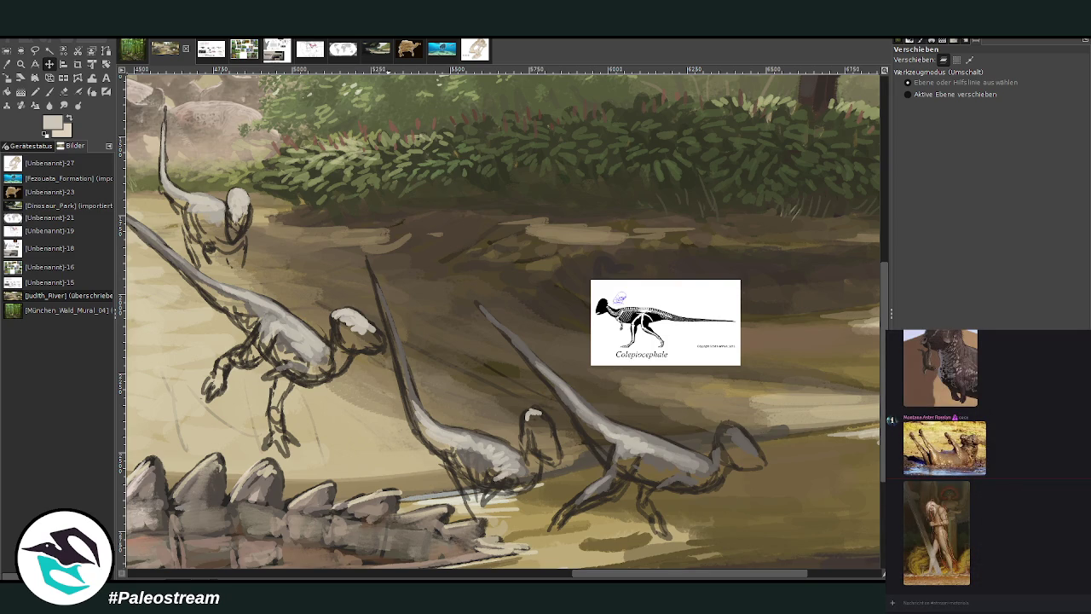
pyautogui.click(885, 572)
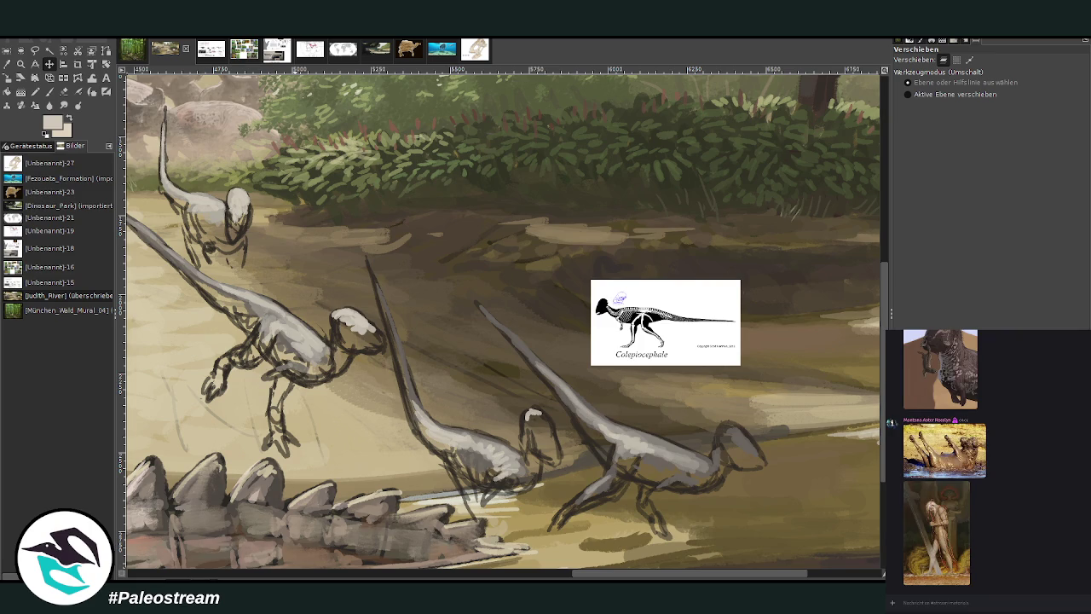
pyautogui.press('p')
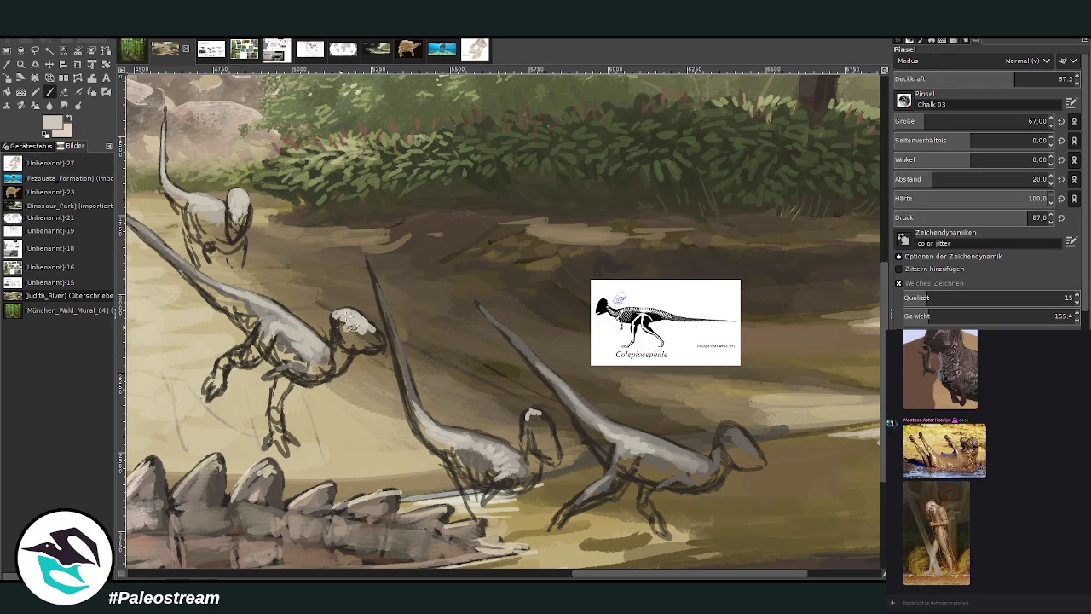
# Paint light grey along the dinosaurs' bodies and raised tails, and lighten the middle one's domed head.
pyautogui.moveTo(259, 331)
pyautogui.mouseDown()
pyautogui.moveTo(256, 342)
pyautogui.moveTo(313, 359)
pyautogui.moveTo(322, 351)
pyautogui.mouseUp()
pyautogui.moveTo(503, 477)
pyautogui.mouseDown()
pyautogui.moveTo(481, 443)
pyautogui.moveTo(439, 431)
pyautogui.moveTo(416, 405)
pyautogui.moveTo(399, 358)
pyautogui.mouseUp()
pyautogui.moveTo(420, 413); pyautogui.dragTo(383, 308)
pyautogui.moveTo(402, 375); pyautogui.dragTo(366, 256)
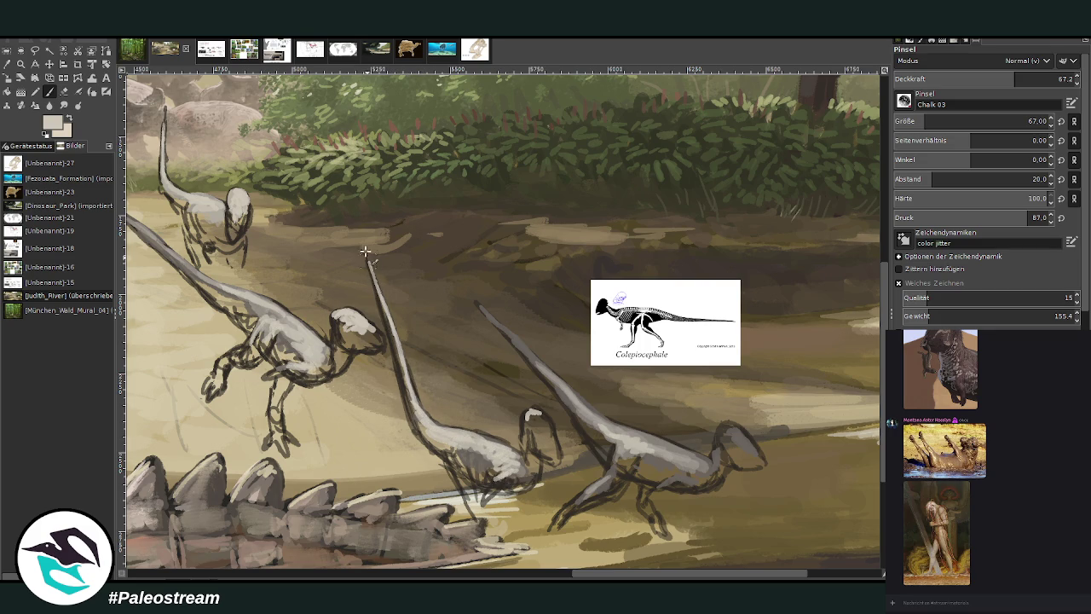
pyautogui.moveTo(593, 414)
pyautogui.mouseDown()
pyautogui.moveTo(558, 384)
pyautogui.moveTo(613, 430)
pyautogui.mouseUp()
pyautogui.moveTo(575, 397)
pyautogui.mouseDown()
pyautogui.moveTo(637, 441)
pyautogui.moveTo(475, 305)
pyautogui.mouseUp()
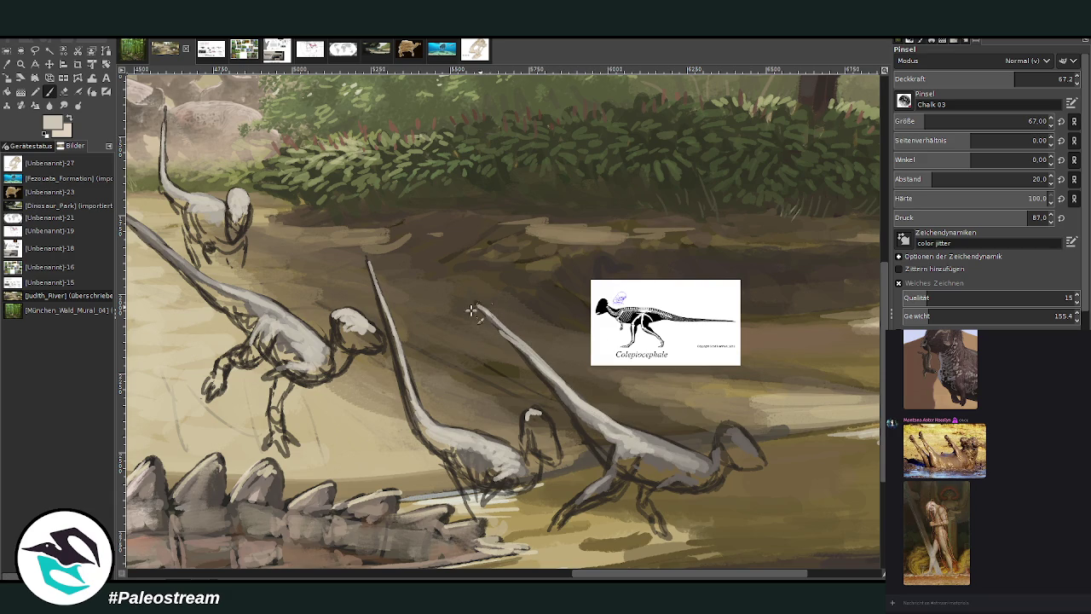
pyautogui.moveTo(534, 416)
pyautogui.mouseDown()
pyautogui.moveTo(549, 437)
pyautogui.moveTo(533, 412)
pyautogui.moveTo(550, 424)
pyautogui.moveTo(558, 453)
pyautogui.mouseUp()
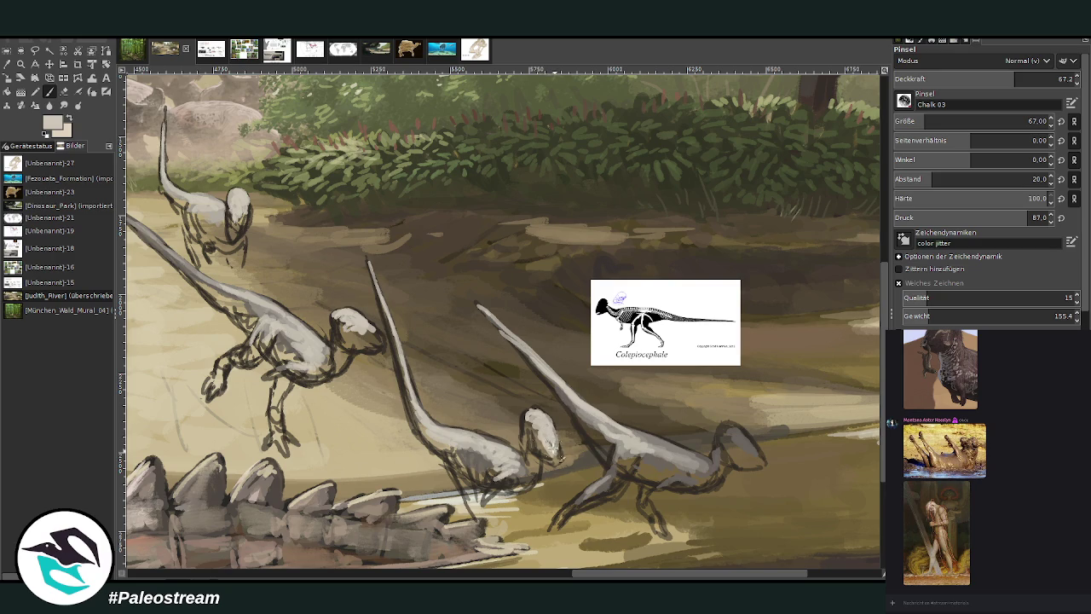
# Erase a little paint near a jaw, zoom in, and begin a freehand outline of the leaping dinosaur.
pyautogui.hotkey('shift', 'e')
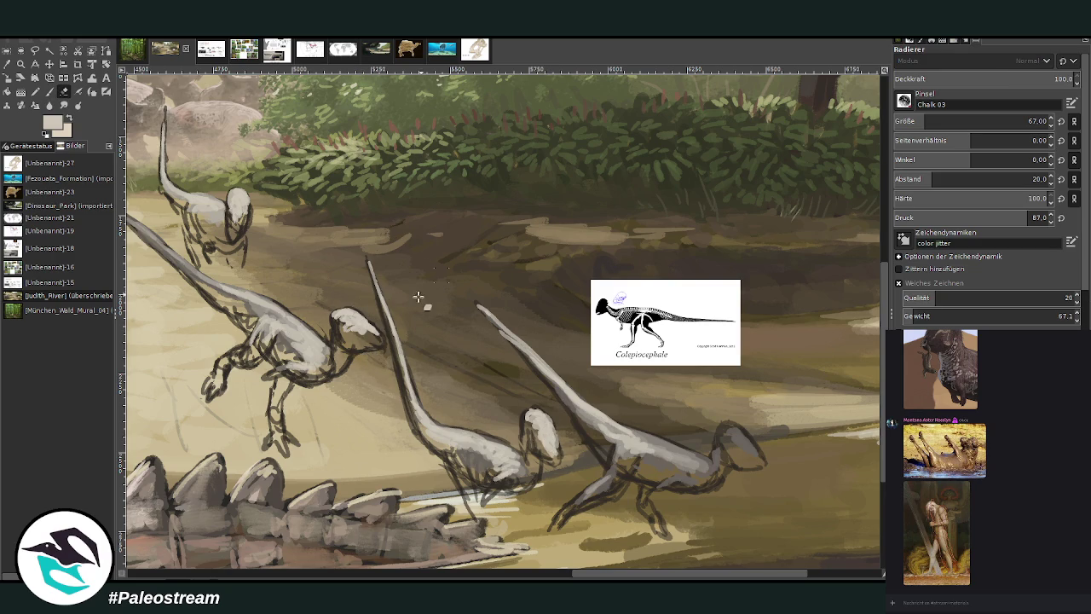
pyautogui.moveTo(382, 342); pyautogui.dragTo(390, 354)
pyautogui.scroll(-1, 365, 370)
pyautogui.scroll(-2, 366, 370)
pyautogui.press('z')
pyautogui.moveTo(255, 282); pyautogui.dragTo(451, 492)
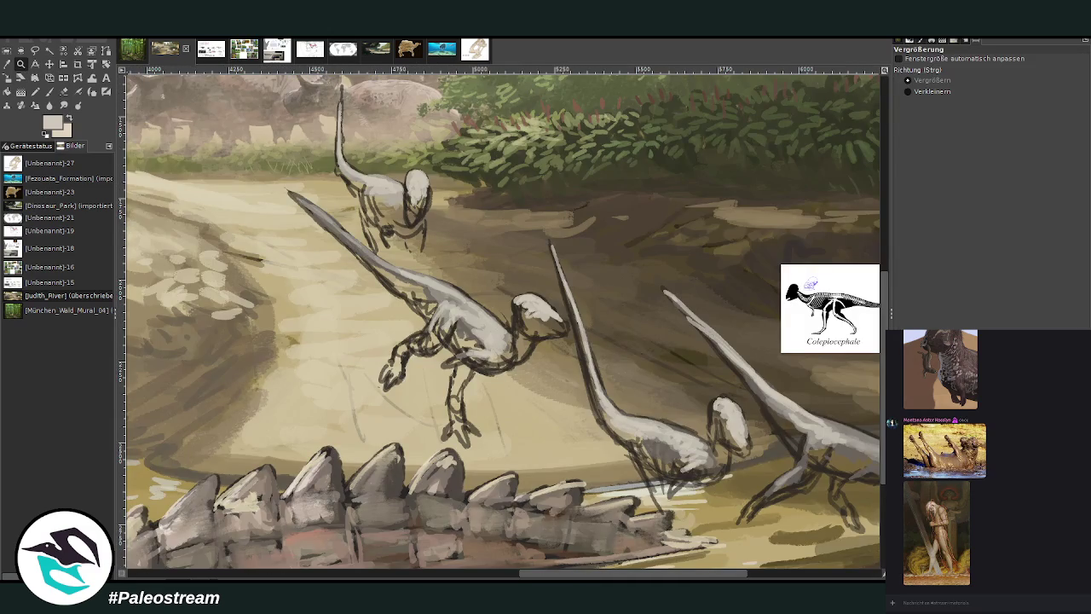
pyautogui.press('f')
pyautogui.moveTo(509, 419)
pyautogui.mouseDown()
pyautogui.moveTo(380, 410)
pyautogui.moveTo(285, 226)
pyautogui.moveTo(315, 198)
pyautogui.moveTo(396, 260)
pyautogui.moveTo(537, 295)
pyautogui.moveTo(576, 324)
pyautogui.moveTo(561, 367)
pyautogui.moveTo(506, 420)
pyautogui.mouseUp()
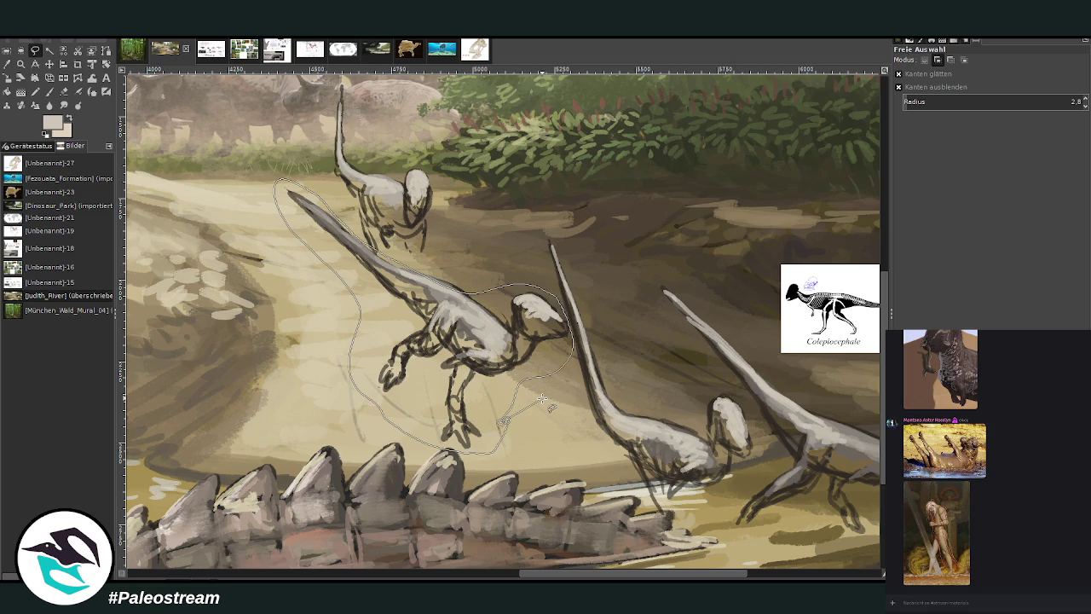
# Scale the lasso-selected leaping dinosaur down to about 900 × 828 pixels and nudge it left.
pyautogui.press('Return')
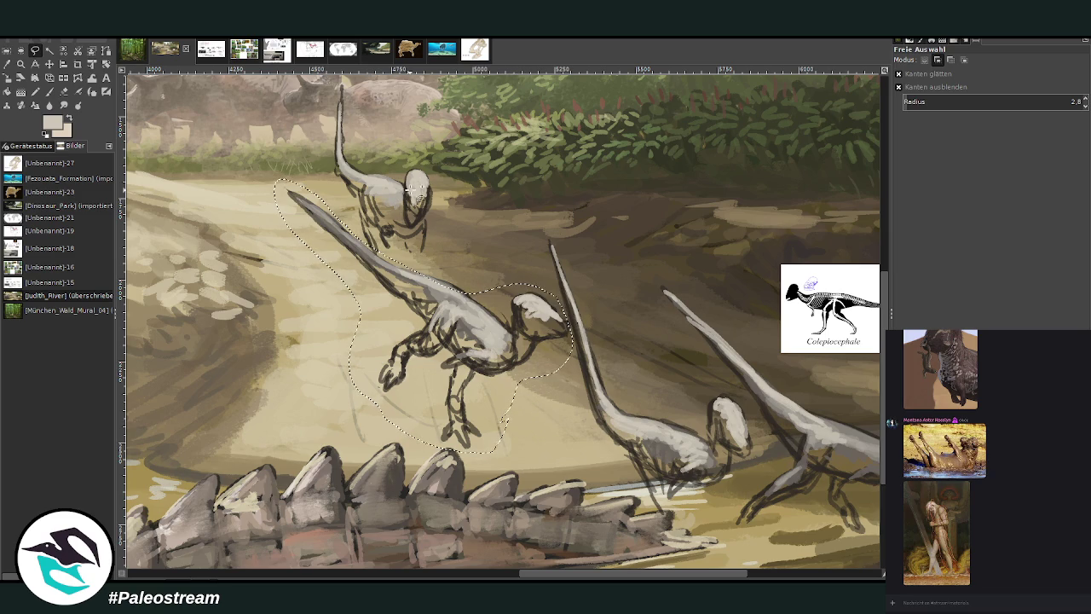
pyautogui.moveTo(444, 271); pyautogui.dragTo(375, 249)
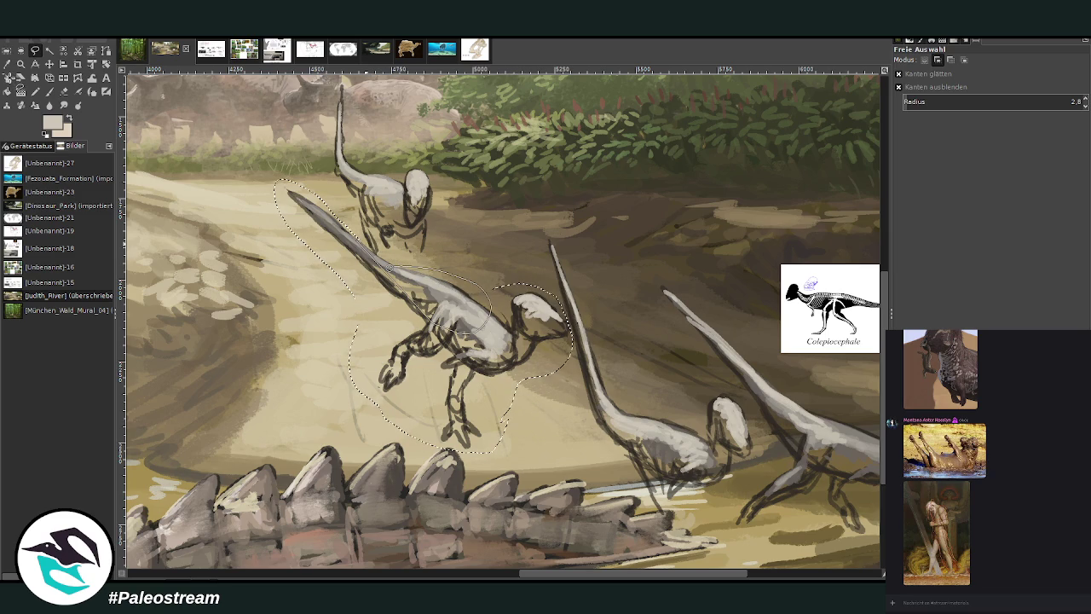
pyautogui.hotkey('shift', 's')
pyautogui.click(442, 317)
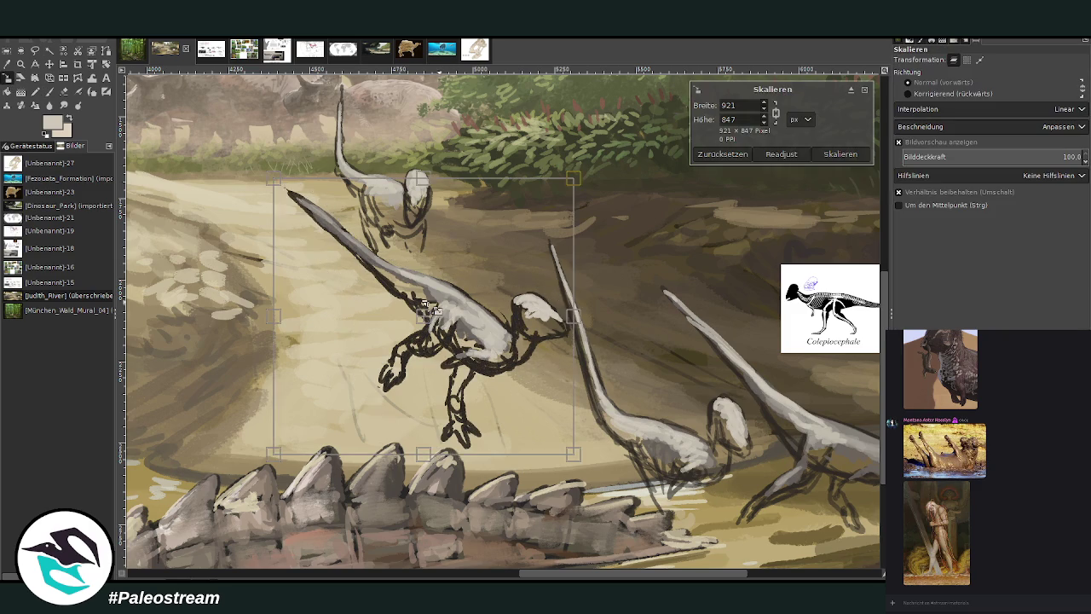
pyautogui.moveTo(442, 318); pyautogui.dragTo(393, 331)
pyautogui.press('Return')
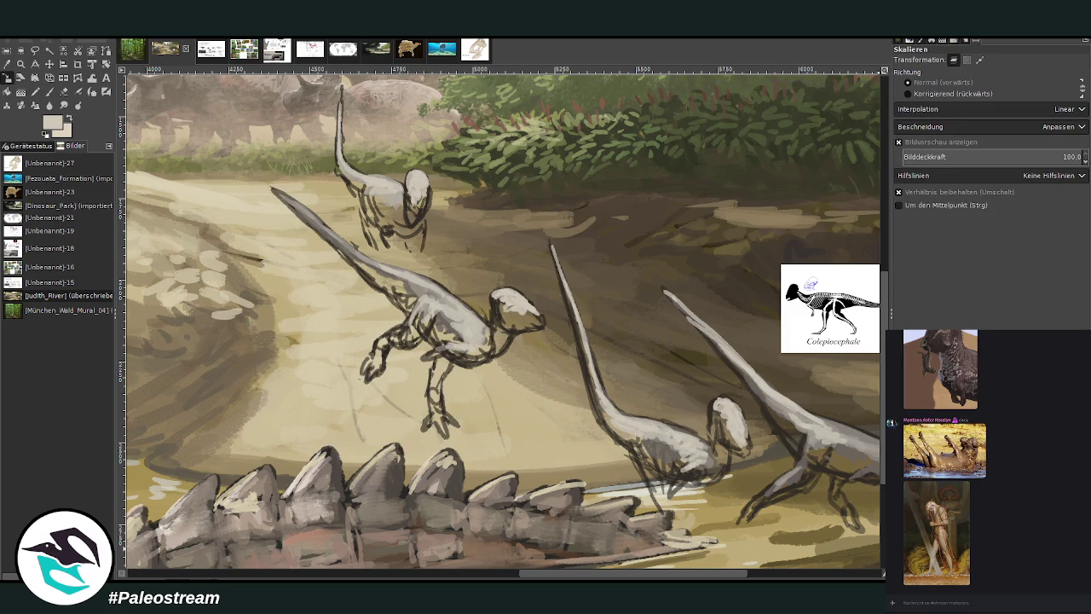
pyautogui.press('-')
pyautogui.press('-')
pyautogui.press('-')
pyautogui.press('-')
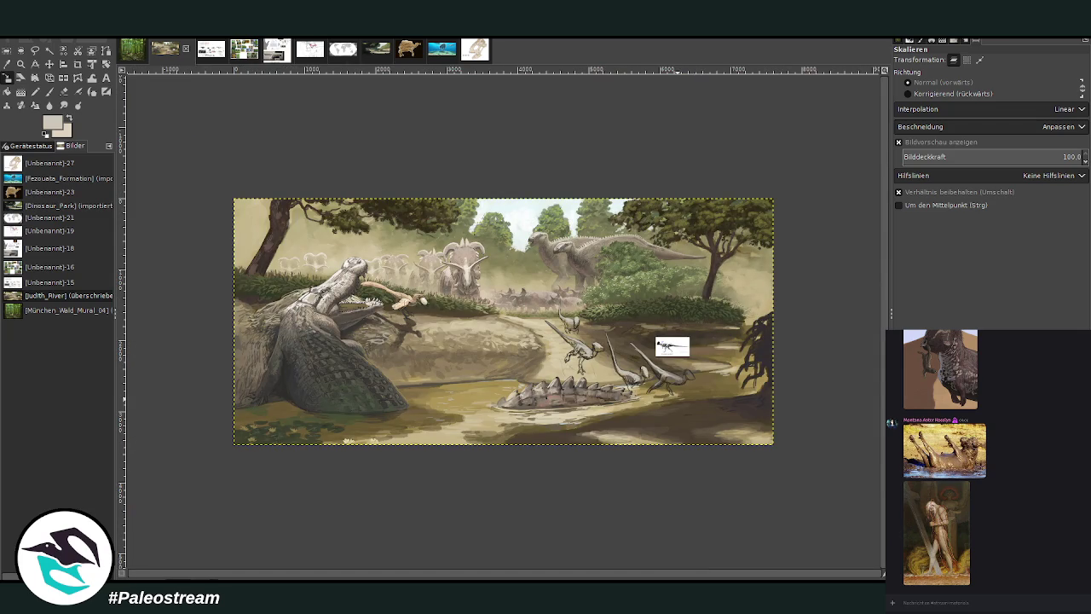
# Zoom in on the dinosaurs by the water and lay pale Chalk 03 strokes along the right one's neck.
pyautogui.click(20, 63)
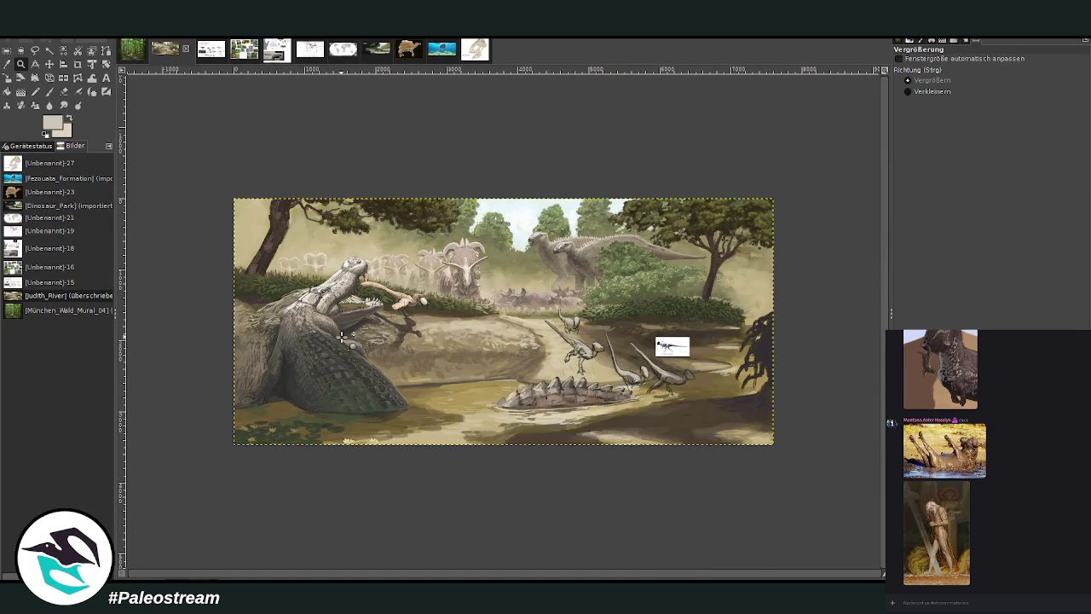
pyautogui.moveTo(533, 280); pyautogui.dragTo(680, 417)
pyautogui.moveTo(275, 169)
pyautogui.mouseDown()
pyautogui.moveTo(495, 275)
pyautogui.moveTo(694, 482)
pyautogui.mouseUp()
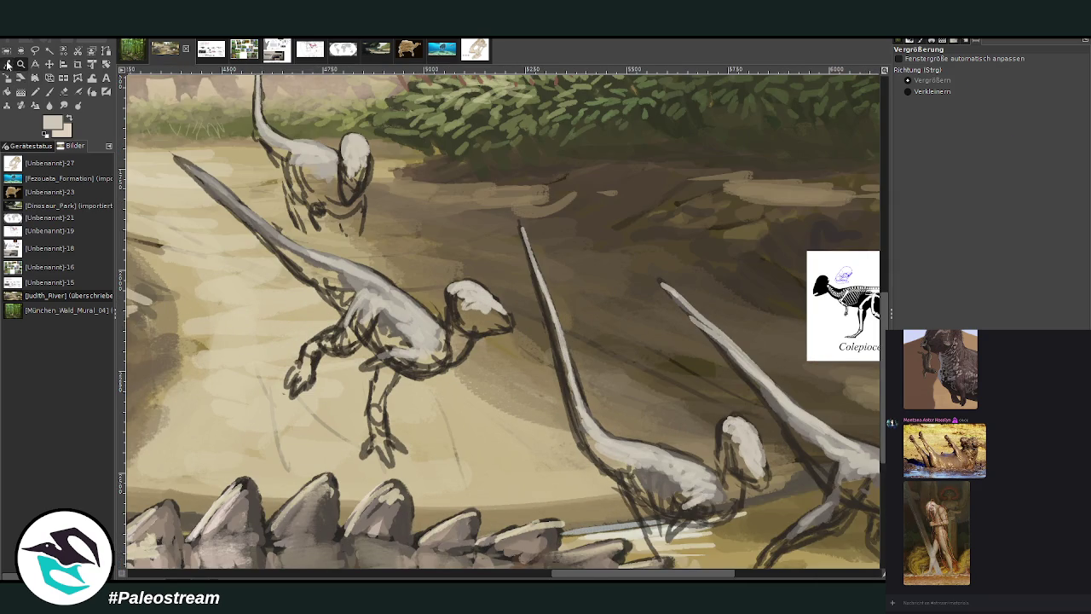
pyautogui.press('o')
pyautogui.click(48, 91)
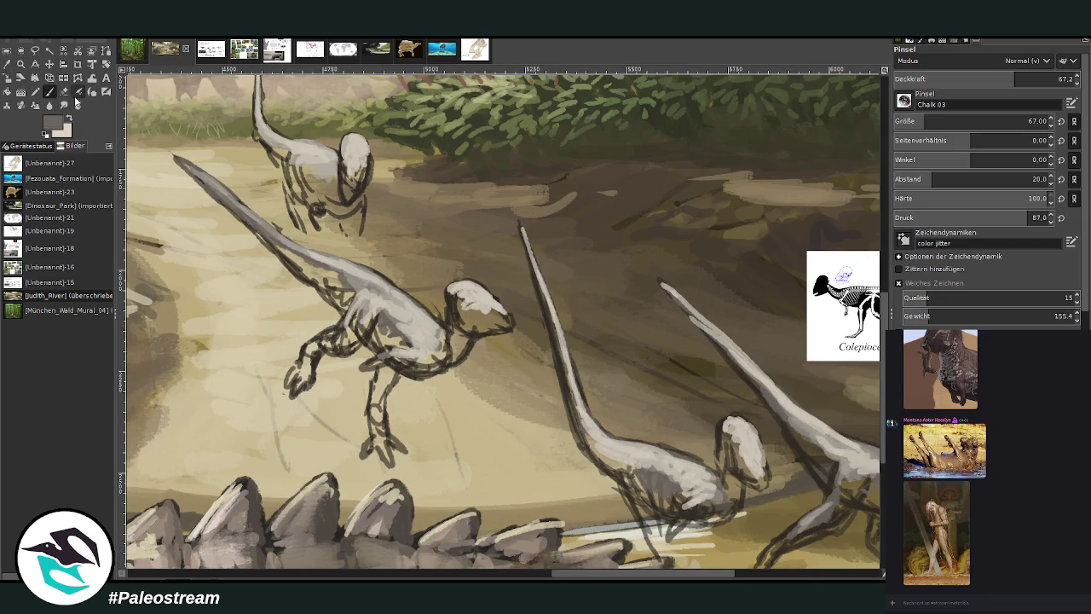
pyautogui.moveTo(767, 398); pyautogui.dragTo(693, 318)
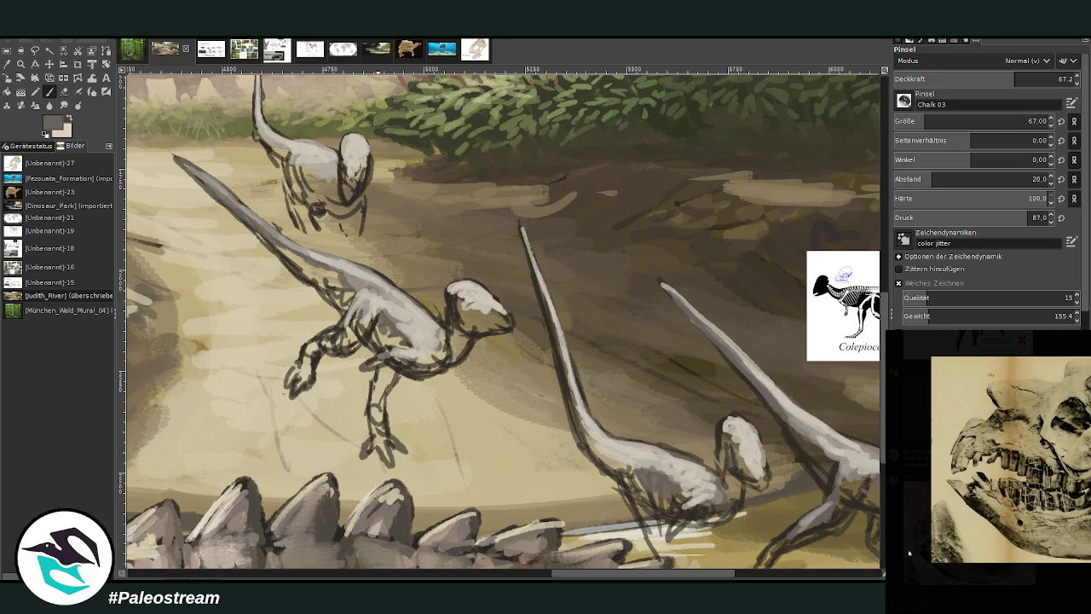
pyautogui.click(909, 553)
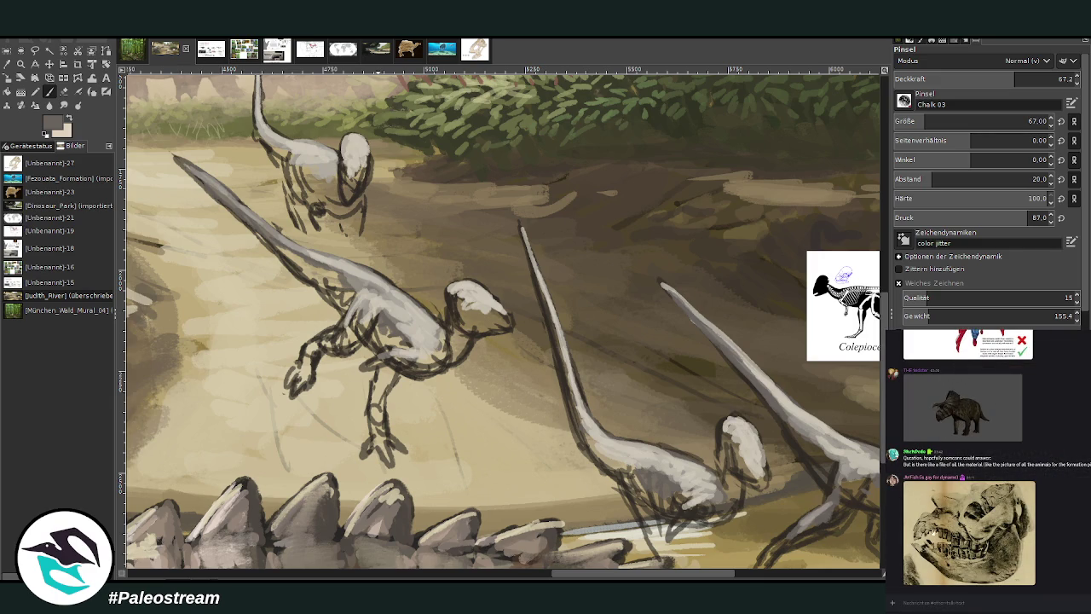
pyautogui.scroll(5, 971, 460)
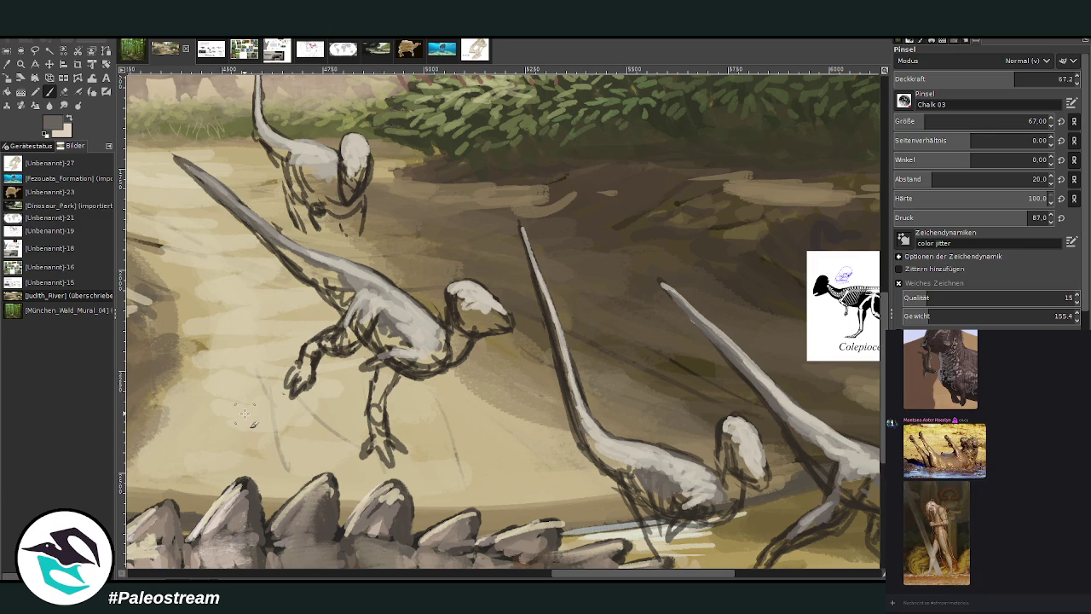
pyautogui.click(7, 64)
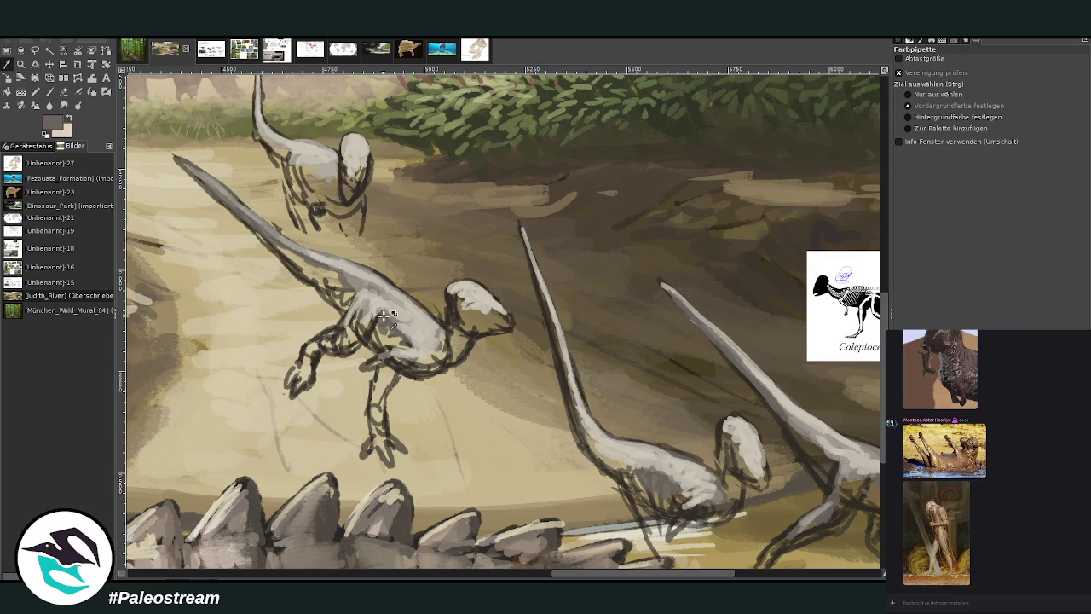
pyautogui.press('p')
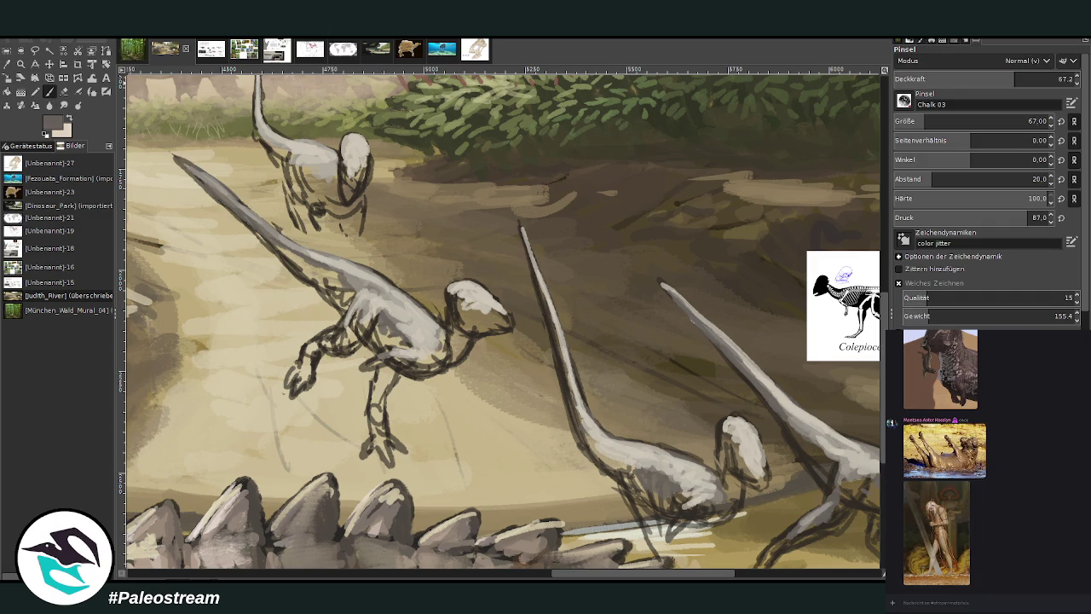
# Shade the dinosaurs' necks, chests, torsos, bellies and legs with grey strokes.
pyautogui.moveTo(444, 356); pyautogui.dragTo(435, 367)
pyautogui.moveTo(376, 345)
pyautogui.mouseDown()
pyautogui.moveTo(388, 334)
pyautogui.moveTo(256, 228)
pyautogui.mouseUp()
pyautogui.moveTo(314, 195)
pyautogui.mouseDown()
pyautogui.moveTo(306, 183)
pyautogui.moveTo(339, 213)
pyautogui.moveTo(349, 189)
pyautogui.moveTo(298, 182)
pyautogui.moveTo(278, 158)
pyautogui.mouseUp()
pyautogui.moveTo(645, 485)
pyautogui.mouseDown()
pyautogui.moveTo(661, 545)
pyautogui.moveTo(627, 477)
pyautogui.moveTo(577, 428)
pyautogui.moveTo(535, 273)
pyautogui.mouseUp()
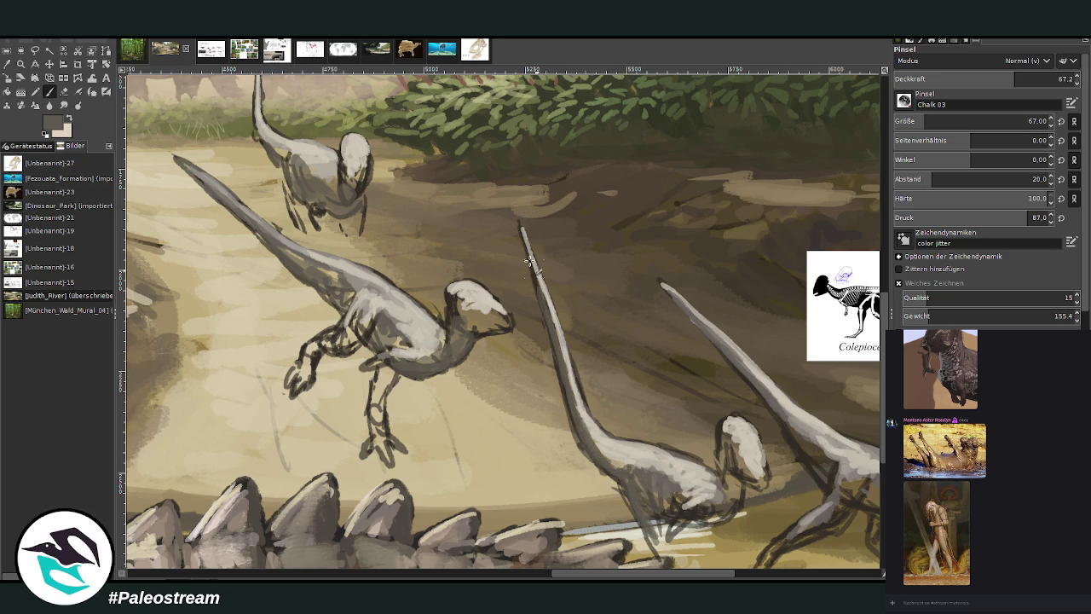
pyautogui.moveTo(376, 317)
pyautogui.mouseDown()
pyautogui.moveTo(351, 344)
pyautogui.moveTo(317, 349)
pyautogui.mouseUp()
pyautogui.moveTo(385, 394)
pyautogui.mouseDown()
pyautogui.moveTo(375, 406)
pyautogui.moveTo(384, 448)
pyautogui.moveTo(366, 447)
pyautogui.moveTo(389, 369)
pyautogui.mouseUp()
# Darken the right dinosaur's neck, chest and belly, touch up the middle one, and sample light beige.
pyautogui.hscroll(4, 643, 539)
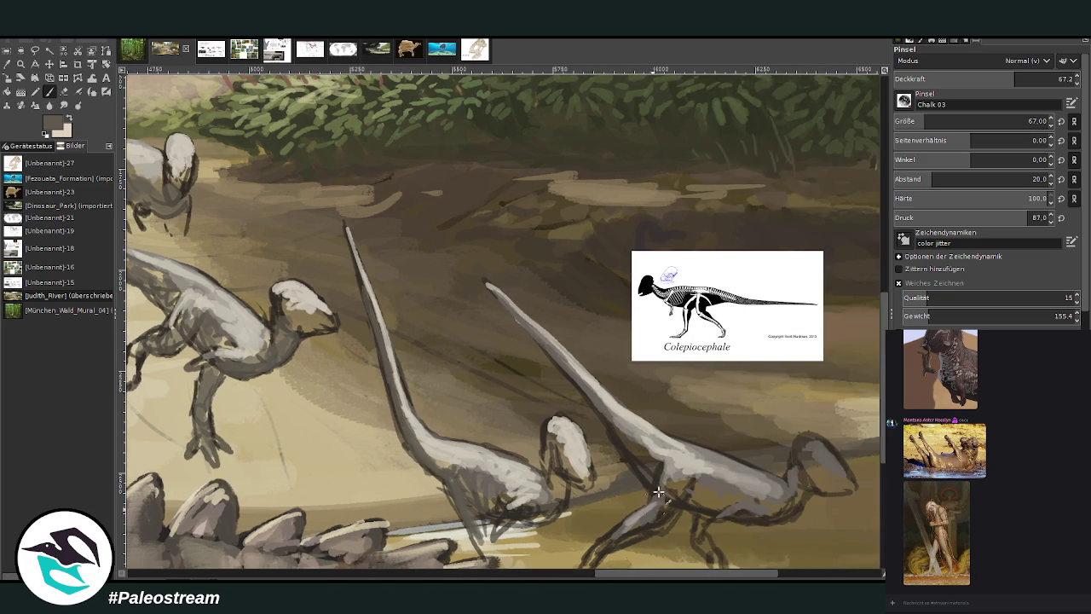
pyautogui.scroll(-2, 779, 166)
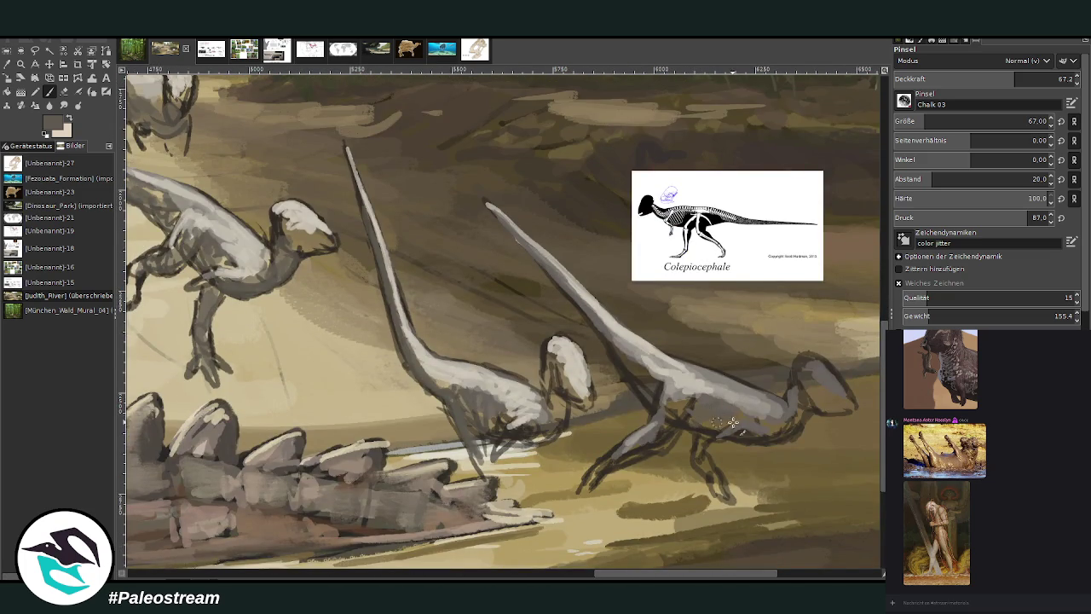
pyautogui.moveTo(647, 376)
pyautogui.mouseDown()
pyautogui.moveTo(622, 349)
pyautogui.moveTo(652, 400)
pyautogui.moveTo(486, 196)
pyautogui.mouseUp()
pyautogui.moveTo(665, 421)
pyautogui.mouseDown()
pyautogui.moveTo(675, 408)
pyautogui.moveTo(655, 444)
pyautogui.moveTo(604, 471)
pyautogui.mouseUp()
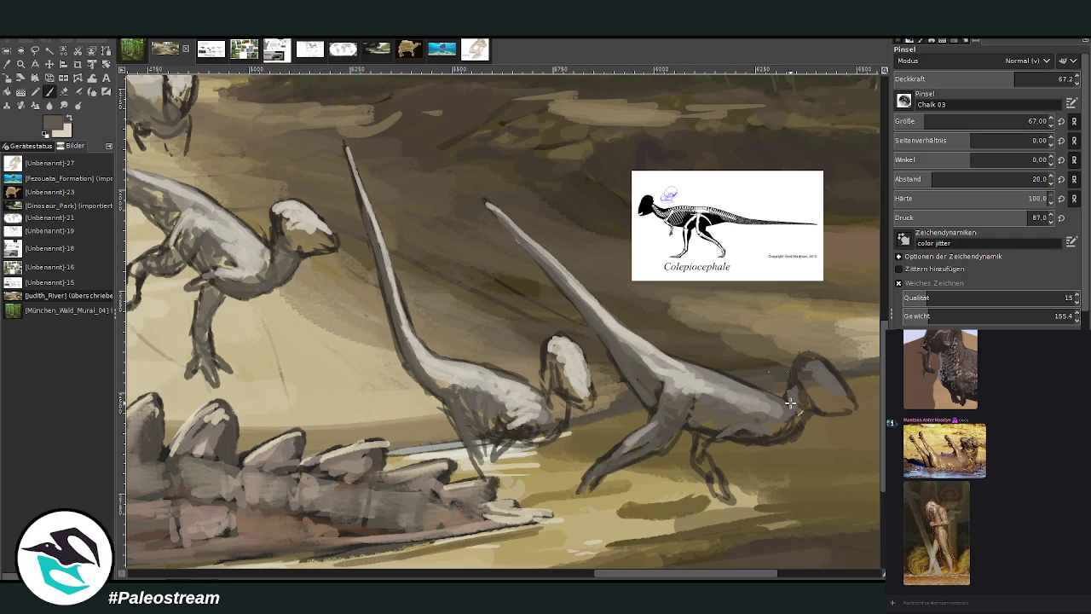
pyautogui.moveTo(698, 452)
pyautogui.mouseDown()
pyautogui.moveTo(789, 415)
pyautogui.moveTo(799, 382)
pyautogui.moveTo(810, 400)
pyautogui.moveTo(854, 408)
pyautogui.moveTo(805, 362)
pyautogui.moveTo(845, 396)
pyautogui.mouseUp()
pyautogui.moveTo(558, 375)
pyautogui.mouseDown()
pyautogui.moveTo(563, 358)
pyautogui.moveTo(564, 396)
pyautogui.moveTo(588, 406)
pyautogui.moveTo(554, 370)
pyautogui.moveTo(546, 430)
pyautogui.moveTo(503, 438)
pyautogui.moveTo(503, 456)
pyautogui.moveTo(478, 473)
pyautogui.mouseUp()
pyautogui.moveTo(473, 460); pyautogui.dragTo(470, 407)
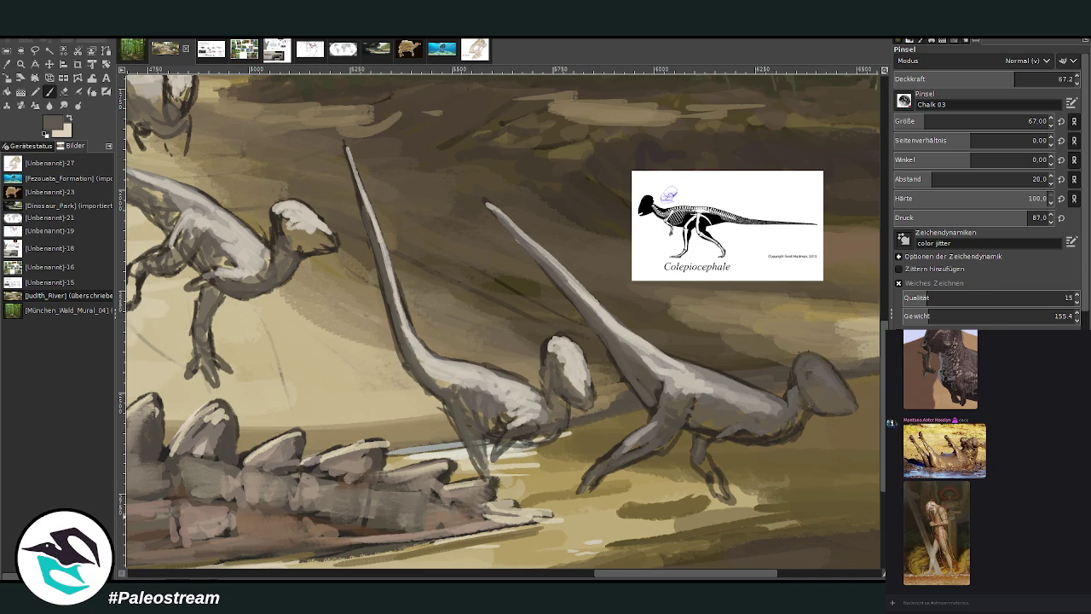
pyautogui.click(7, 68)
pyautogui.click(468, 451)
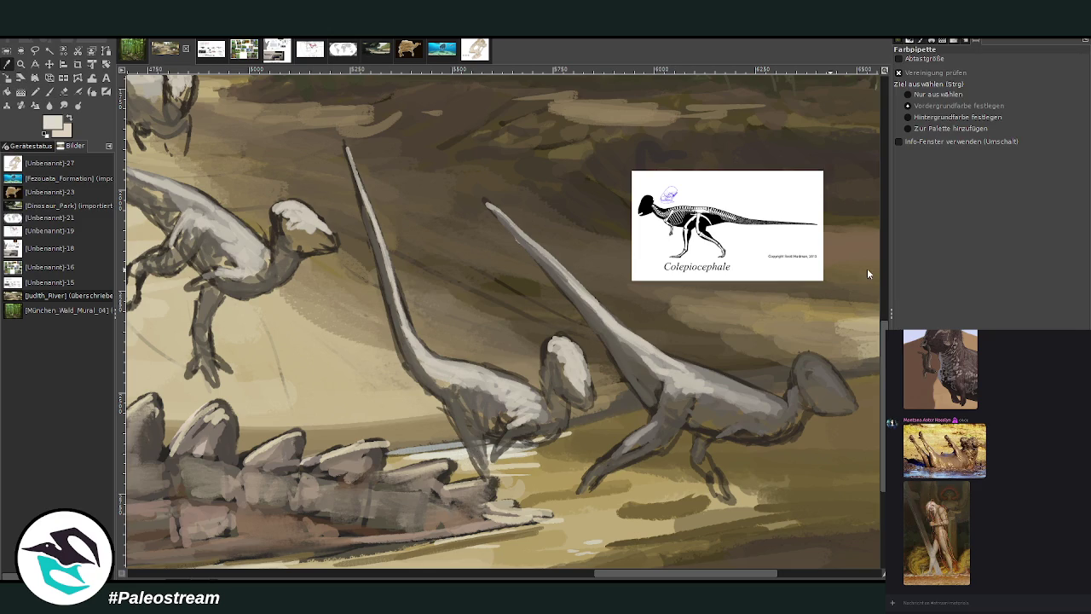
# Paint light beige splash strokes fanning out around the dinosaurs' feet.
pyautogui.press('p')
pyautogui.moveTo(465, 476)
pyautogui.mouseDown()
pyautogui.moveTo(458, 465)
pyautogui.moveTo(499, 476)
pyautogui.moveTo(511, 497)
pyautogui.moveTo(519, 465)
pyautogui.moveTo(572, 459)
pyautogui.moveTo(605, 431)
pyautogui.mouseUp()
pyautogui.moveTo(554, 464)
pyautogui.mouseDown()
pyautogui.moveTo(601, 444)
pyautogui.moveTo(504, 496)
pyautogui.moveTo(532, 467)
pyautogui.mouseUp()
pyautogui.moveTo(443, 460)
pyautogui.mouseDown()
pyautogui.moveTo(397, 431)
pyautogui.moveTo(384, 399)
pyautogui.moveTo(430, 431)
pyautogui.moveTo(405, 455)
pyautogui.mouseUp()
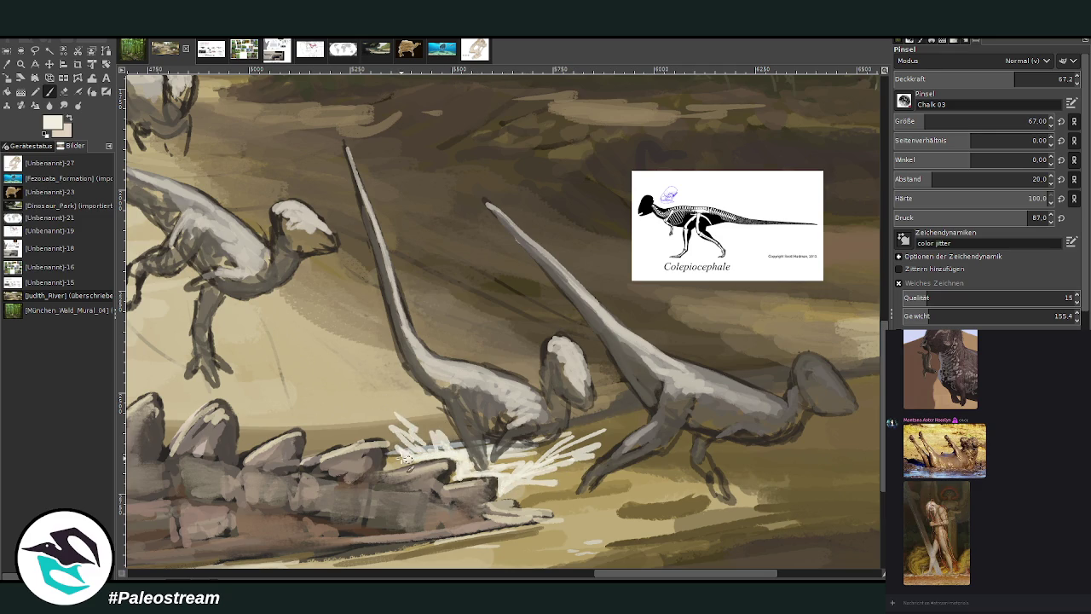
pyautogui.moveTo(516, 481)
pyautogui.mouseDown()
pyautogui.moveTo(586, 461)
pyautogui.moveTo(630, 484)
pyautogui.moveTo(583, 494)
pyautogui.moveTo(669, 477)
pyautogui.mouseUp()
# At brush size 29, extend the splash and edge its bottom with dark olive strokes.
pyautogui.moveTo(993, 120); pyautogui.dragTo(925, 115)
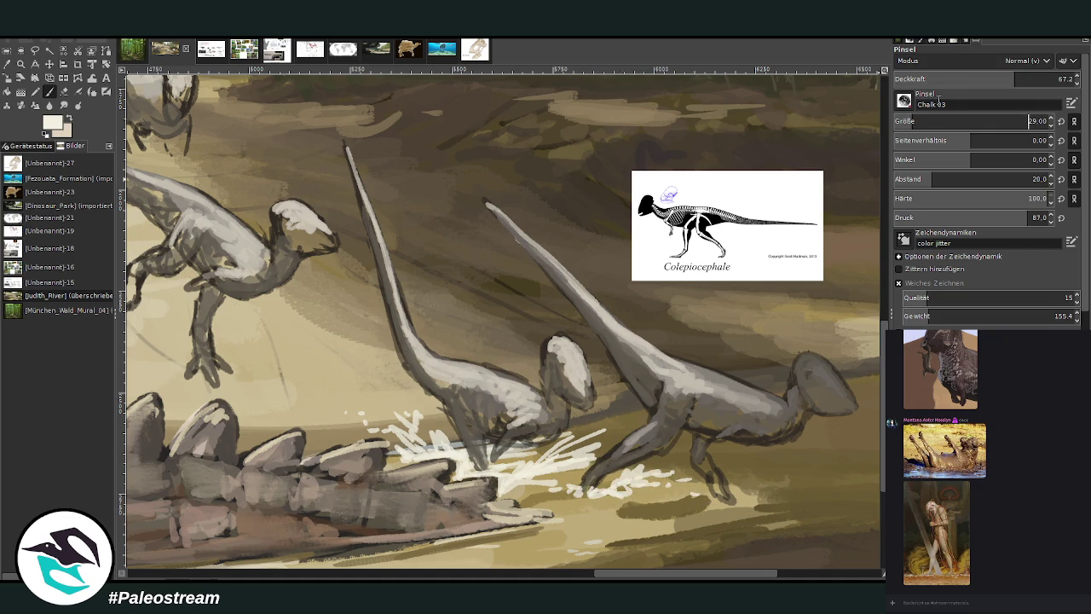
pyautogui.moveTo(661, 471); pyautogui.dragTo(552, 487)
pyautogui.keyDown('ctrl'); pyautogui.click(673, 506); pyautogui.keyUp('ctrl')
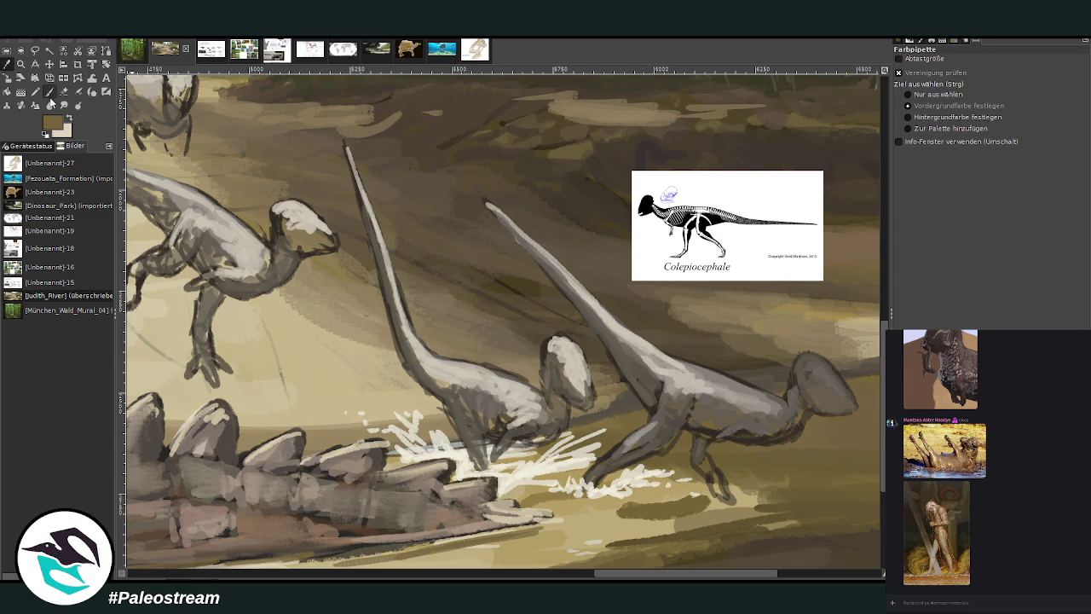
pyautogui.moveTo(635, 463)
pyautogui.mouseDown()
pyautogui.moveTo(610, 501)
pyautogui.moveTo(664, 504)
pyautogui.mouseUp()
pyautogui.moveTo(541, 494)
pyautogui.mouseDown()
pyautogui.moveTo(507, 494)
pyautogui.moveTo(585, 510)
pyautogui.mouseUp()
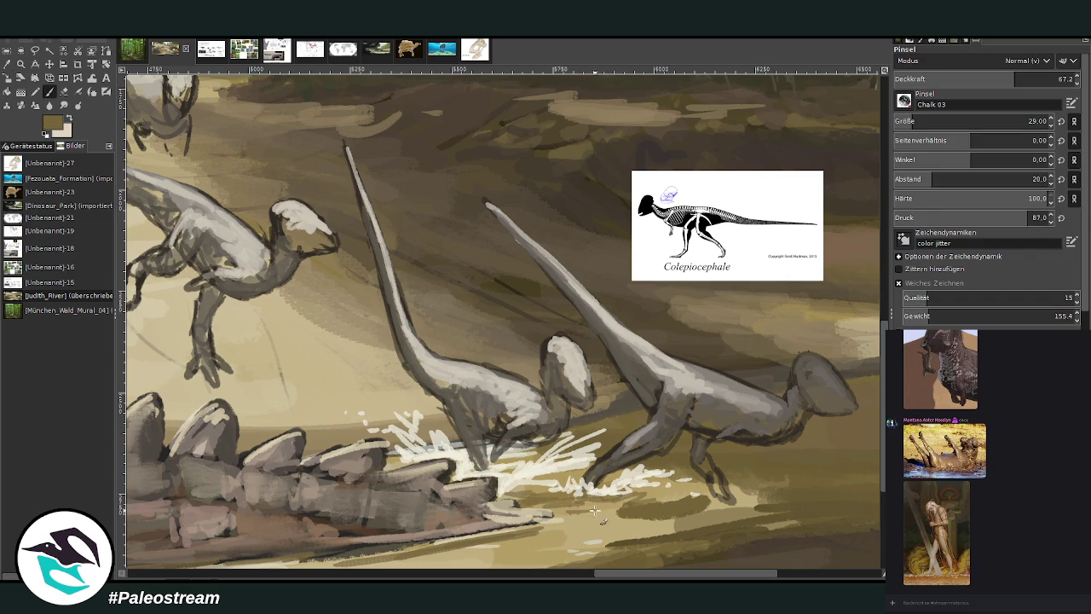
pyautogui.moveTo(705, 512)
pyautogui.mouseDown()
pyautogui.moveTo(742, 515)
pyautogui.moveTo(669, 525)
pyautogui.mouseUp()
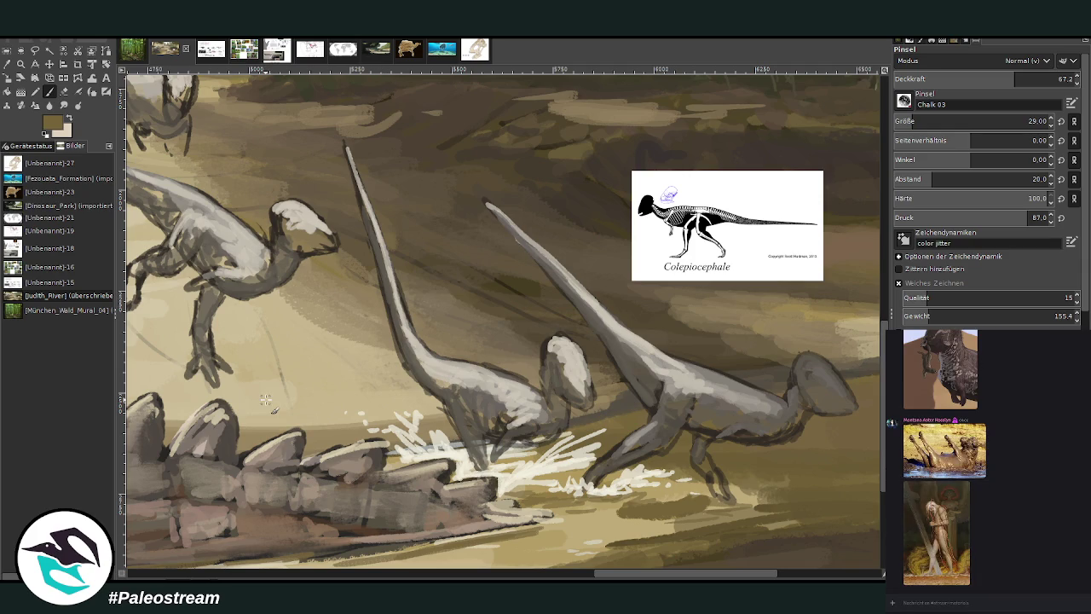
pyautogui.click(7, 76)
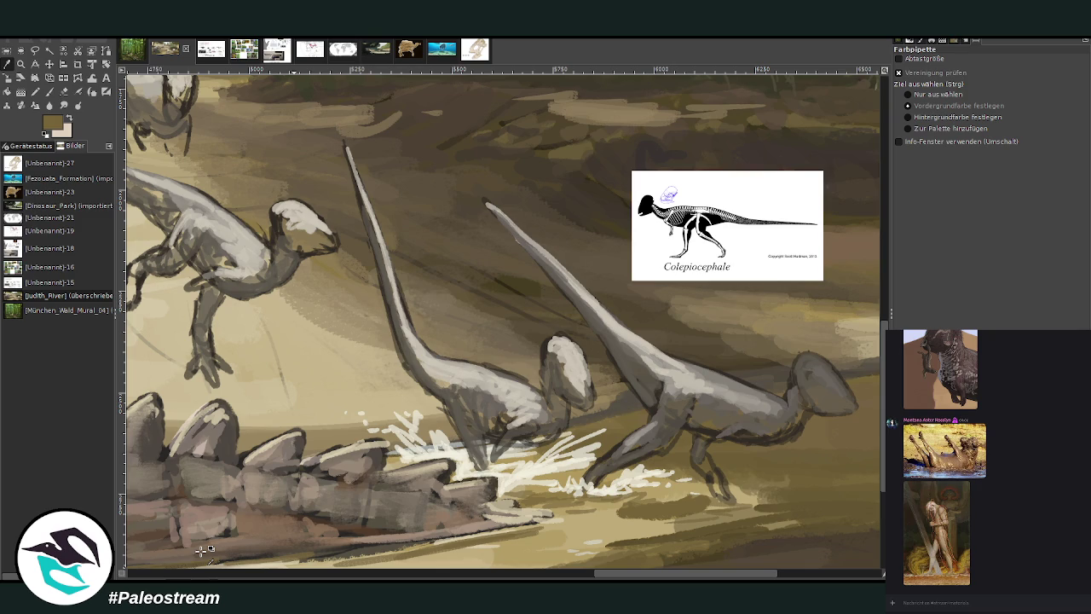
# At 82.6 opacity and size 43, paint dark strokes under the right dinosaur's jaw and chin.
pyautogui.press('p')
pyautogui.press('>')
pyautogui.press('>')
pyautogui.moveTo(825, 423)
pyautogui.mouseDown()
pyautogui.moveTo(803, 426)
pyautogui.moveTo(828, 427)
pyautogui.mouseUp()
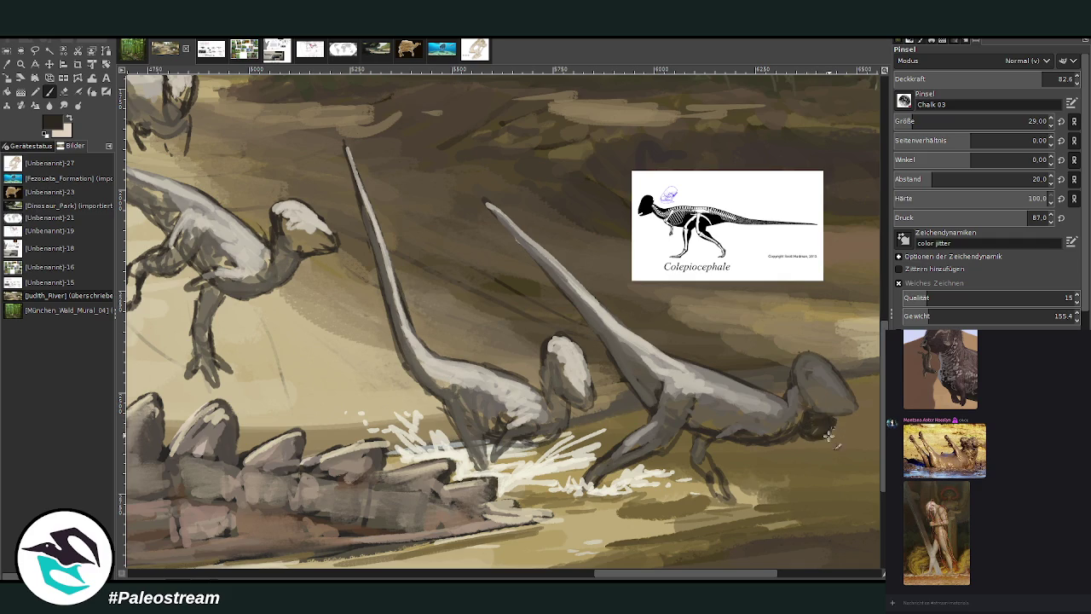
pyautogui.moveTo(569, 413); pyautogui.dragTo(579, 417)
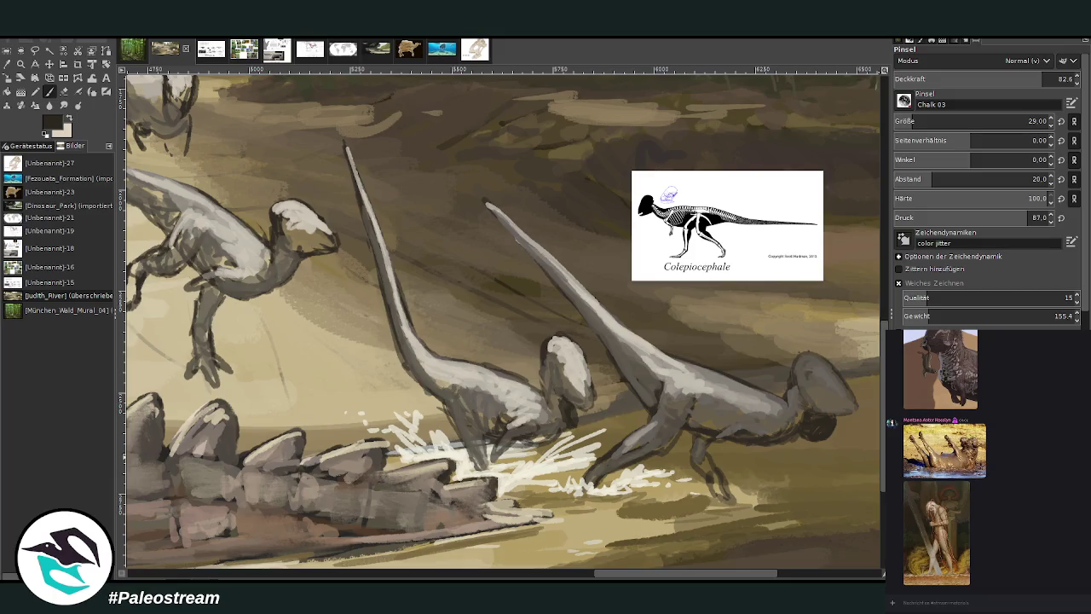
pyautogui.moveTo(801, 425); pyautogui.dragTo(830, 427)
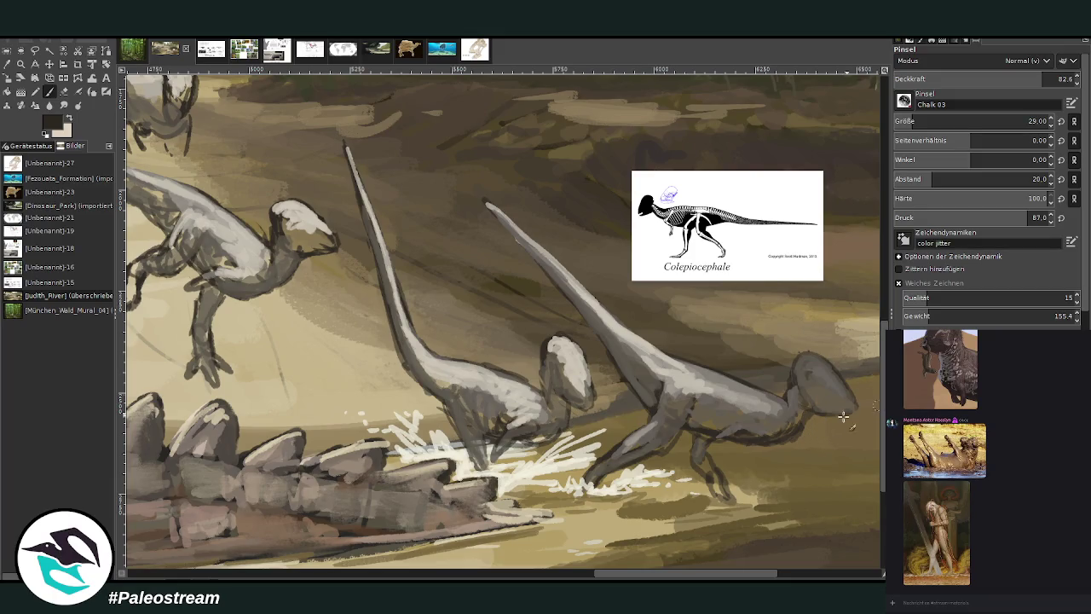
pyautogui.moveTo(803, 416); pyautogui.dragTo(820, 435)
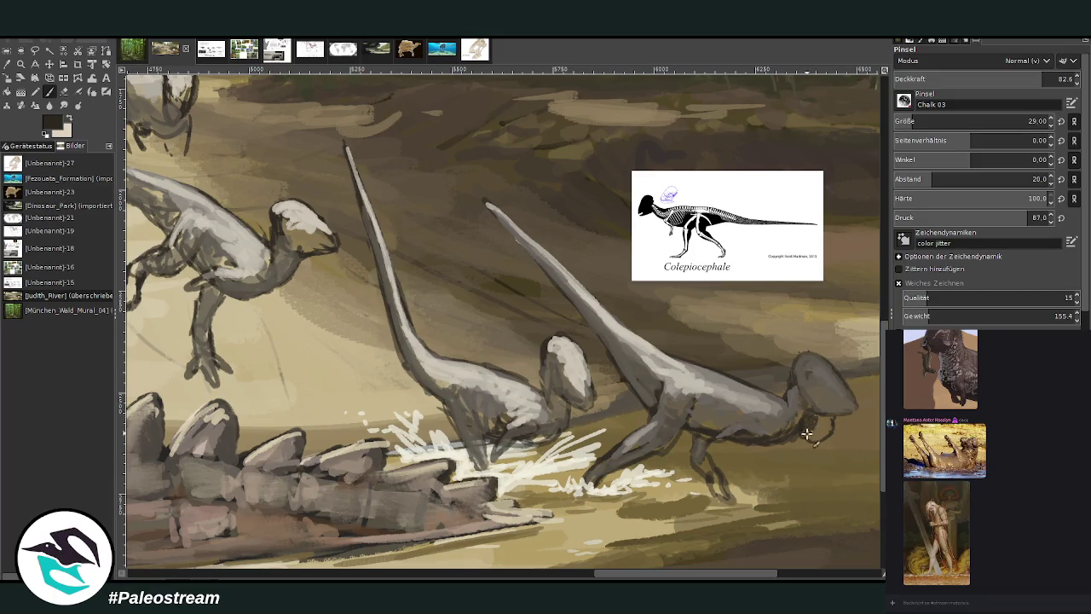
pyautogui.moveTo(916, 122); pyautogui.dragTo(924, 122)
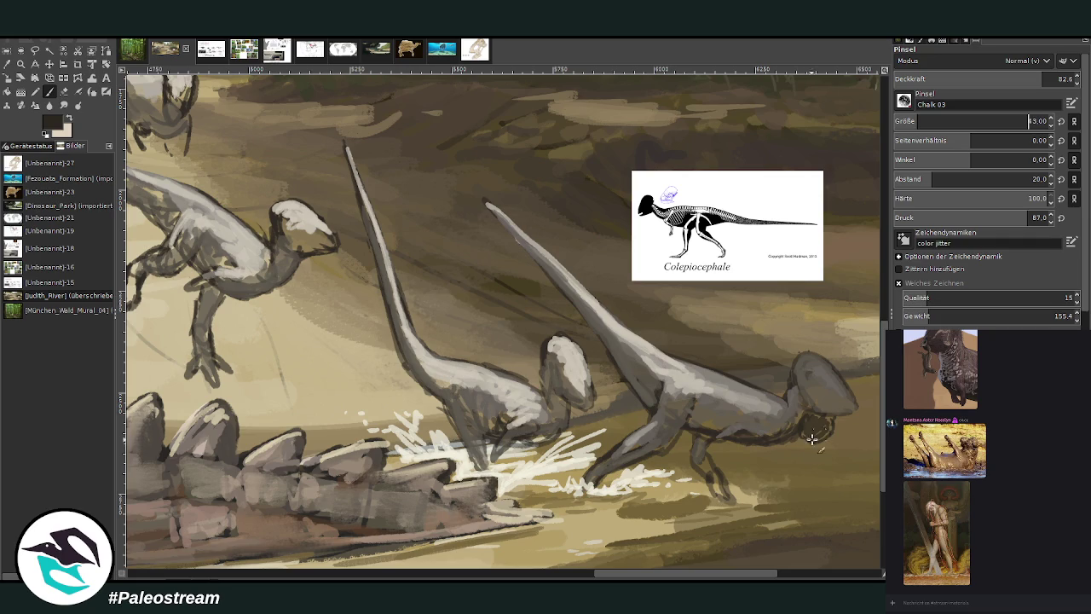
pyautogui.moveTo(803, 414)
pyautogui.mouseDown()
pyautogui.moveTo(833, 431)
pyautogui.moveTo(822, 445)
pyautogui.moveTo(805, 422)
pyautogui.moveTo(840, 431)
pyautogui.moveTo(796, 426)
pyautogui.moveTo(788, 439)
pyautogui.moveTo(805, 447)
pyautogui.mouseUp()
pyautogui.hotkey('shift', 'e')
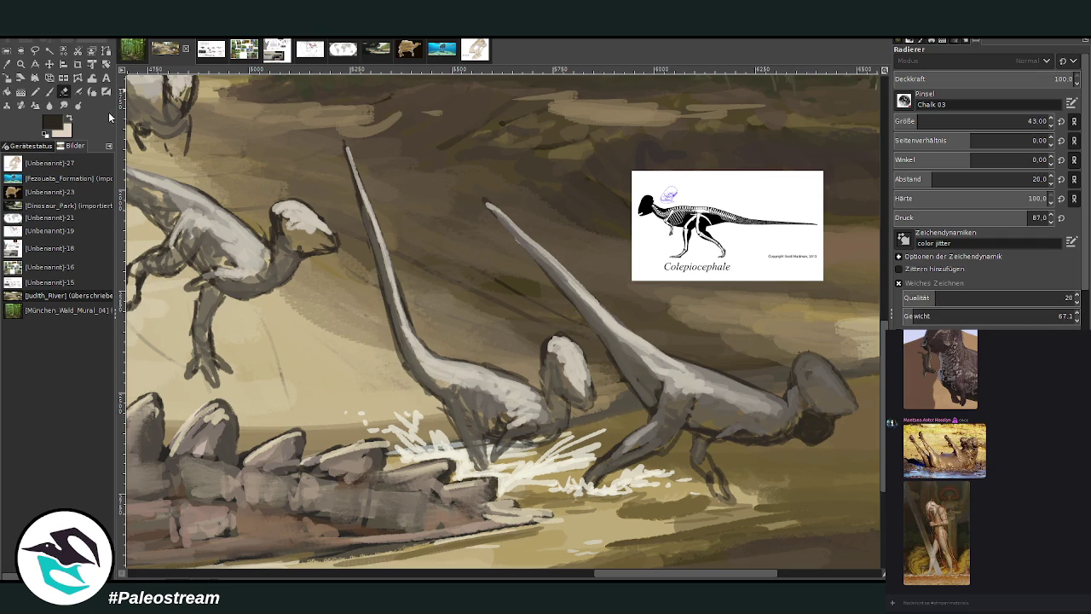
# Darken under the jaws and throats of the middle, left and upper dinosaurs.
pyautogui.click(49, 92)
pyautogui.moveTo(574, 415)
pyautogui.mouseDown()
pyautogui.moveTo(564, 435)
pyautogui.moveTo(563, 413)
pyautogui.moveTo(575, 418)
pyautogui.moveTo(563, 434)
pyautogui.moveTo(560, 404)
pyautogui.moveTo(576, 414)
pyautogui.mouseUp()
pyautogui.moveTo(313, 249)
pyautogui.mouseDown()
pyautogui.moveTo(324, 267)
pyautogui.moveTo(307, 286)
pyautogui.moveTo(322, 280)
pyautogui.moveTo(304, 276)
pyautogui.moveTo(294, 256)
pyautogui.moveTo(310, 281)
pyautogui.moveTo(325, 267)
pyautogui.moveTo(313, 256)
pyautogui.moveTo(314, 281)
pyautogui.moveTo(305, 271)
pyautogui.mouseUp()
pyautogui.hscroll(-5, 503, 323)
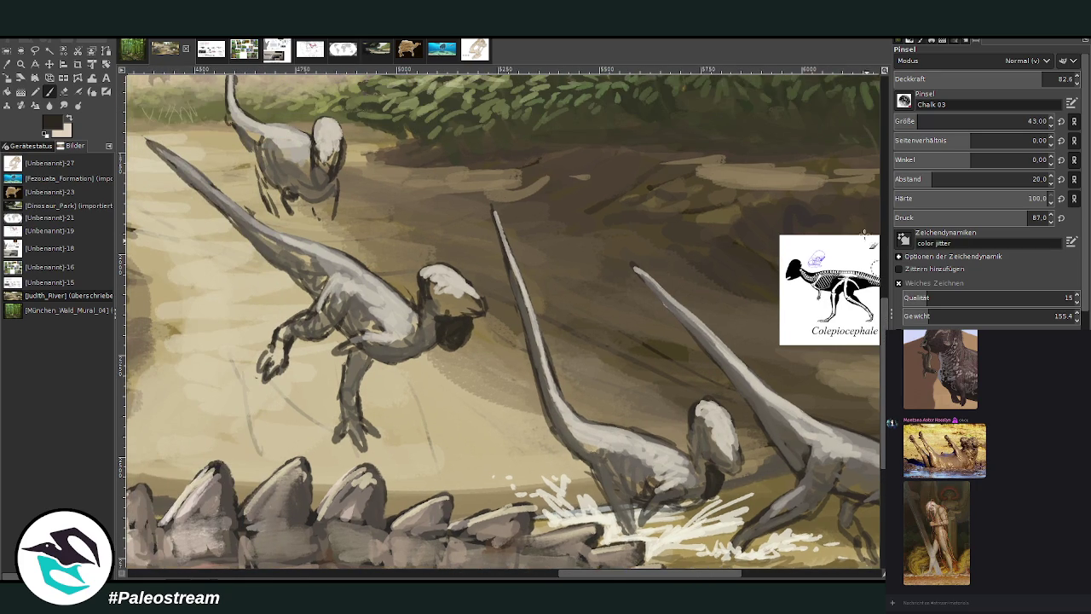
pyautogui.scroll(2, 319, 182)
pyautogui.moveTo(318, 183)
pyautogui.mouseDown()
pyautogui.moveTo(334, 194)
pyautogui.moveTo(314, 211)
pyautogui.mouseUp()
# Zoom in to frame the dinosaurs at the river's edge.
pyautogui.scroll(-1, 277, 228)
pyautogui.scroll(-1, 277, 228)
pyautogui.scroll(-1, 277, 228)
pyautogui.press('z')
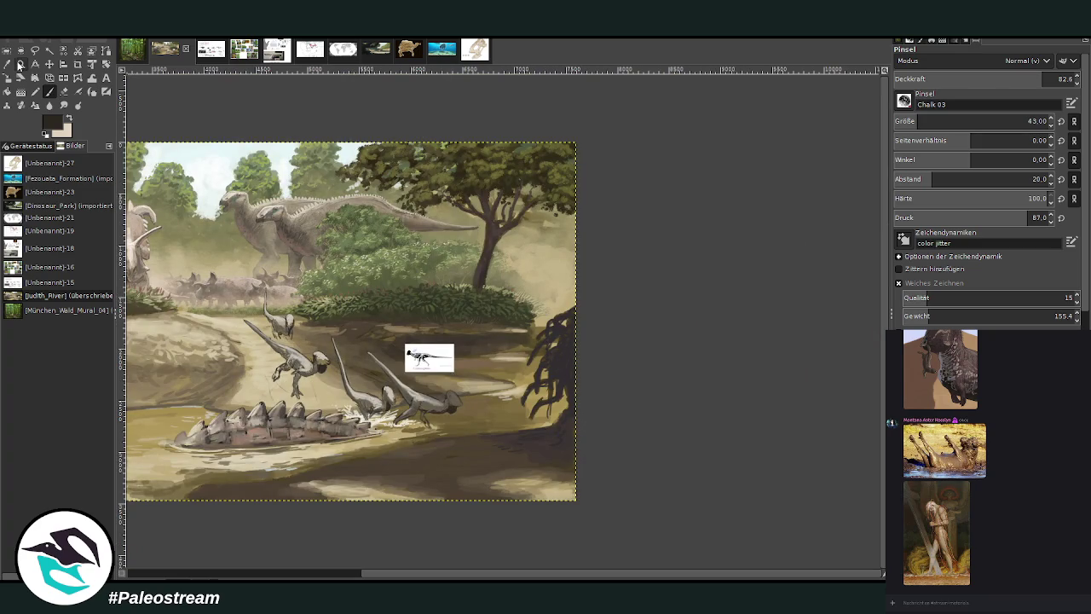
pyautogui.moveTo(274, 252)
pyautogui.mouseDown()
pyautogui.moveTo(416, 357)
pyautogui.moveTo(522, 489)
pyautogui.mouseUp()
pyautogui.moveTo(229, 126); pyautogui.dragTo(662, 446)
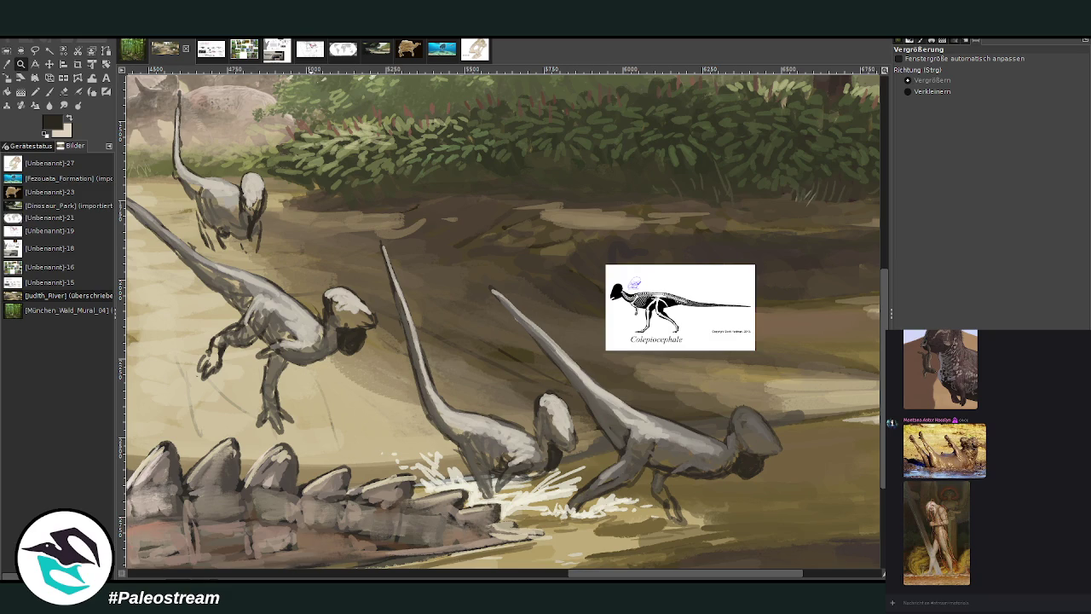
pyautogui.press('p')
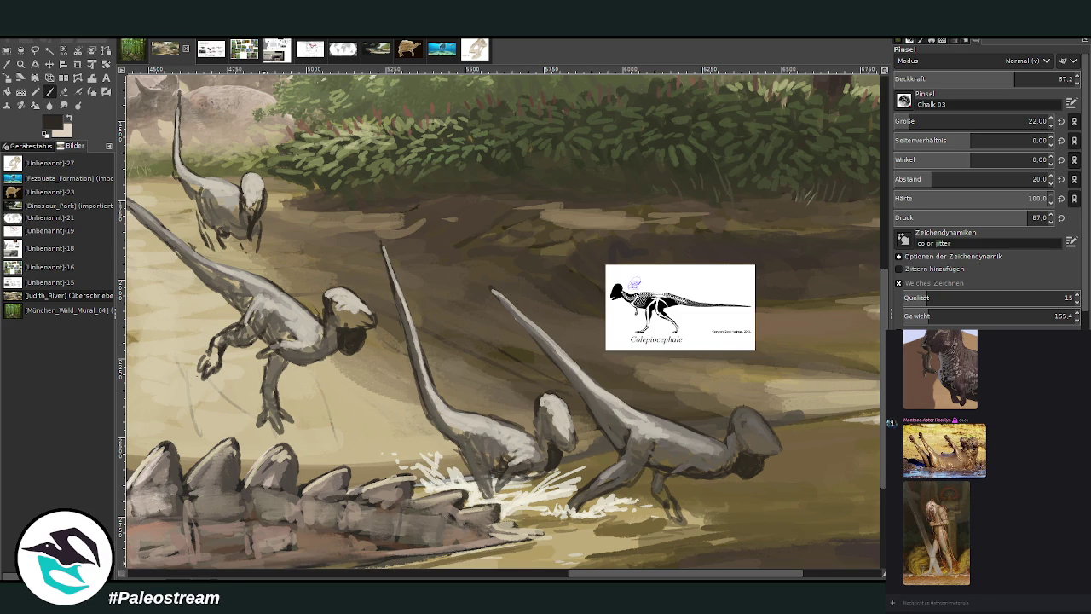
pyautogui.click(1011, 532)
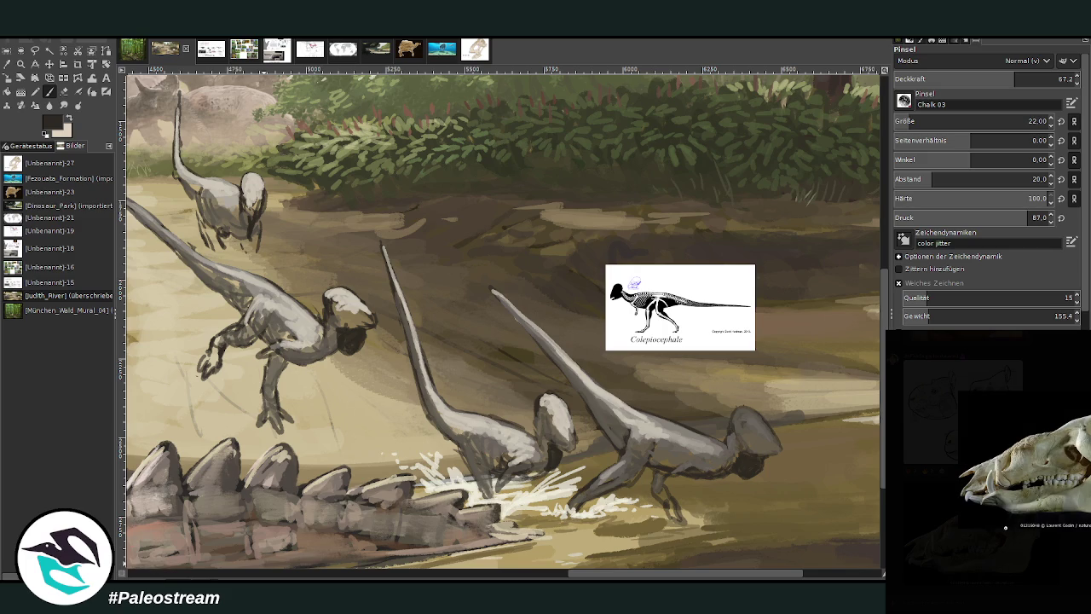
# Close the enlarged skull reference image and return to the Chalk 03 paintbrush.
pyautogui.click(1063, 571)
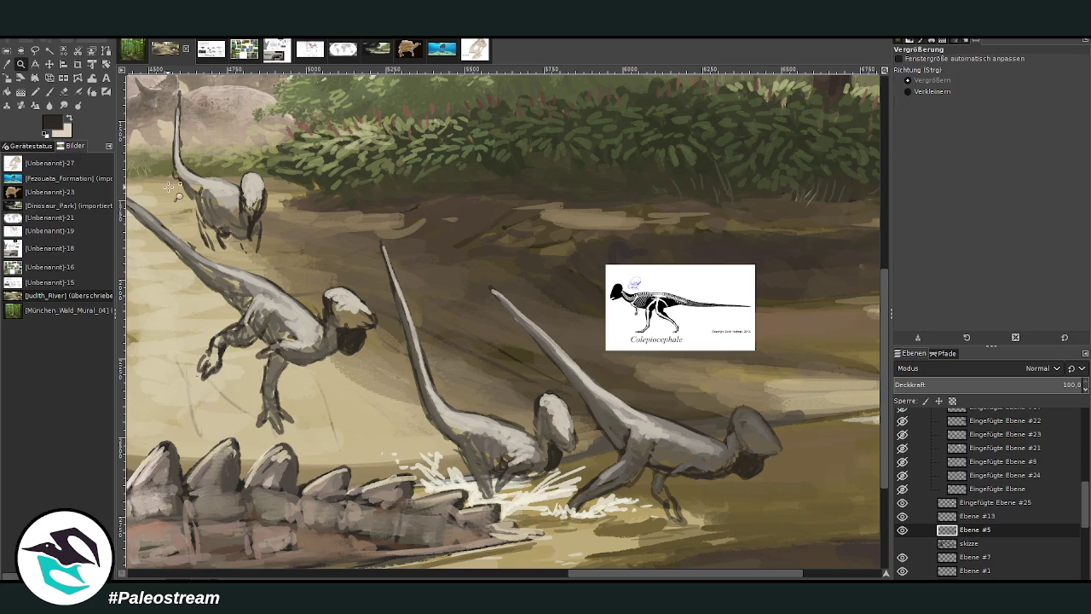
pyautogui.click(49, 92)
# At 78.5 opacity, lighten the middle dinosaur's head and touch up the right and left throats.
pyautogui.keyDown('ctrl'); pyautogui.click(858, 298); pyautogui.keyUp('ctrl')
pyautogui.click(1036, 78)
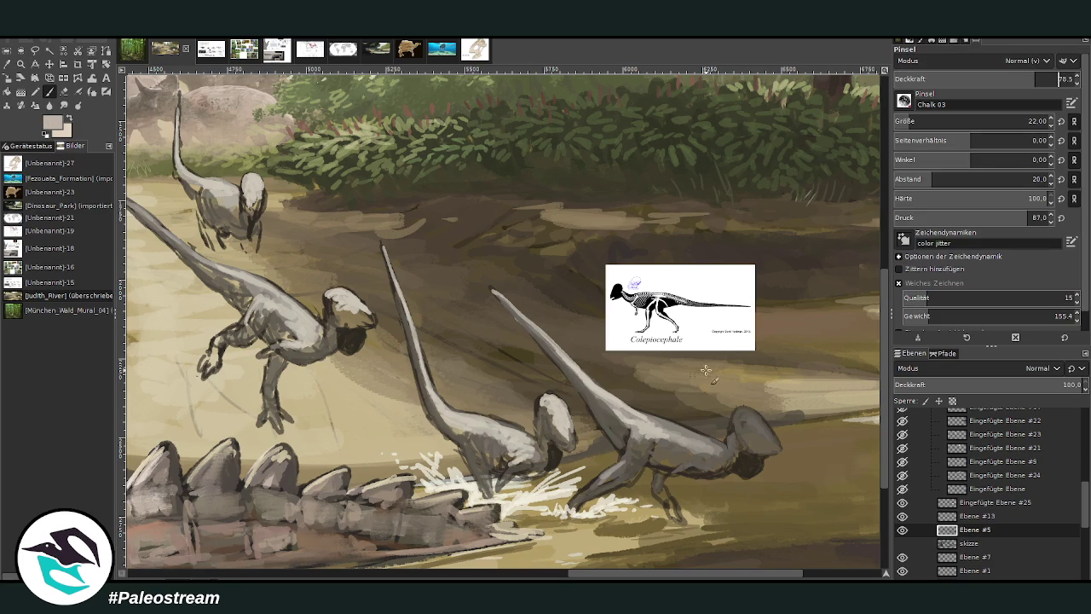
pyautogui.moveTo(546, 449); pyautogui.dragTo(550, 458)
pyautogui.keyDown('ctrl'); pyautogui.click(854, 296); pyautogui.keyUp('ctrl')
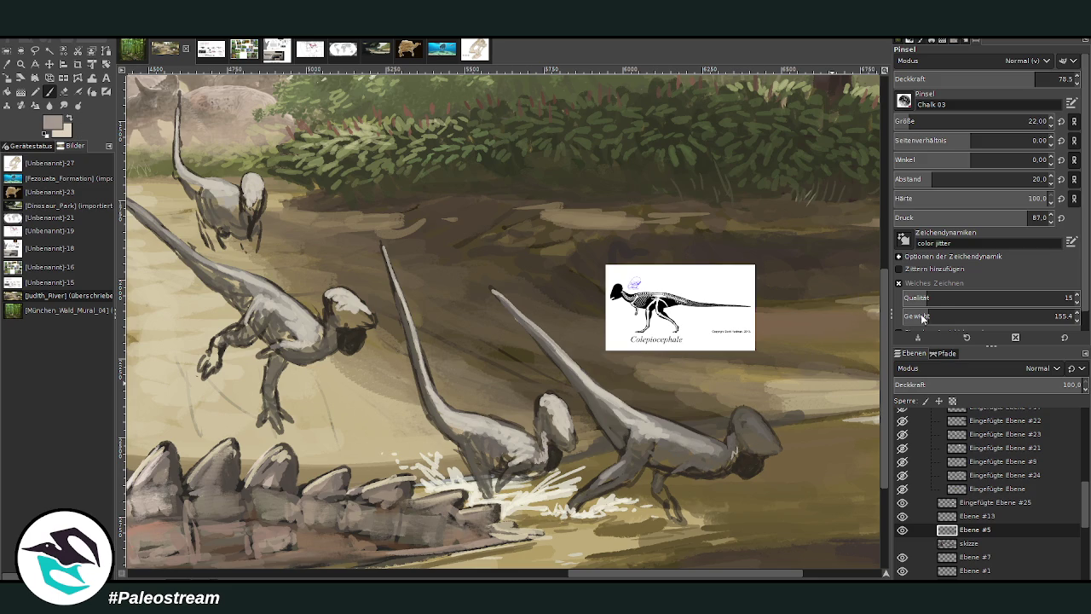
pyautogui.moveTo(731, 443); pyautogui.dragTo(731, 467)
pyautogui.moveTo(542, 463)
pyautogui.mouseDown()
pyautogui.moveTo(540, 424)
pyautogui.moveTo(545, 455)
pyautogui.mouseUp()
pyautogui.moveTo(718, 468)
pyautogui.mouseDown()
pyautogui.moveTo(746, 456)
pyautogui.moveTo(733, 438)
pyautogui.mouseUp()
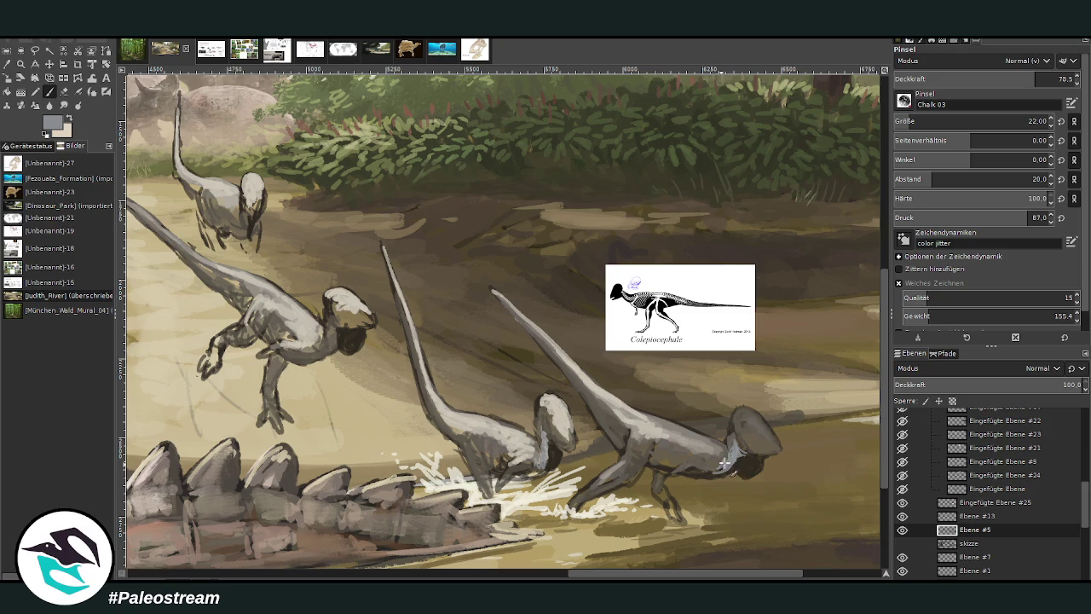
pyautogui.moveTo(351, 315); pyautogui.dragTo(336, 354)
# With a size-63 brush, paint dark grey over the right dinosaur's throat and stripes on its back.
pyautogui.keyDown('ctrl'); pyautogui.click(853, 338); pyautogui.keyUp('ctrl')
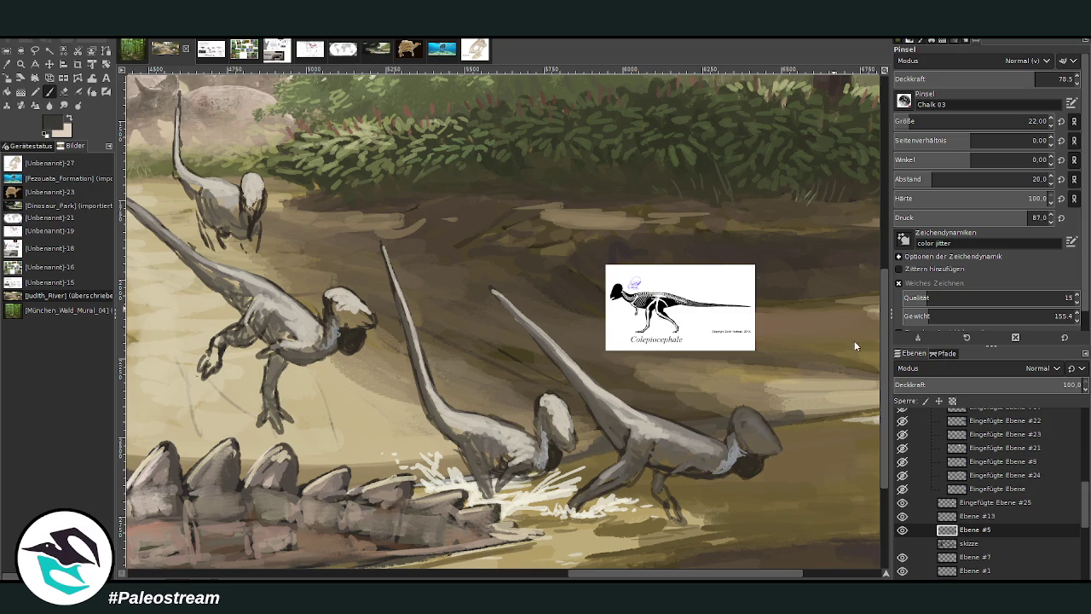
pyautogui.click(931, 117)
pyautogui.moveTo(721, 455)
pyautogui.mouseDown()
pyautogui.moveTo(699, 466)
pyautogui.moveTo(733, 438)
pyautogui.moveTo(720, 456)
pyautogui.moveTo(704, 456)
pyautogui.moveTo(716, 439)
pyautogui.moveTo(708, 464)
pyautogui.moveTo(692, 460)
pyautogui.moveTo(702, 438)
pyautogui.moveTo(707, 456)
pyautogui.moveTo(669, 425)
pyautogui.moveTo(650, 460)
pyautogui.mouseUp()
pyautogui.moveTo(675, 424)
pyautogui.mouseDown()
pyautogui.moveTo(687, 445)
pyautogui.moveTo(669, 444)
pyautogui.moveTo(663, 469)
pyautogui.moveTo(687, 467)
pyautogui.moveTo(691, 434)
pyautogui.moveTo(706, 464)
pyautogui.moveTo(651, 423)
pyautogui.moveTo(631, 458)
pyautogui.moveTo(663, 426)
pyautogui.moveTo(630, 415)
pyautogui.moveTo(619, 431)
pyautogui.moveTo(629, 420)
pyautogui.moveTo(595, 407)
pyautogui.moveTo(619, 433)
pyautogui.moveTo(644, 418)
pyautogui.moveTo(587, 388)
pyautogui.moveTo(525, 321)
pyautogui.mouseUp()
# Darken the right dinosaur's cheek, head and hind leg, and mark the middle one's head.
pyautogui.moveTo(723, 449)
pyautogui.mouseDown()
pyautogui.moveTo(753, 429)
pyautogui.moveTo(765, 445)
pyautogui.mouseUp()
pyautogui.moveTo(550, 417)
pyautogui.mouseDown()
pyautogui.moveTo(555, 428)
pyautogui.moveTo(550, 419)
pyautogui.mouseUp()
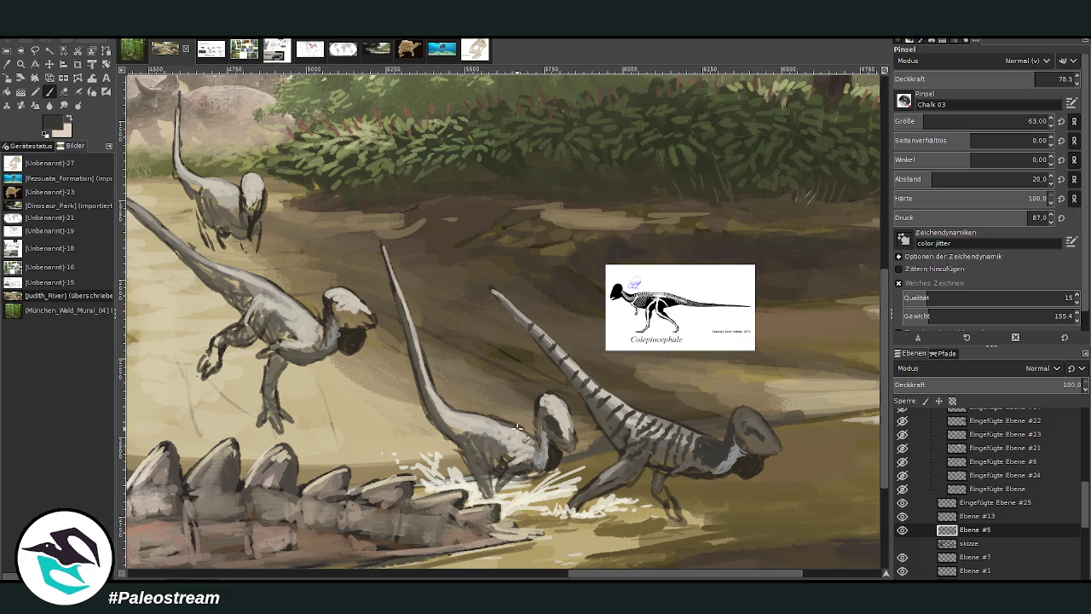
pyautogui.moveTo(748, 430)
pyautogui.mouseDown()
pyautogui.moveTo(771, 450)
pyautogui.moveTo(763, 443)
pyautogui.mouseUp()
pyautogui.moveTo(697, 447)
pyautogui.mouseDown()
pyautogui.moveTo(717, 471)
pyautogui.moveTo(701, 450)
pyautogui.mouseUp()
pyautogui.moveTo(656, 487); pyautogui.dragTo(663, 499)
pyautogui.moveTo(540, 458)
pyautogui.mouseDown()
pyautogui.moveTo(529, 446)
pyautogui.moveTo(520, 460)
pyautogui.moveTo(537, 447)
pyautogui.moveTo(504, 437)
pyautogui.moveTo(516, 450)
pyautogui.moveTo(495, 460)
pyautogui.moveTo(518, 460)
pyautogui.moveTo(508, 426)
pyautogui.moveTo(484, 452)
pyautogui.moveTo(494, 438)
pyautogui.moveTo(475, 439)
pyautogui.moveTo(478, 454)
pyautogui.mouseUp()
# Stripe the middle dinosaur's upper neck and touch up the right dinosaur's neck.
pyautogui.moveTo(507, 418)
pyautogui.mouseDown()
pyautogui.moveTo(491, 443)
pyautogui.moveTo(493, 428)
pyautogui.mouseUp()
pyautogui.moveTo(486, 419); pyautogui.dragTo(477, 431)
pyautogui.moveTo(697, 428)
pyautogui.mouseDown()
pyautogui.moveTo(678, 443)
pyautogui.moveTo(688, 446)
pyautogui.mouseUp()
pyautogui.moveTo(525, 440)
pyautogui.mouseDown()
pyautogui.moveTo(499, 464)
pyautogui.moveTo(532, 466)
pyautogui.moveTo(512, 458)
pyautogui.moveTo(532, 440)
pyautogui.mouseUp()
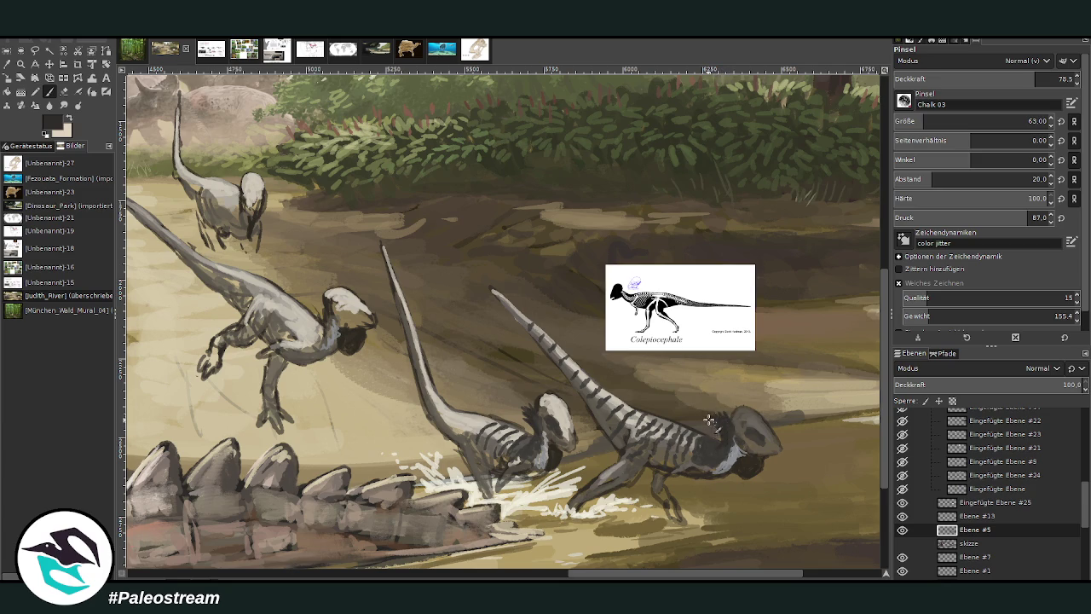
pyautogui.moveTo(718, 424); pyautogui.dragTo(723, 451)
# Add brighter strokes to the middle dinosaur's neck and chest, then close the deer photo.
pyautogui.moveTo(323, 325)
pyautogui.mouseDown()
pyautogui.moveTo(310, 296)
pyautogui.moveTo(316, 341)
pyautogui.mouseUp()
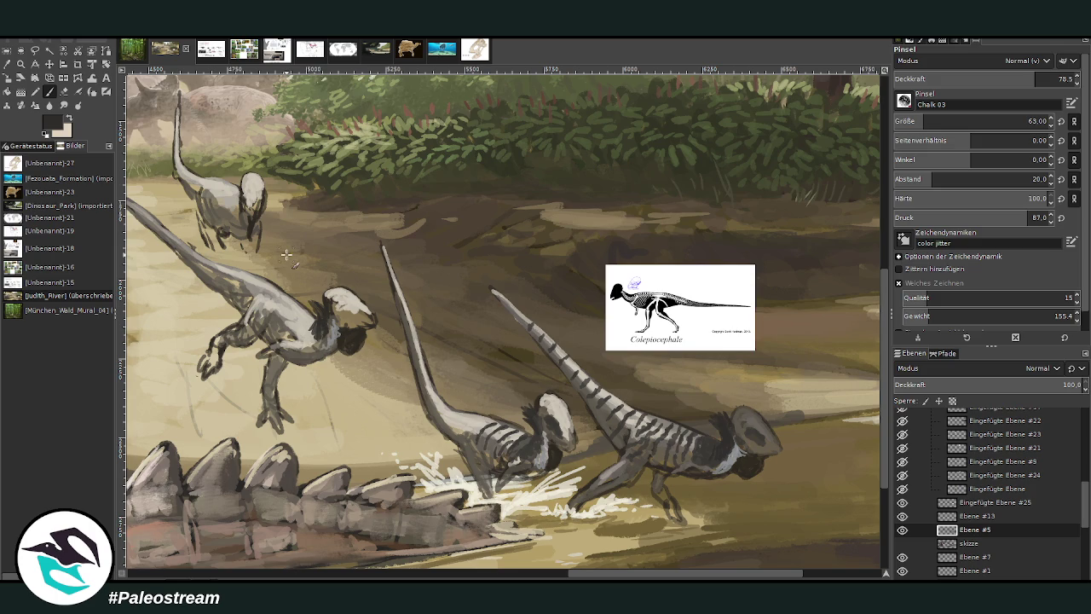
pyautogui.keyDown('ctrl'); pyautogui.click(856, 344); pyautogui.keyUp('ctrl')
pyautogui.moveTo(317, 323)
pyautogui.mouseDown()
pyautogui.moveTo(311, 340)
pyautogui.moveTo(308, 322)
pyautogui.moveTo(299, 332)
pyautogui.moveTo(319, 362)
pyautogui.moveTo(303, 351)
pyautogui.mouseUp()
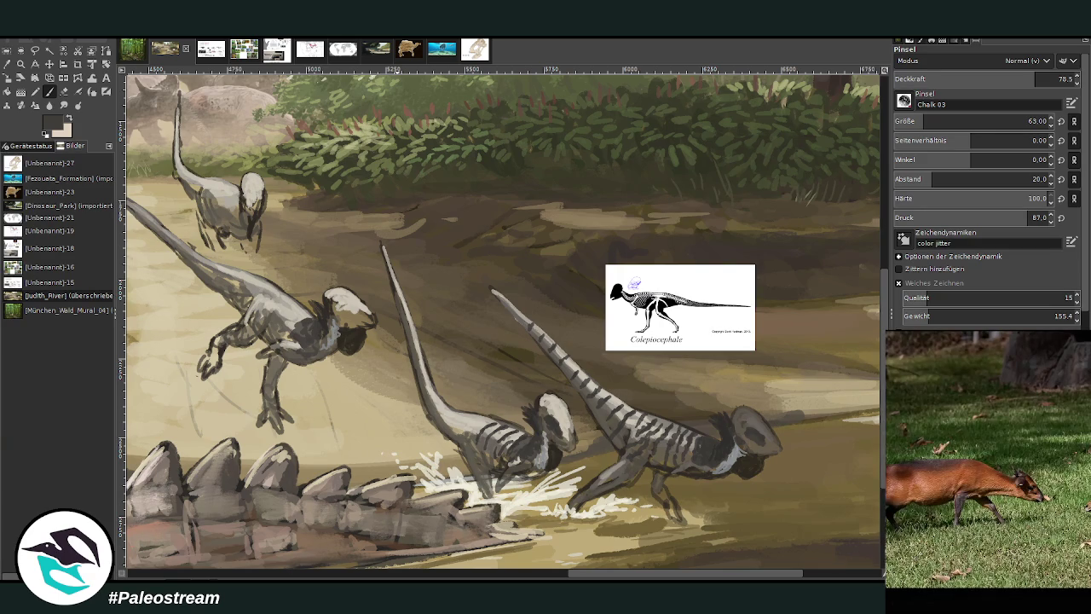
pyautogui.click(935, 590)
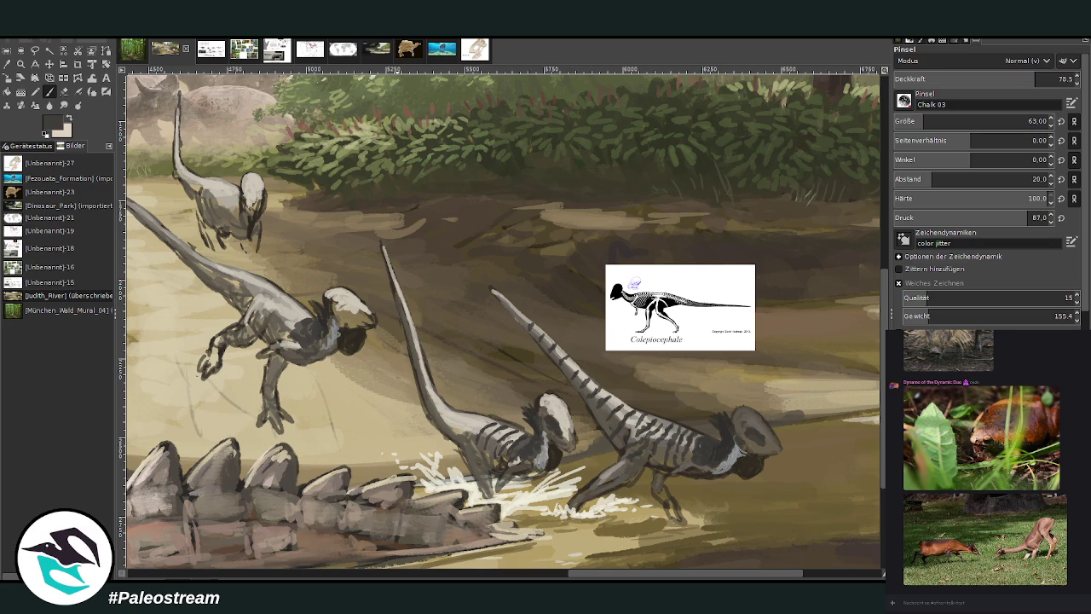
# Send a photo into the chat, then stripe the middle dinosaur's raised tail.
pyautogui.moveTo(1046, 450); pyautogui.dragTo(973, 596)
pyautogui.press('Return')
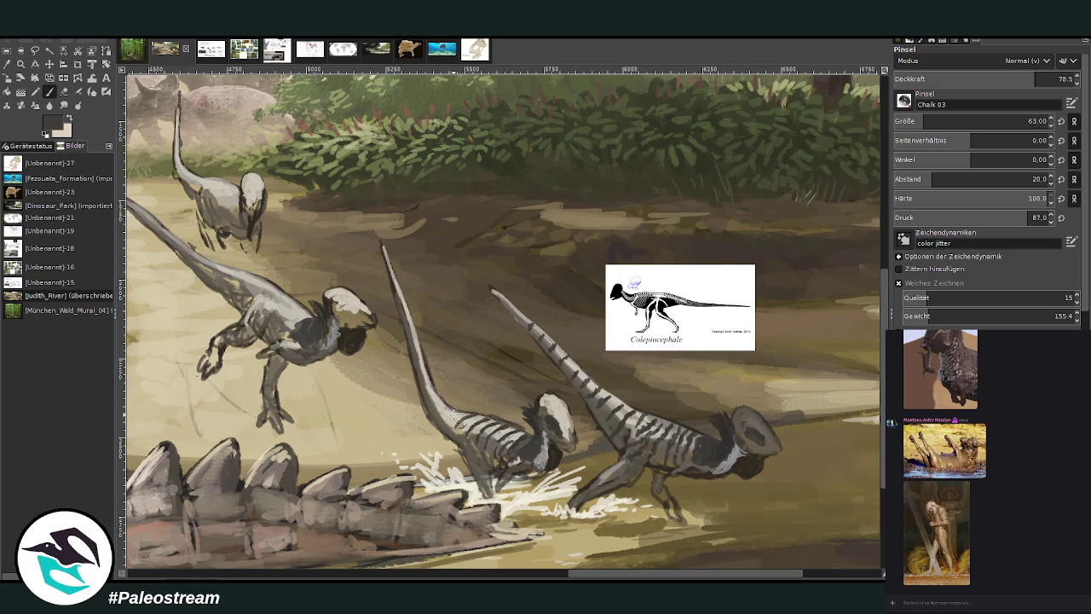
pyautogui.moveTo(446, 410); pyautogui.dragTo(426, 386)
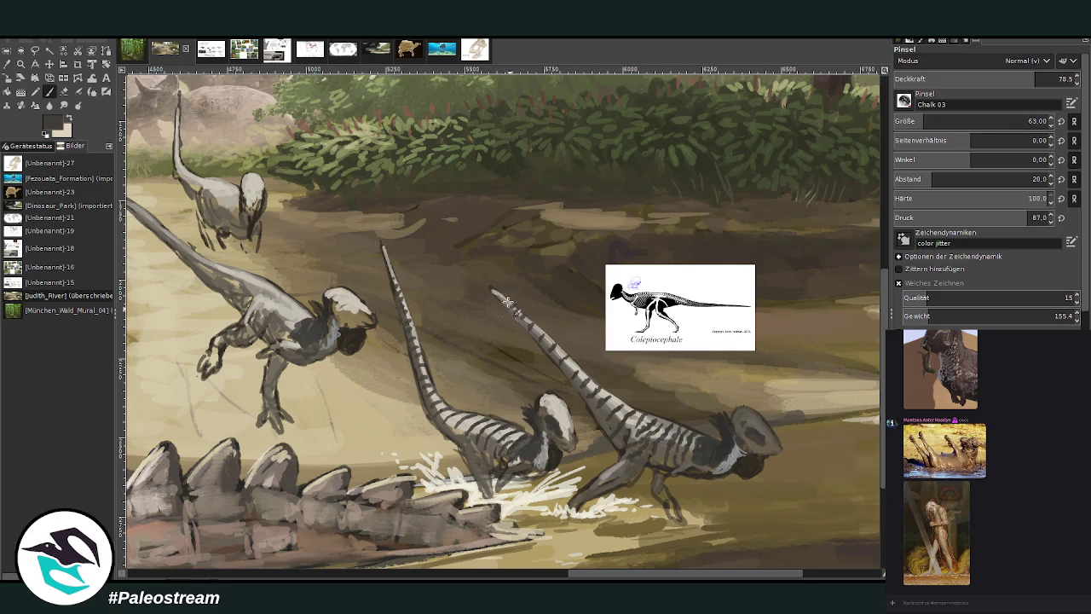
pyautogui.moveTo(564, 570); pyautogui.dragTo(538, 570)
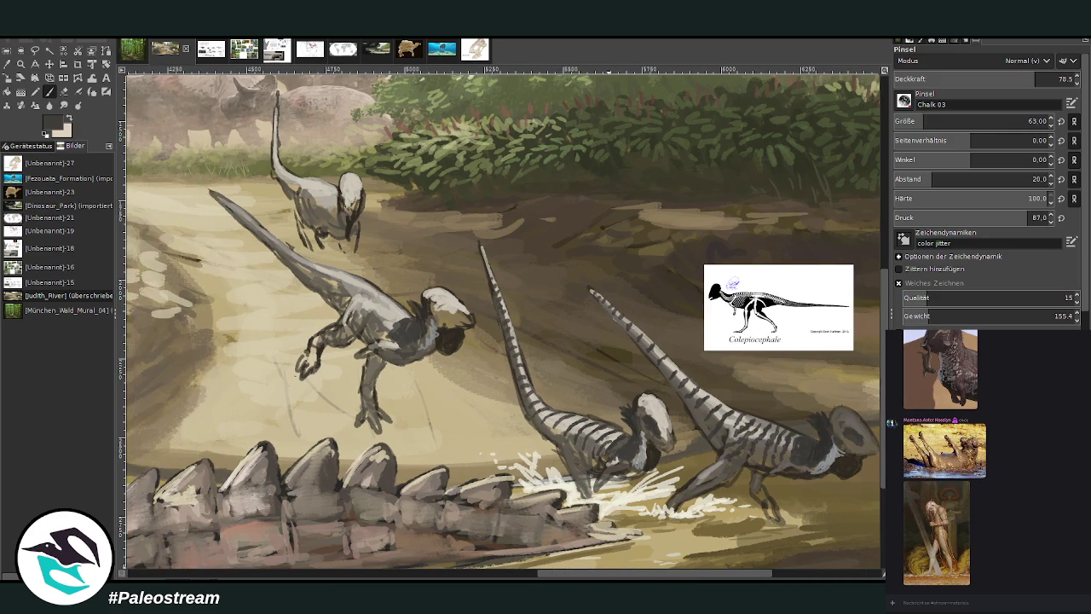
# Stripe the middle and front-left dinosaurs' necks and bodies with the brush shrunk to 48.
pyautogui.moveTo(393, 312)
pyautogui.mouseDown()
pyautogui.moveTo(413, 328)
pyautogui.moveTo(394, 323)
pyautogui.moveTo(375, 339)
pyautogui.mouseUp()
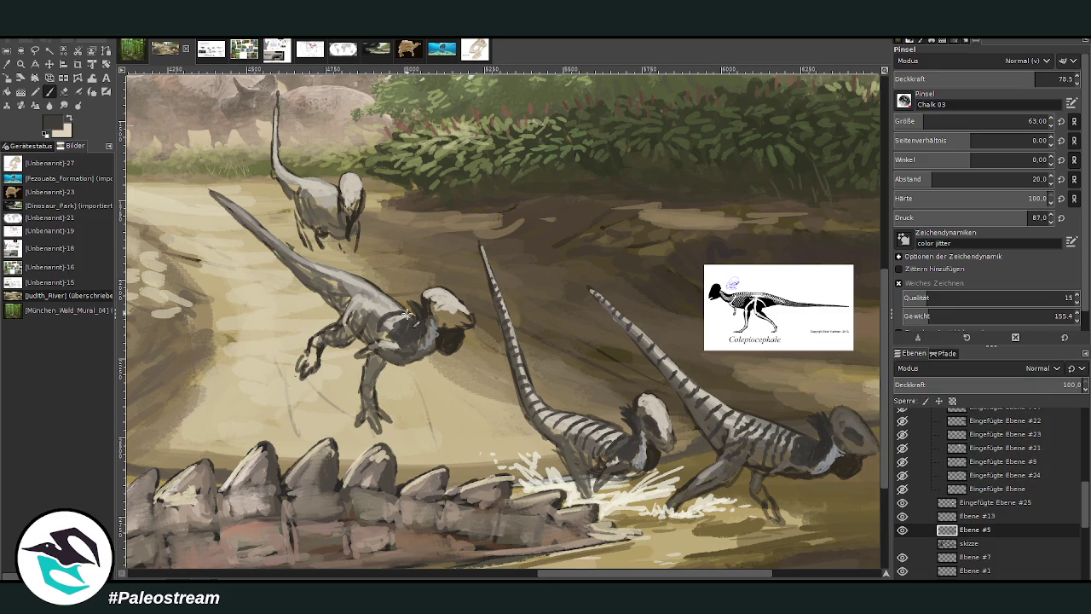
pyautogui.moveTo(378, 314)
pyautogui.mouseDown()
pyautogui.moveTo(385, 327)
pyautogui.moveTo(404, 317)
pyautogui.moveTo(366, 305)
pyautogui.mouseUp()
pyautogui.press('[')
pyautogui.press('[')
pyautogui.press('[')
pyautogui.moveTo(380, 296); pyautogui.dragTo(360, 305)
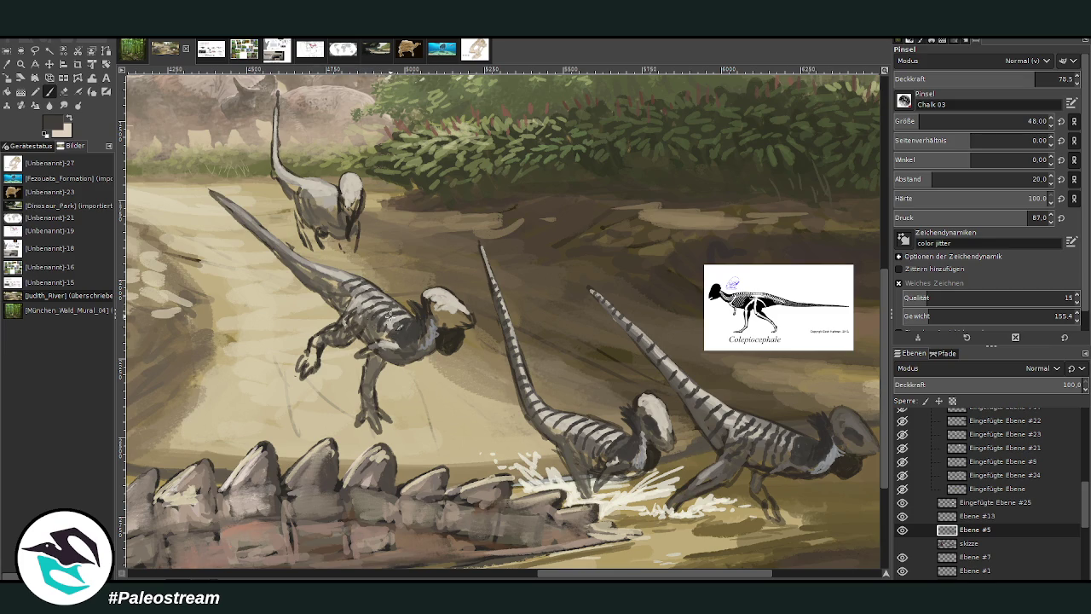
pyautogui.moveTo(339, 274); pyautogui.dragTo(307, 264)
pyautogui.moveTo(307, 265); pyautogui.dragTo(289, 250)
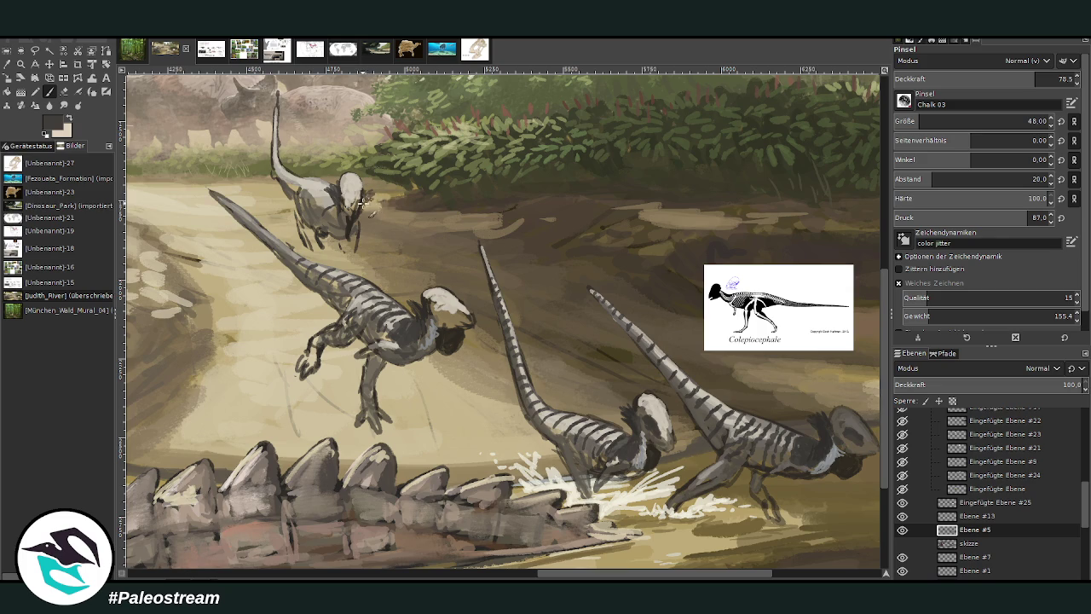
pyautogui.moveTo(364, 201); pyautogui.dragTo(374, 194)
pyautogui.moveTo(427, 327); pyautogui.dragTo(408, 325)
# Shade beneath the dinosaurs' head domes in a brownish grey.
pyautogui.keyDown('ctrl'); pyautogui.click(870, 326); pyautogui.keyUp('ctrl')
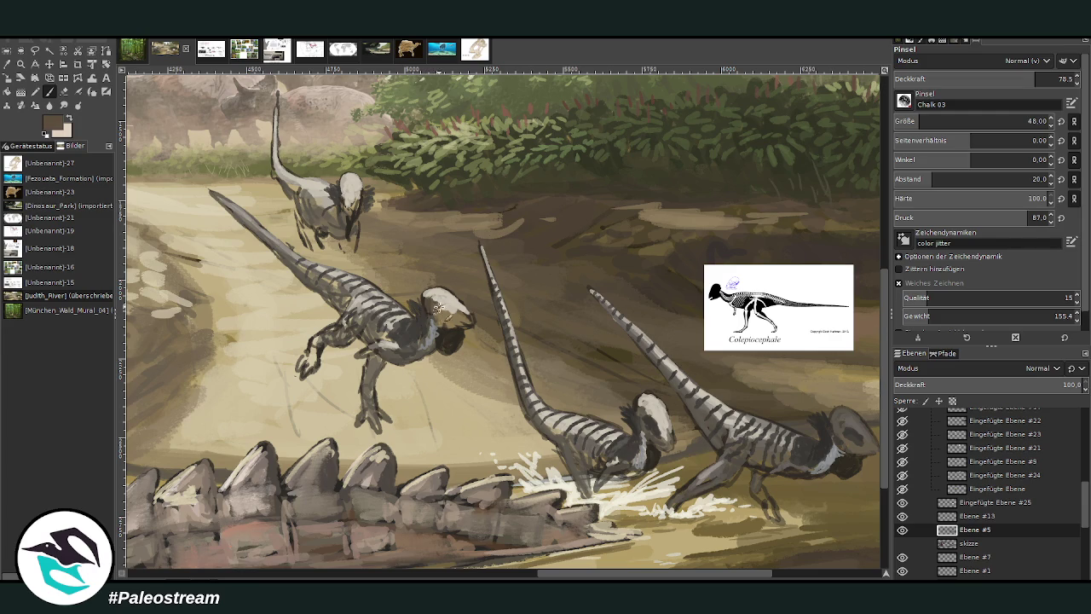
pyautogui.moveTo(442, 315); pyautogui.dragTo(449, 328)
pyautogui.moveTo(655, 444); pyautogui.dragTo(645, 412)
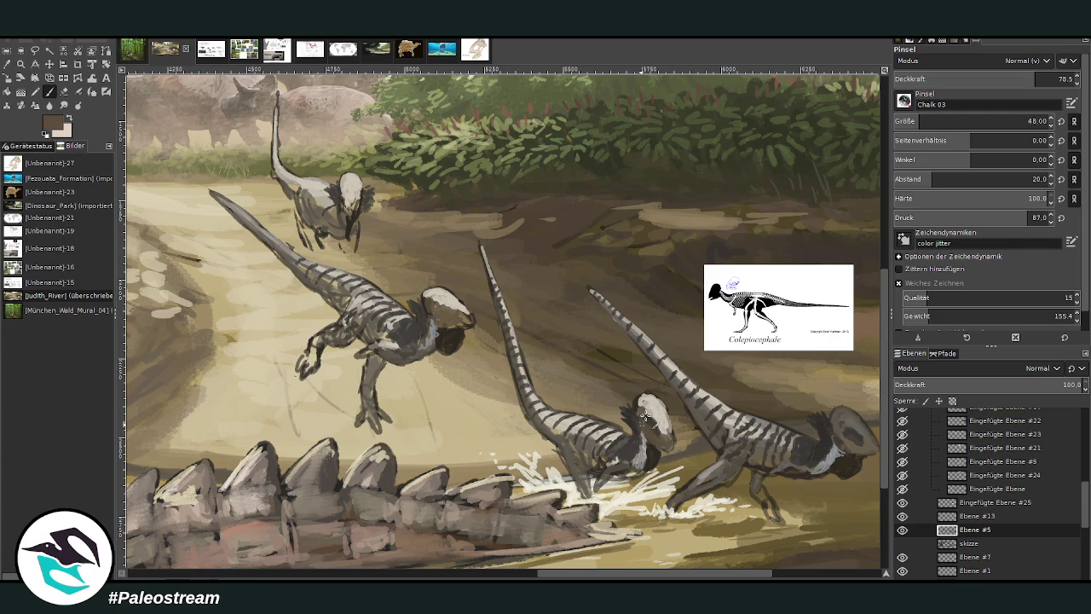
pyautogui.moveTo(868, 453); pyautogui.dragTo(838, 440)
pyautogui.moveTo(435, 305); pyautogui.dragTo(460, 313)
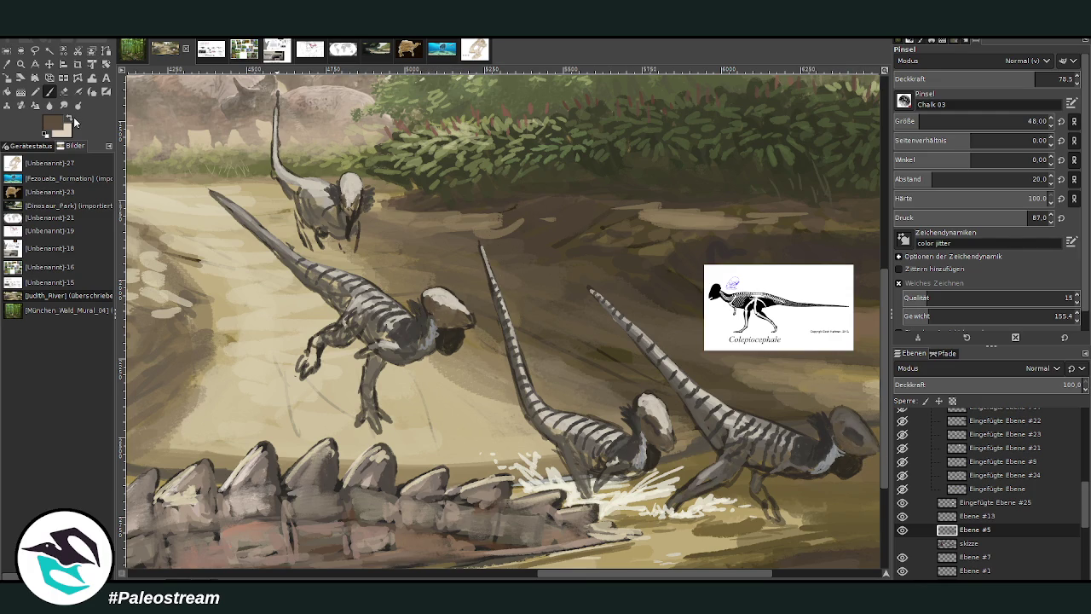
pyautogui.keyDown('ctrl'); pyautogui.click(877, 281); pyautogui.keyUp('ctrl')
# Paint the left pachycephalosaur's dome and the background dinosaur's head light tan.
pyautogui.moveTo(455, 311); pyautogui.dragTo(454, 306)
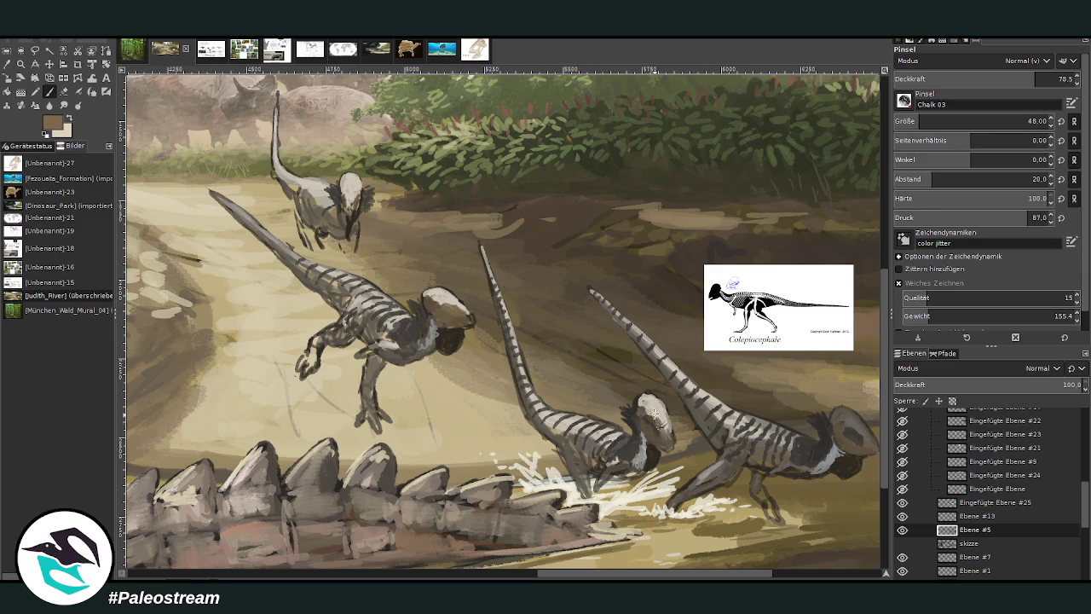
pyautogui.moveTo(669, 573); pyautogui.dragTo(702, 523)
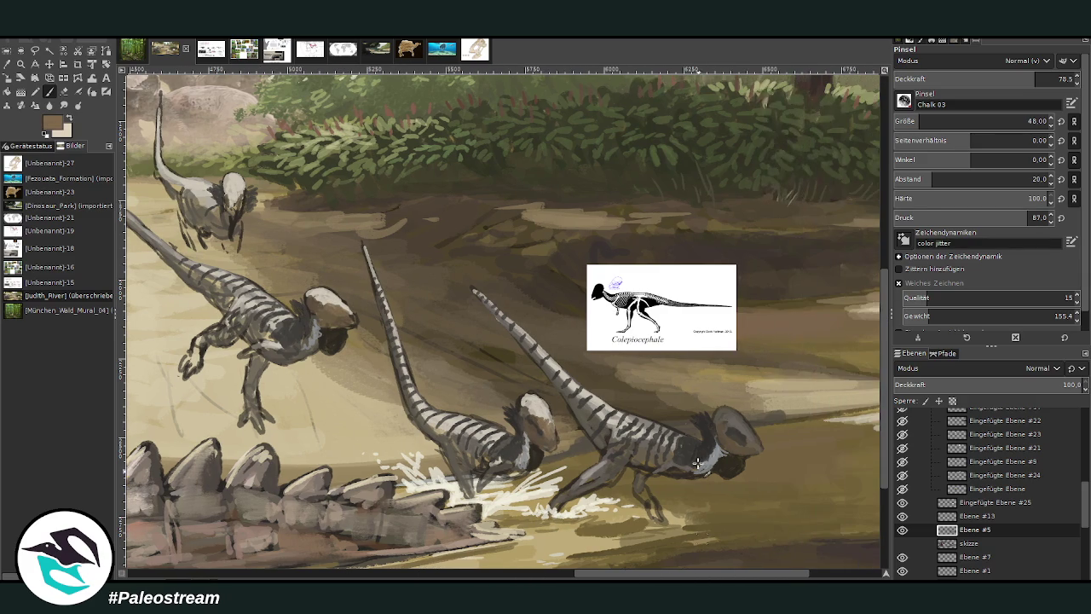
pyautogui.keyDown('ctrl'); pyautogui.click(876, 308); pyautogui.keyUp('ctrl')
pyautogui.moveTo(327, 300)
pyautogui.mouseDown()
pyautogui.moveTo(341, 308)
pyautogui.moveTo(313, 297)
pyautogui.moveTo(331, 299)
pyautogui.mouseUp()
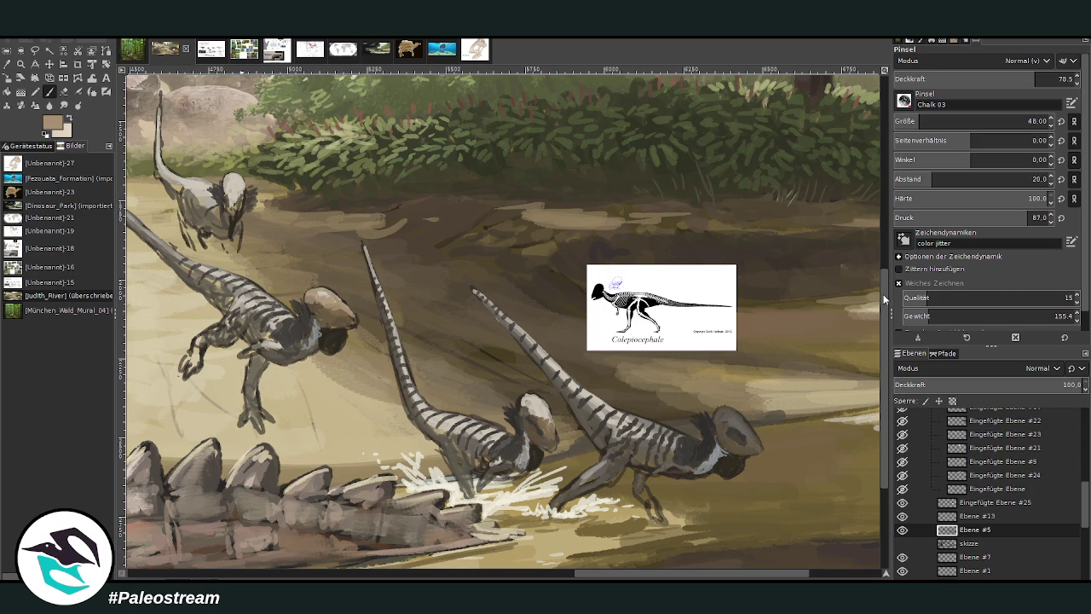
pyautogui.moveTo(317, 302); pyautogui.dragTo(334, 312)
pyautogui.moveTo(243, 211)
pyautogui.mouseDown()
pyautogui.moveTo(228, 193)
pyautogui.moveTo(228, 181)
pyautogui.moveTo(242, 194)
pyautogui.moveTo(237, 184)
pyautogui.mouseUp()
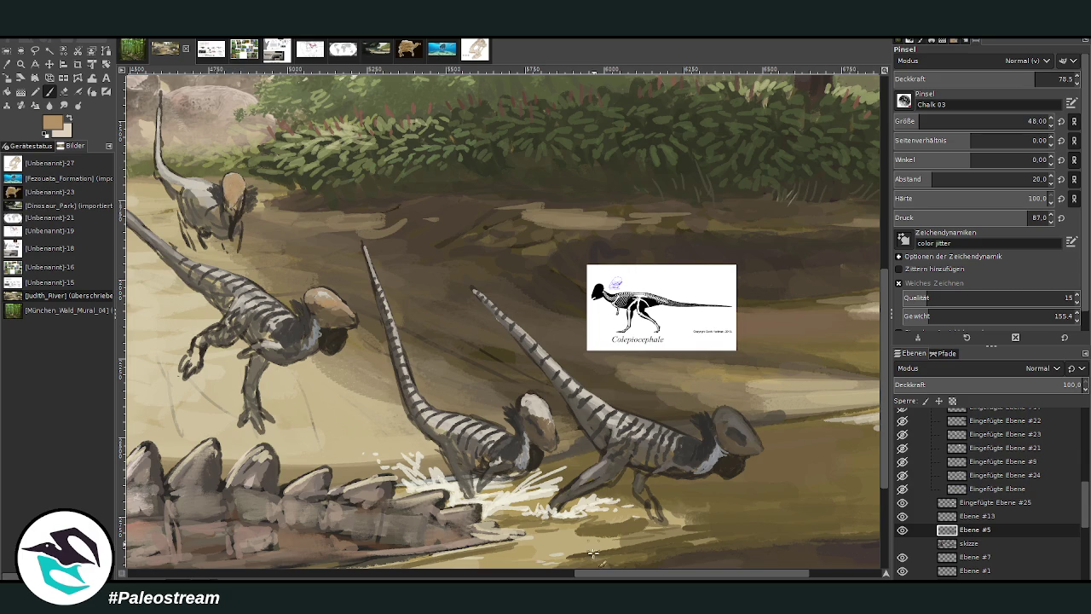
# Repaint the middle and right dinosaurs' domes tan, lowering brush opacity to 45.1.
pyautogui.hscroll(-2, 597, 545)
pyautogui.hscroll(-3, 553, 539)
pyautogui.hscroll(5, 594, 577)
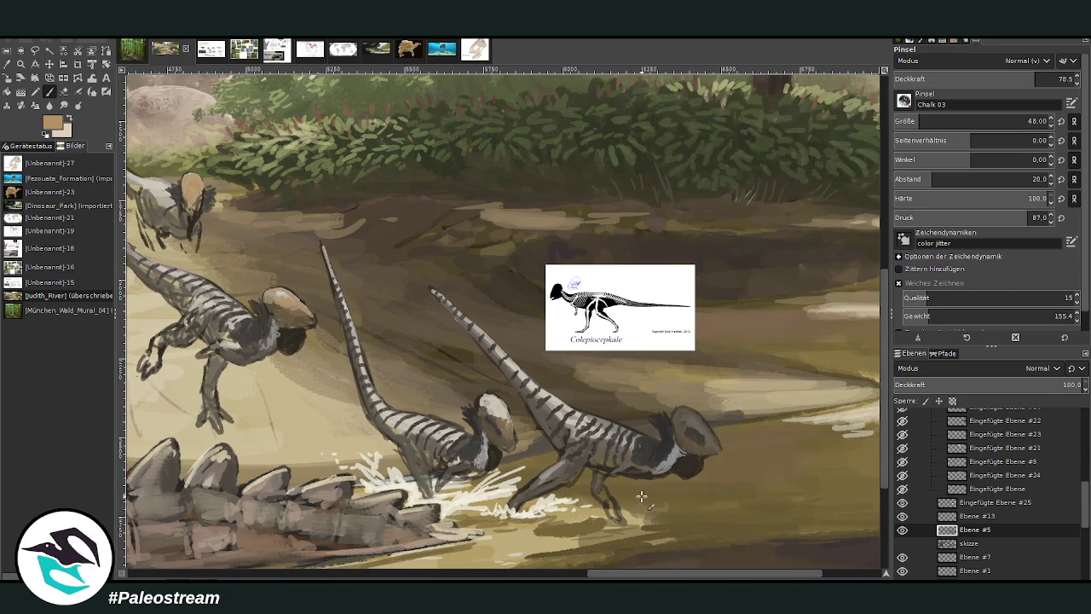
pyautogui.moveTo(294, 307); pyautogui.dragTo(283, 282)
pyautogui.moveTo(492, 413)
pyautogui.mouseDown()
pyautogui.moveTo(490, 400)
pyautogui.moveTo(482, 426)
pyautogui.moveTo(490, 402)
pyautogui.moveTo(503, 401)
pyautogui.moveTo(500, 417)
pyautogui.moveTo(490, 416)
pyautogui.moveTo(508, 412)
pyautogui.mouseUp()
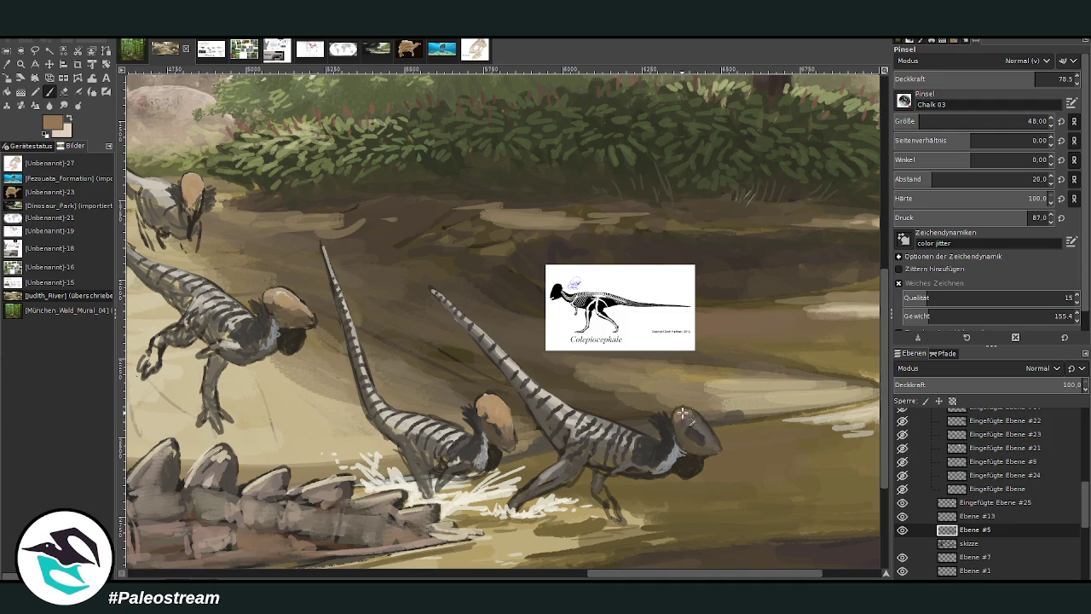
pyautogui.moveTo(945, 80); pyautogui.dragTo(968, 78)
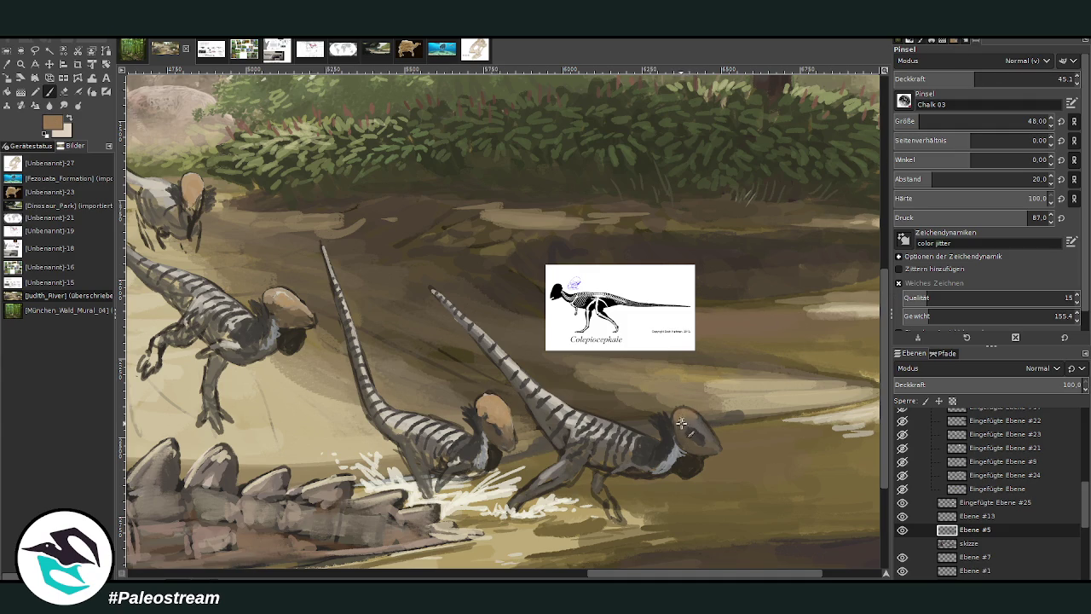
pyautogui.moveTo(700, 421)
pyautogui.mouseDown()
pyautogui.moveTo(684, 423)
pyautogui.moveTo(693, 416)
pyautogui.mouseUp()
# Sample a darker colour, raise opacity slightly, and add strokes to the water splash.
pyautogui.hscroll(-5, 390, 144)
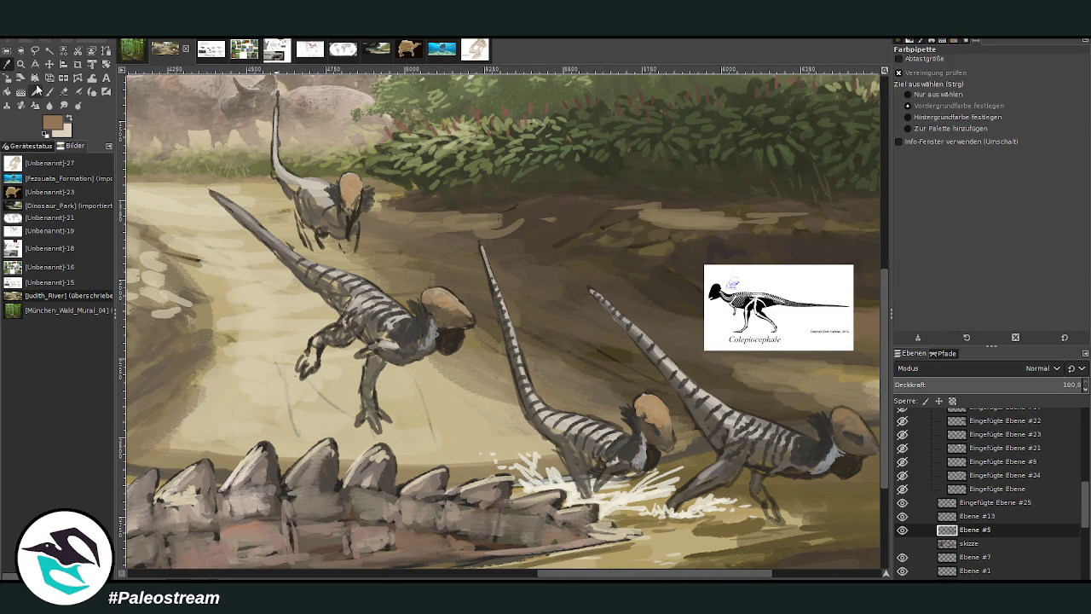
pyautogui.keyDown('ctrl'); pyautogui.click(415, 336); pyautogui.keyUp('ctrl')
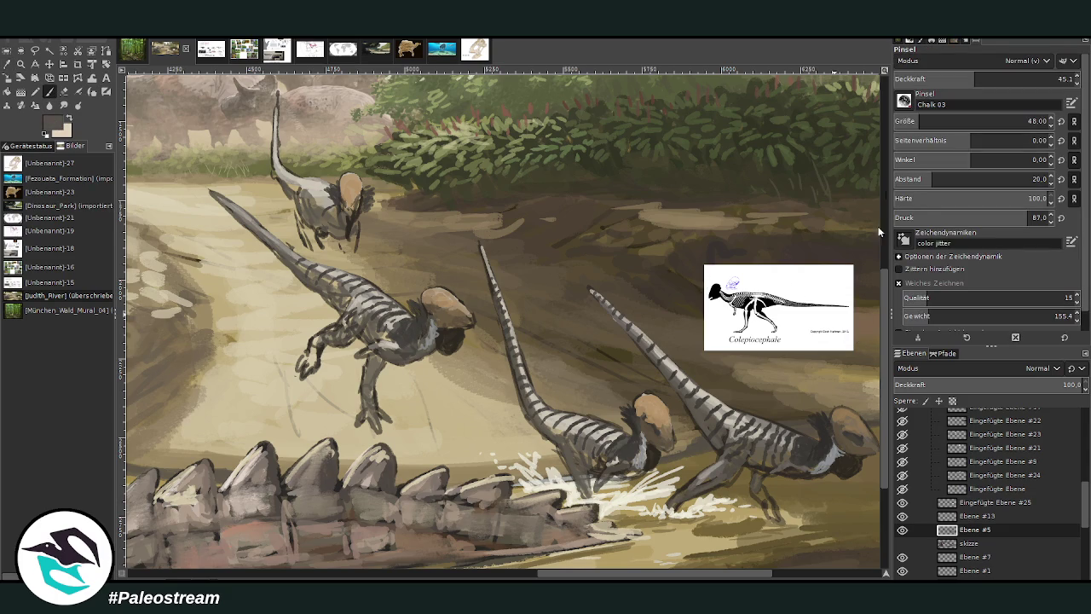
pyautogui.press('>')
pyautogui.moveTo(716, 480); pyautogui.dragTo(685, 496)
# Enlarge the brush to 59 and lighten the leaping dinosaur's shoulder and upper arm with pale greys.
pyautogui.press(']')
pyautogui.press(']')
pyautogui.press(']')
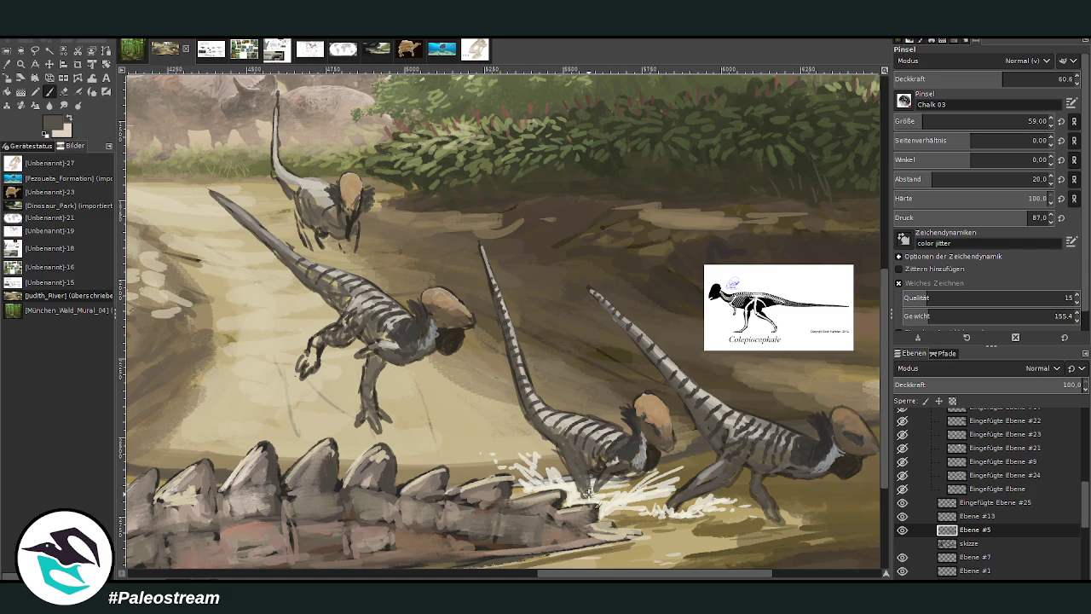
pyautogui.keyDown('ctrl'); pyautogui.click(858, 324); pyautogui.keyUp('ctrl')
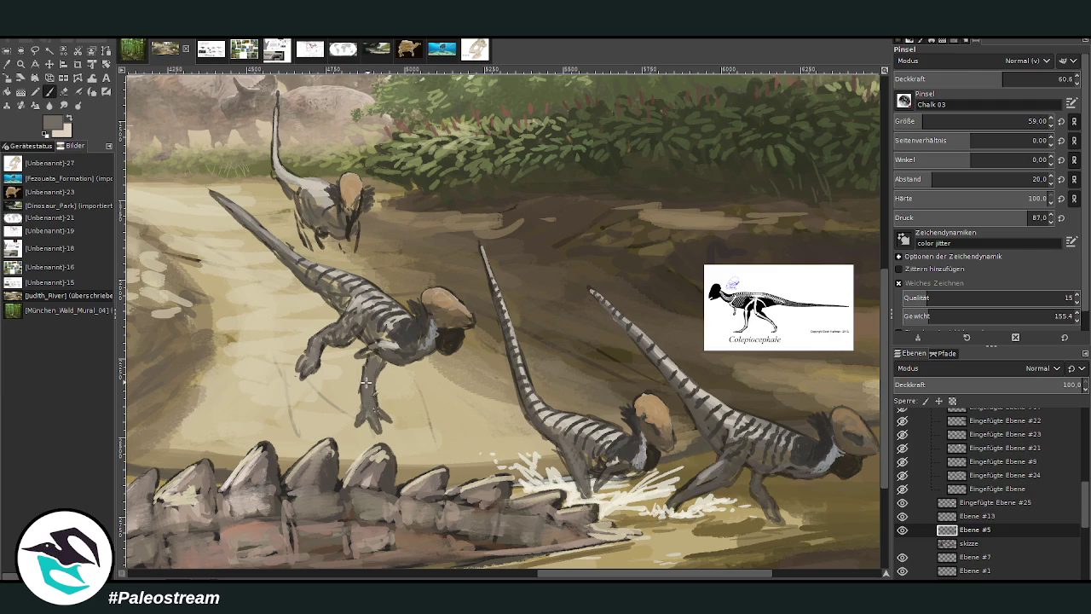
pyautogui.keyDown('ctrl'); pyautogui.click(853, 299); pyautogui.keyUp('ctrl')
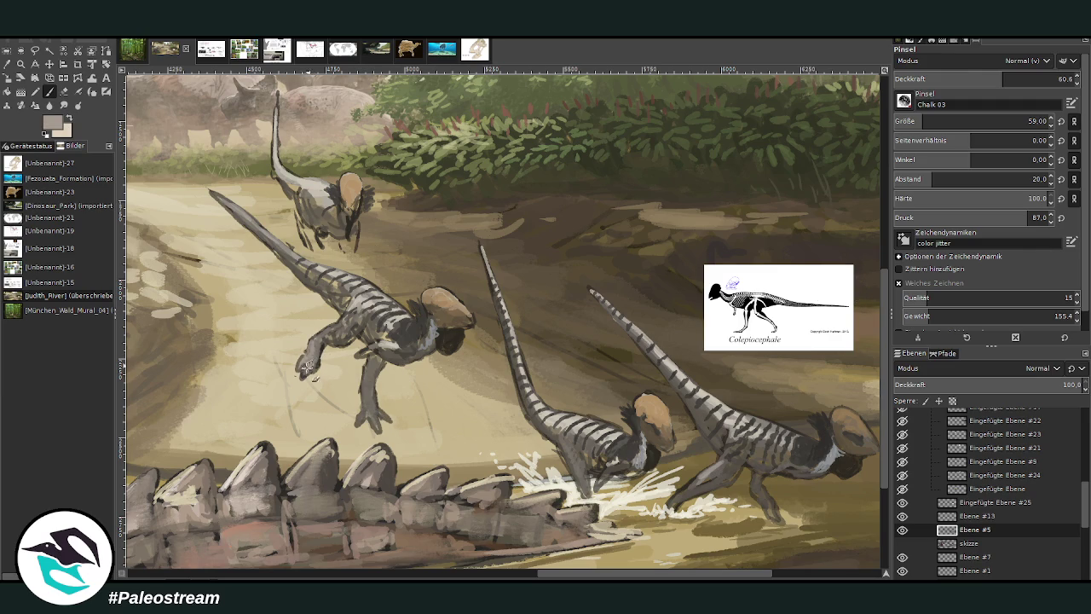
pyautogui.keyDown('ctrl'); pyautogui.click(856, 291); pyautogui.keyUp('ctrl')
pyautogui.moveTo(339, 330)
pyautogui.mouseDown()
pyautogui.moveTo(407, 314)
pyautogui.moveTo(366, 291)
pyautogui.mouseUp()
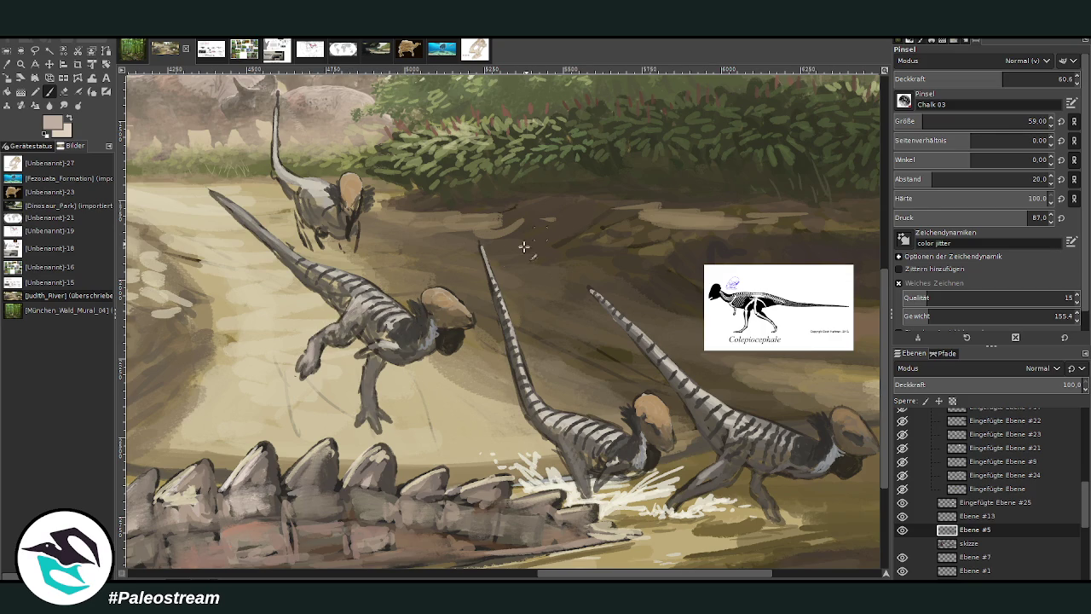
pyautogui.hotkey('shift', 'e')
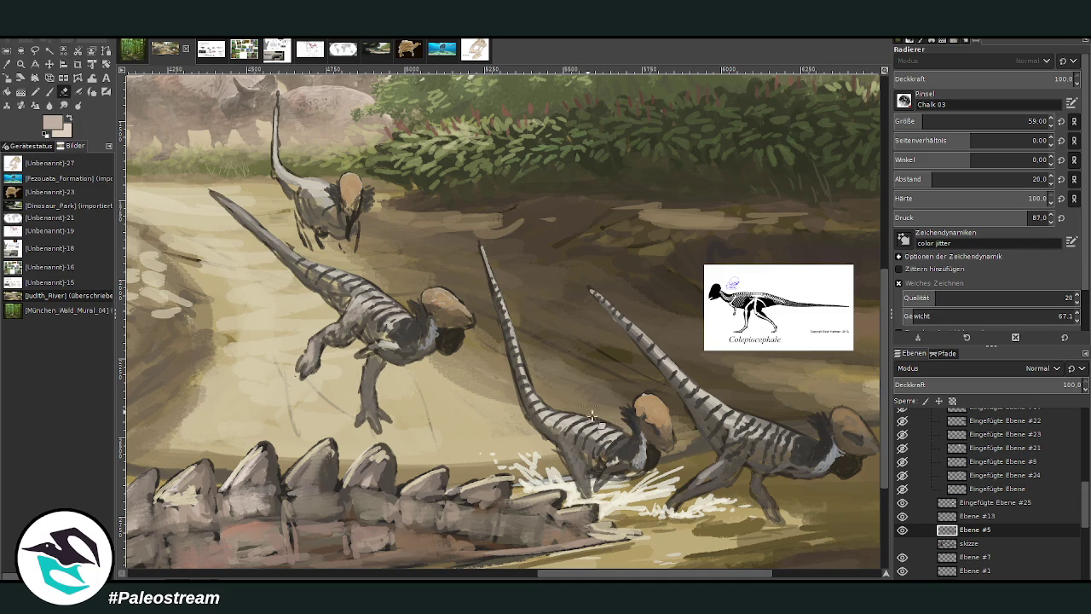
pyautogui.press('p')
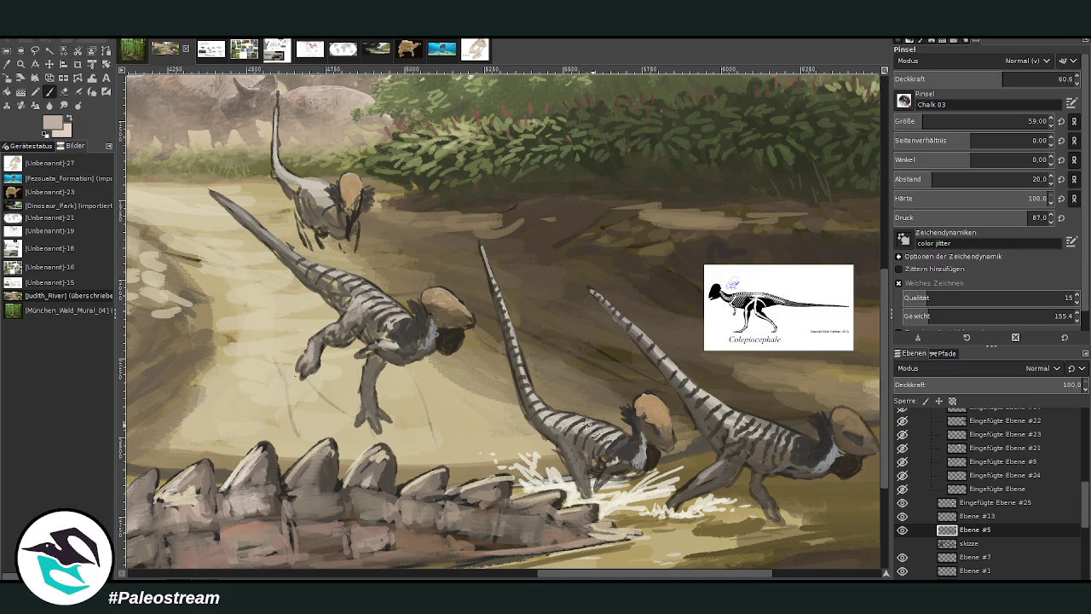
# Darken the leaping dinosaur's lower leg and forearm at 61.5 brush opacity.
pyautogui.click(946, 78)
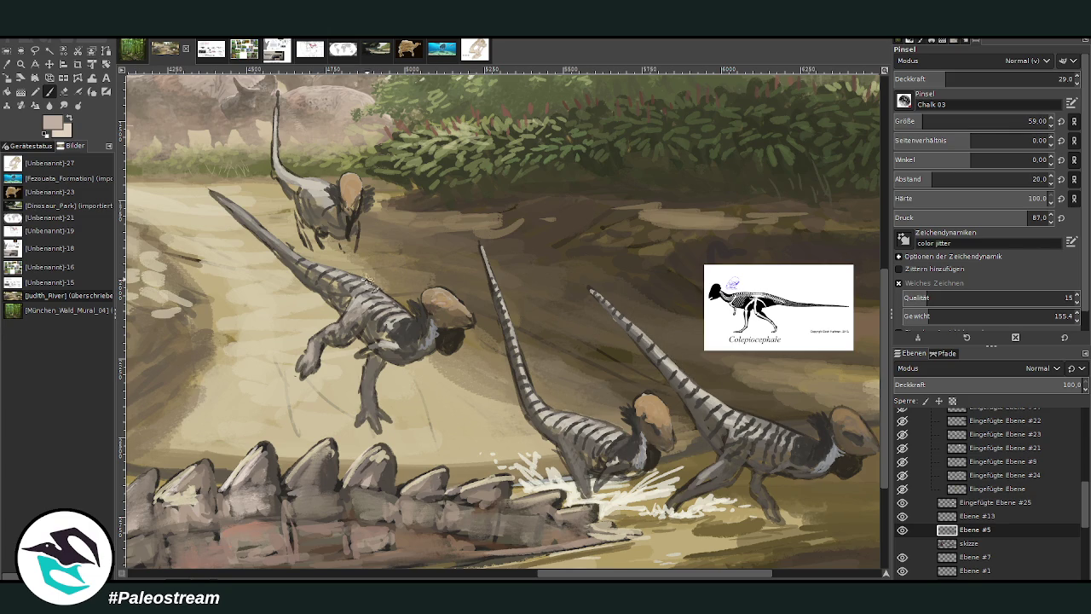
pyautogui.click(63, 92)
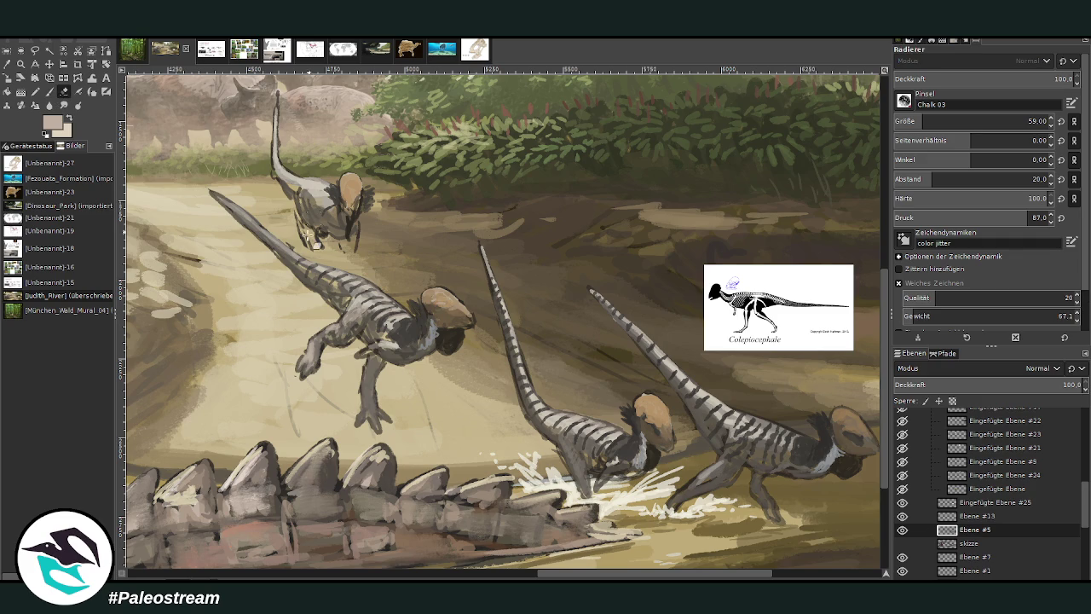
pyautogui.press('o')
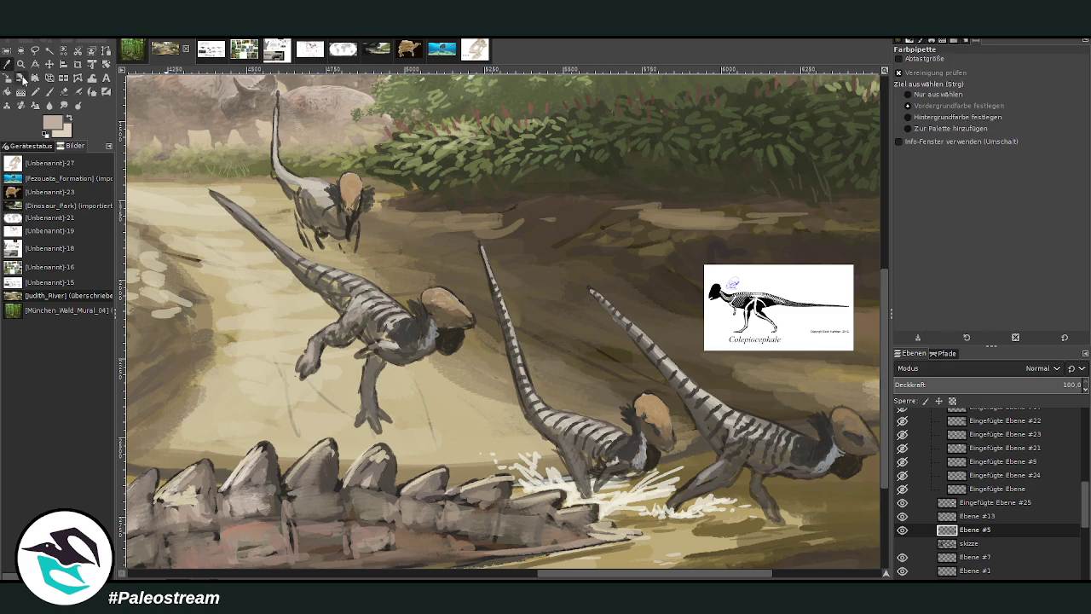
pyautogui.click(50, 92)
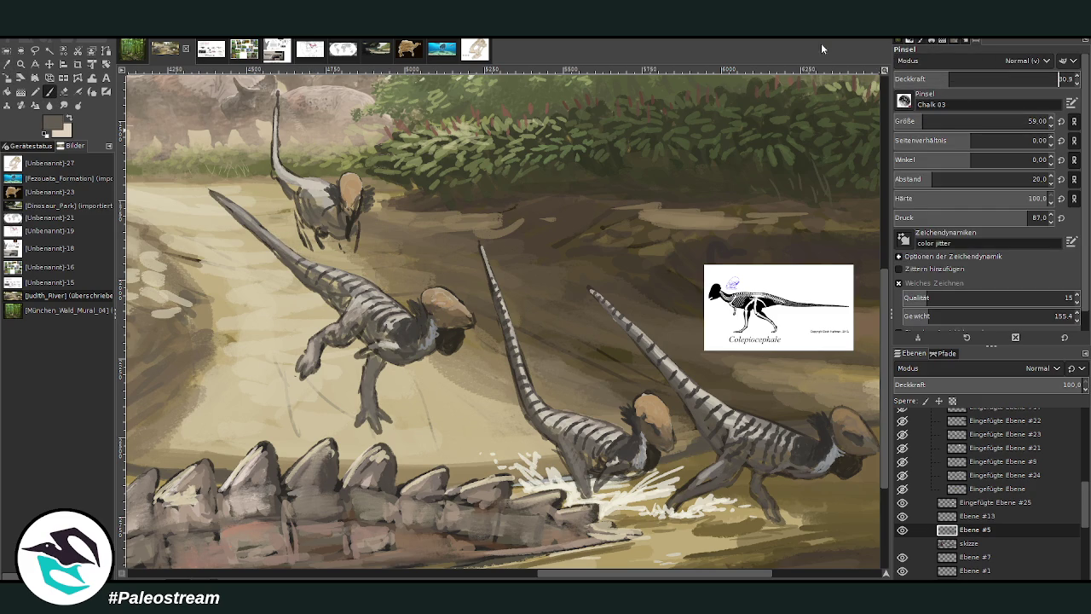
pyautogui.click(1004, 79)
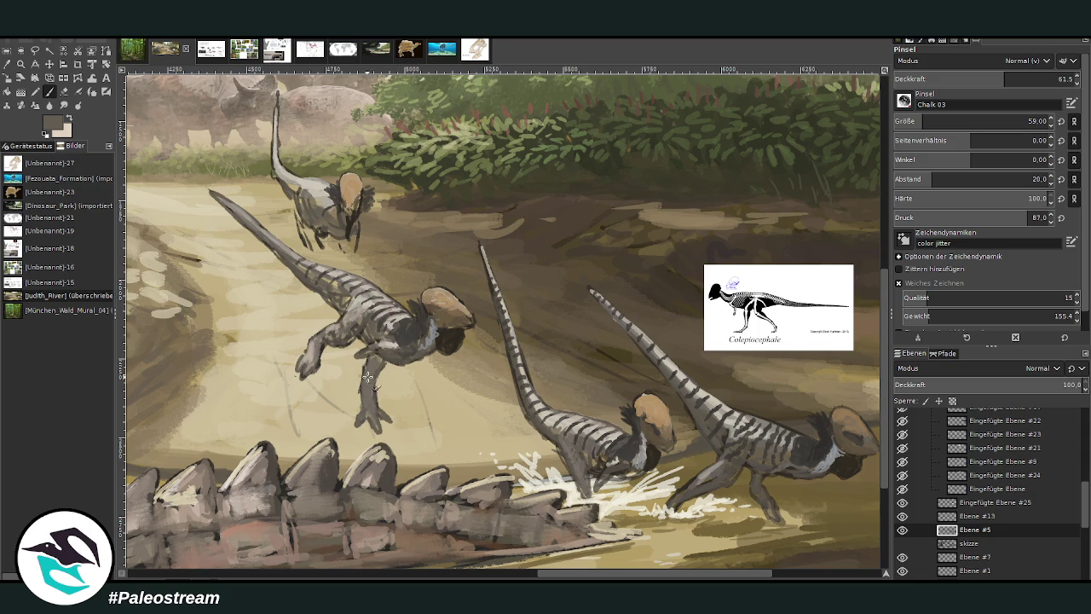
pyautogui.moveTo(366, 381); pyautogui.dragTo(367, 402)
pyautogui.moveTo(317, 343)
pyautogui.mouseDown()
pyautogui.moveTo(322, 363)
pyautogui.moveTo(369, 339)
pyautogui.mouseUp()
pyautogui.scroll(-2, 245, 224)
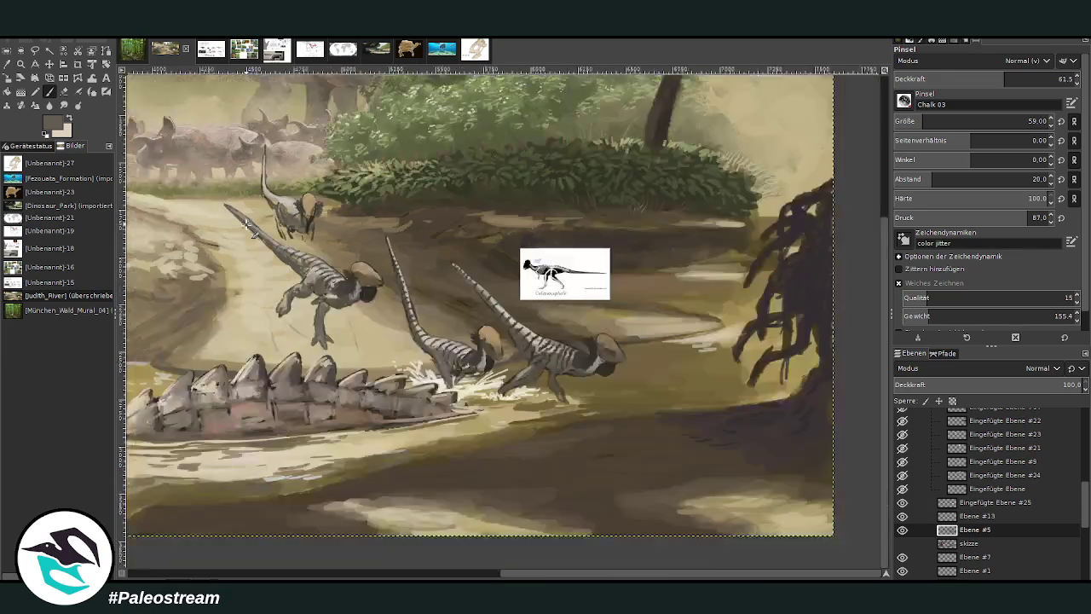
# Zoom in on the dinosaurs and splash at the water's edge.
pyautogui.scroll(-3, 245, 224)
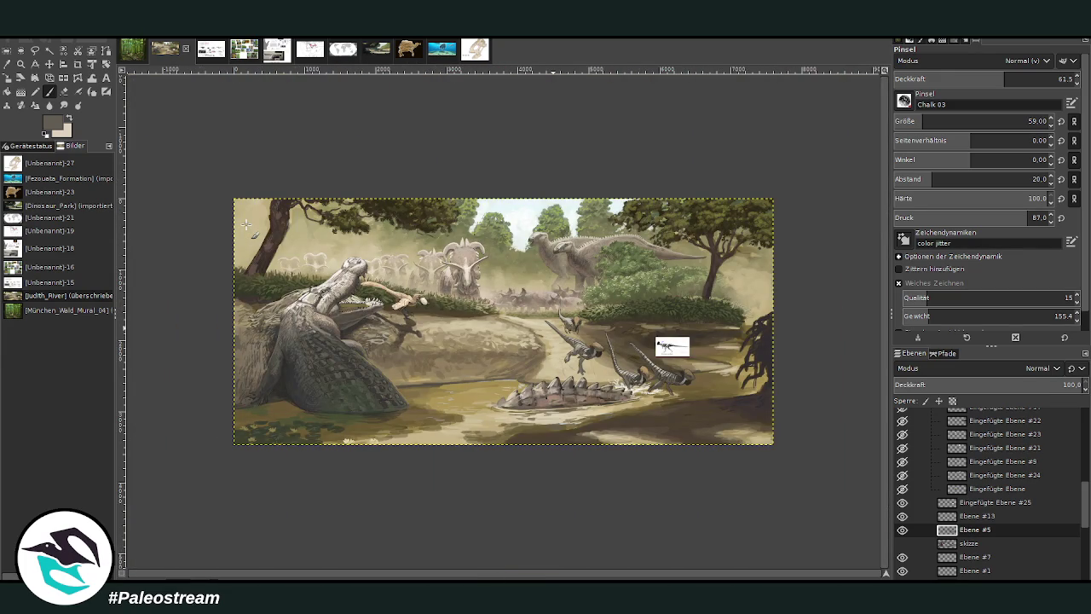
pyautogui.press('z')
pyautogui.moveTo(510, 253); pyautogui.dragTo(714, 431)
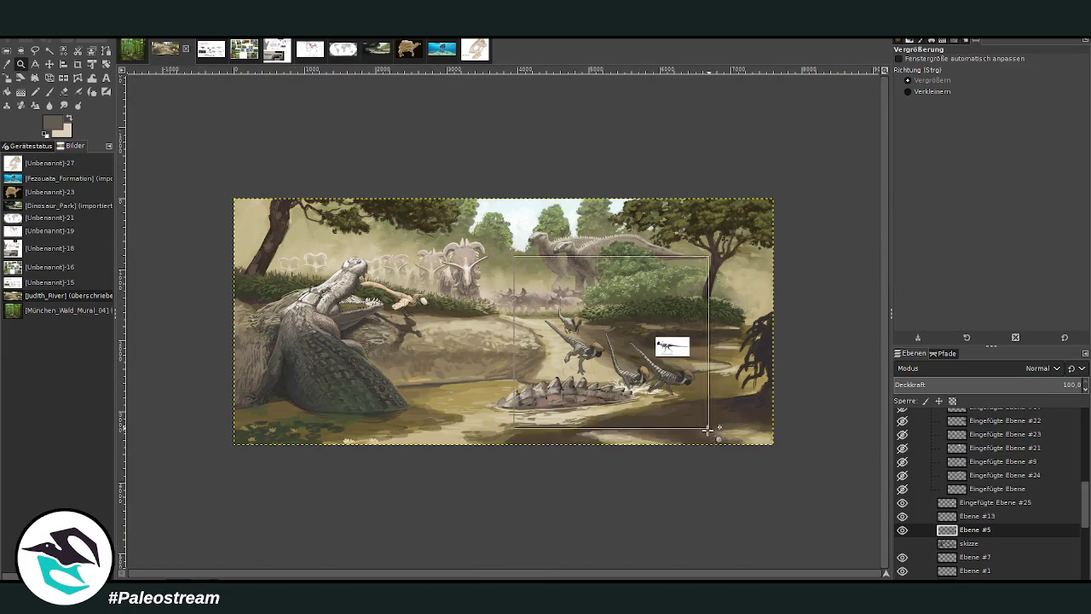
pyautogui.moveTo(339, 188); pyautogui.dragTo(702, 516)
pyautogui.moveTo(219, 140); pyautogui.dragTo(682, 493)
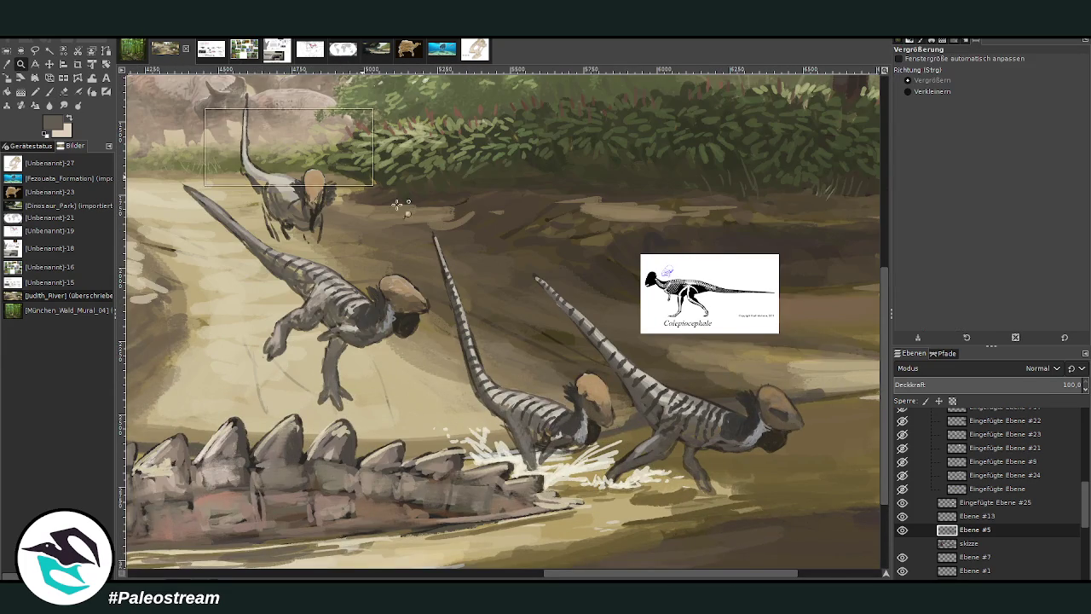
# Repaint the dinosaur's chest and torso darker and add light stripes on the middle one's back.
pyautogui.click(63, 91)
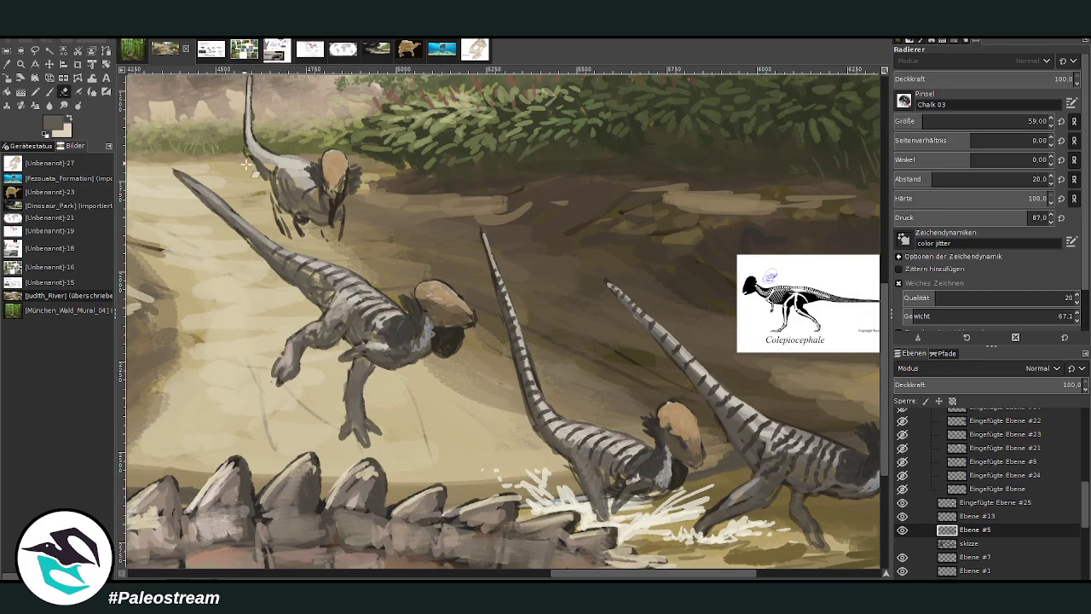
pyautogui.press('o')
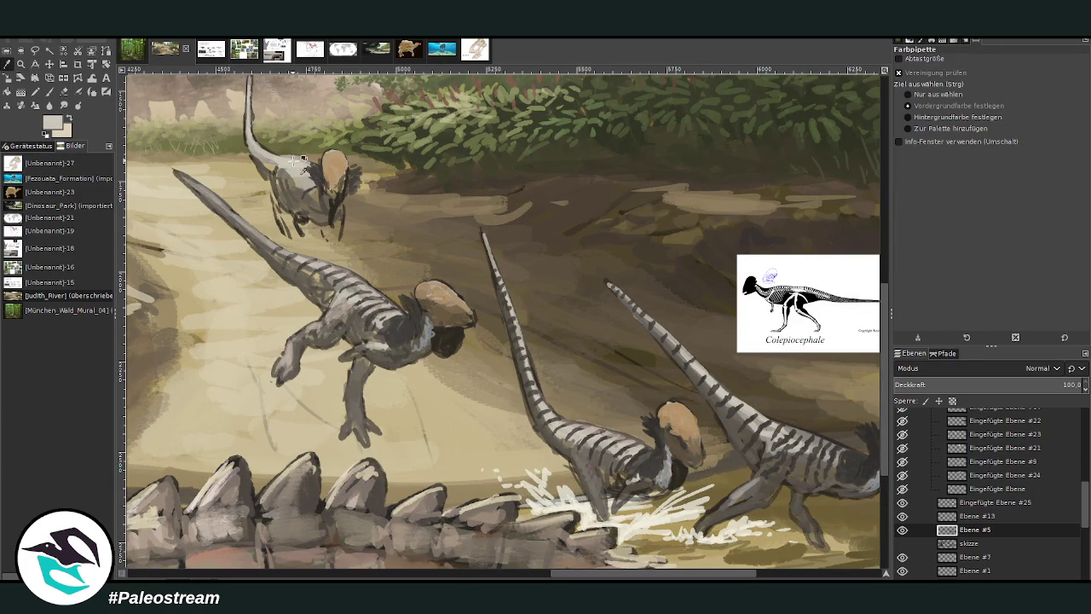
pyautogui.hotkey('shift', 'p')
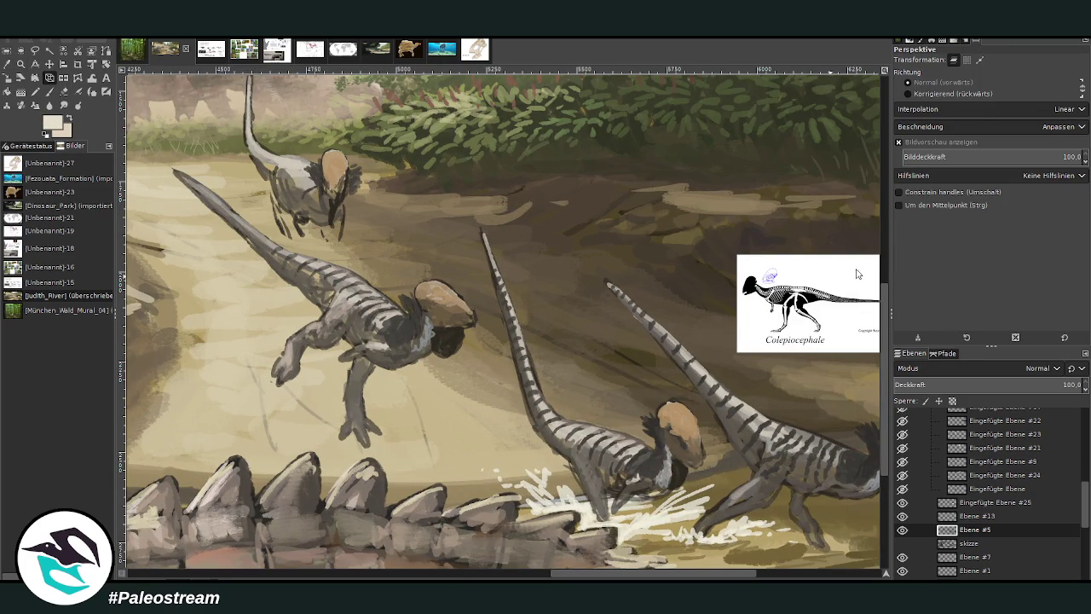
pyautogui.press('p')
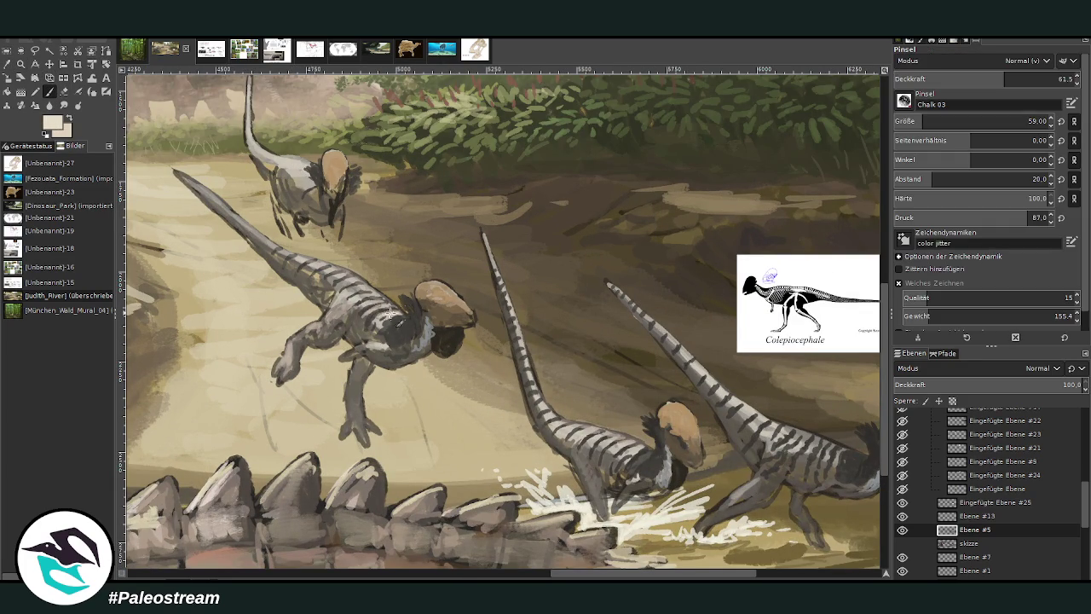
pyautogui.moveTo(394, 315)
pyautogui.mouseDown()
pyautogui.moveTo(337, 274)
pyautogui.moveTo(274, 256)
pyautogui.mouseUp()
pyautogui.moveTo(610, 435)
pyautogui.mouseDown()
pyautogui.moveTo(629, 449)
pyautogui.moveTo(603, 431)
pyautogui.moveTo(570, 438)
pyautogui.mouseUp()
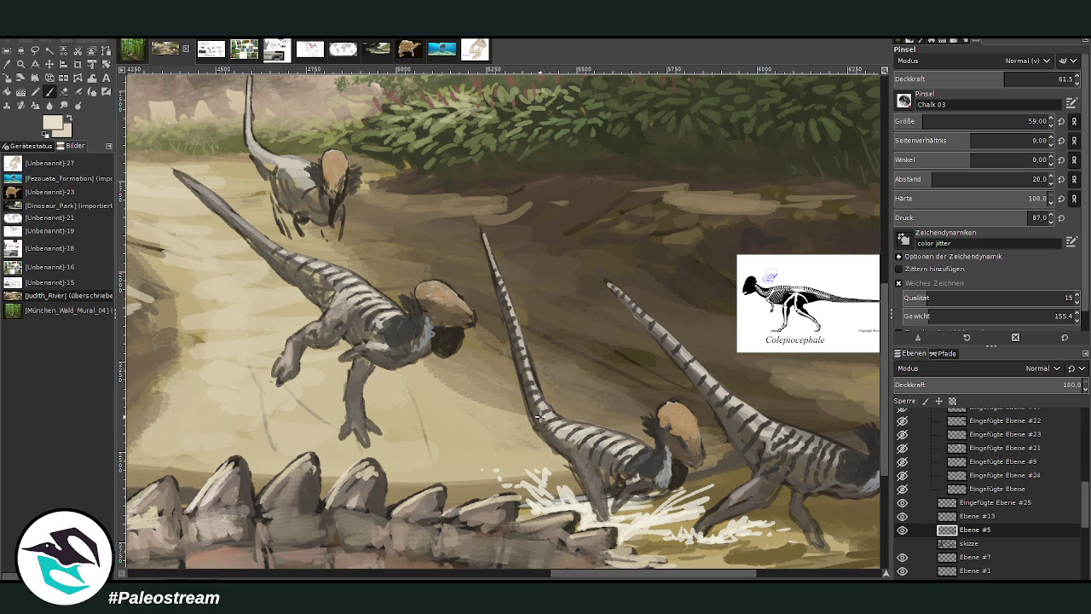
# Sample greys from the painting and set the Chalk 03 brush opacity to 62.5.
pyautogui.hscroll(1, 523, 490)
pyautogui.hscroll(3, 619, 400)
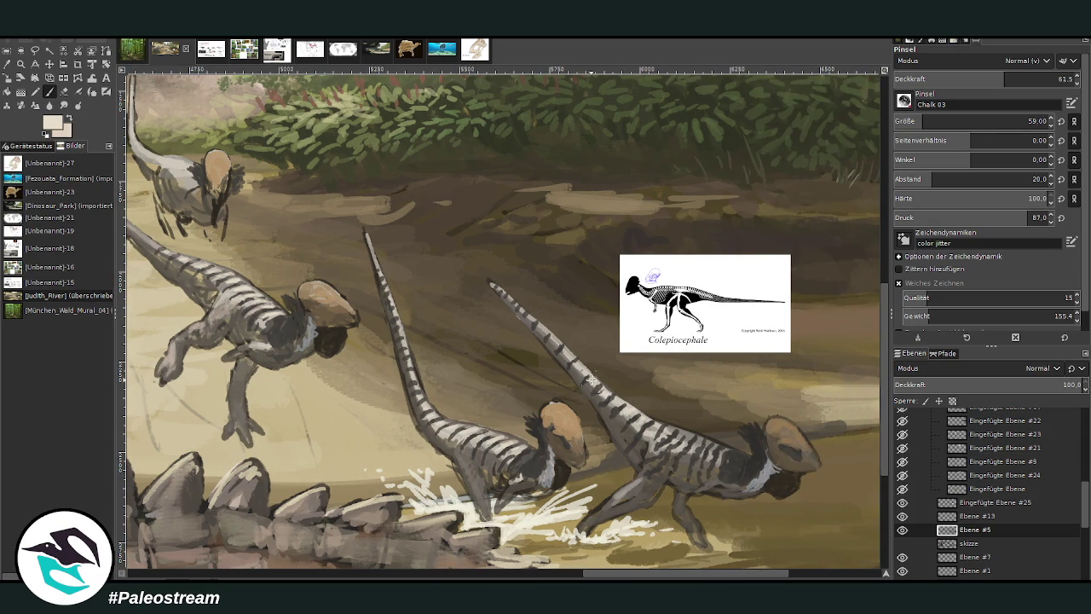
pyautogui.click(955, 79)
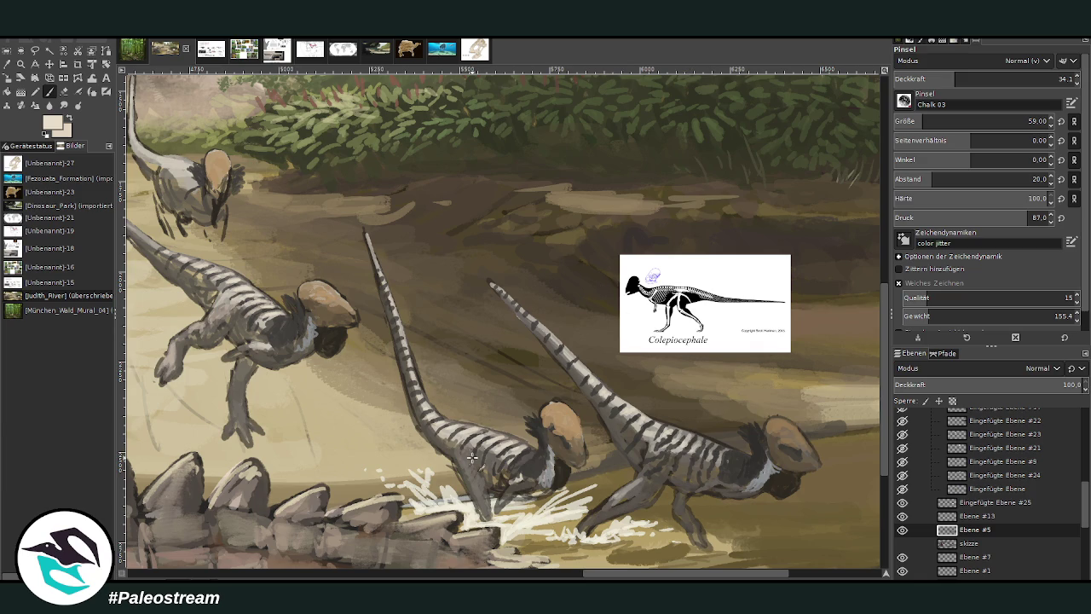
pyautogui.scroll(1, 622, 422)
pyautogui.keyDown('ctrl'); pyautogui.click(618, 426); pyautogui.keyUp('ctrl')
pyautogui.click(50, 91)
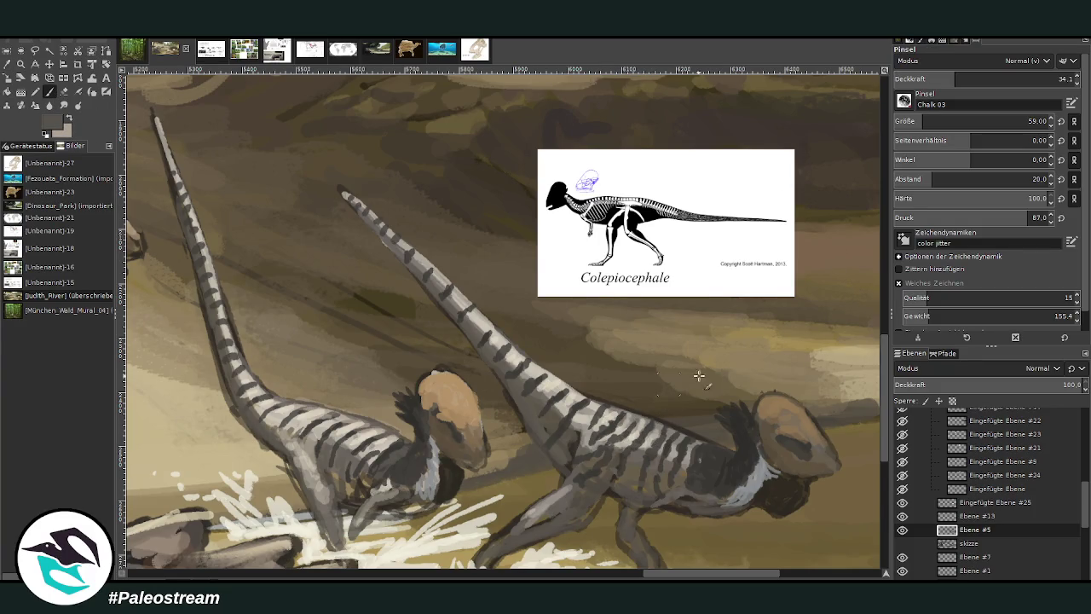
pyautogui.click(1006, 79)
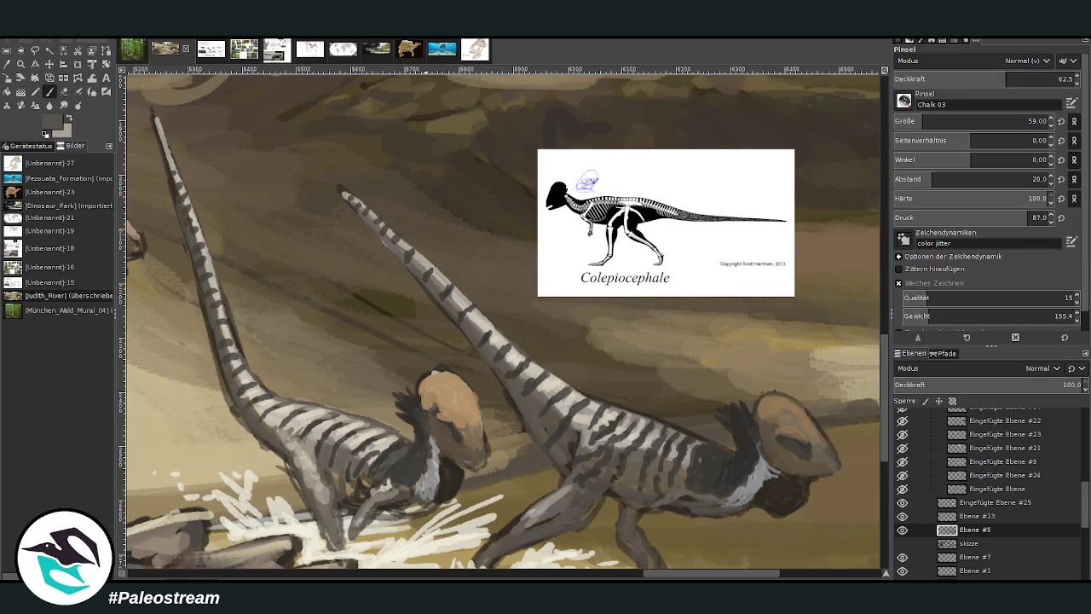
pyautogui.keyDown('ctrl'); pyautogui.click(849, 325); pyautogui.keyUp('ctrl')
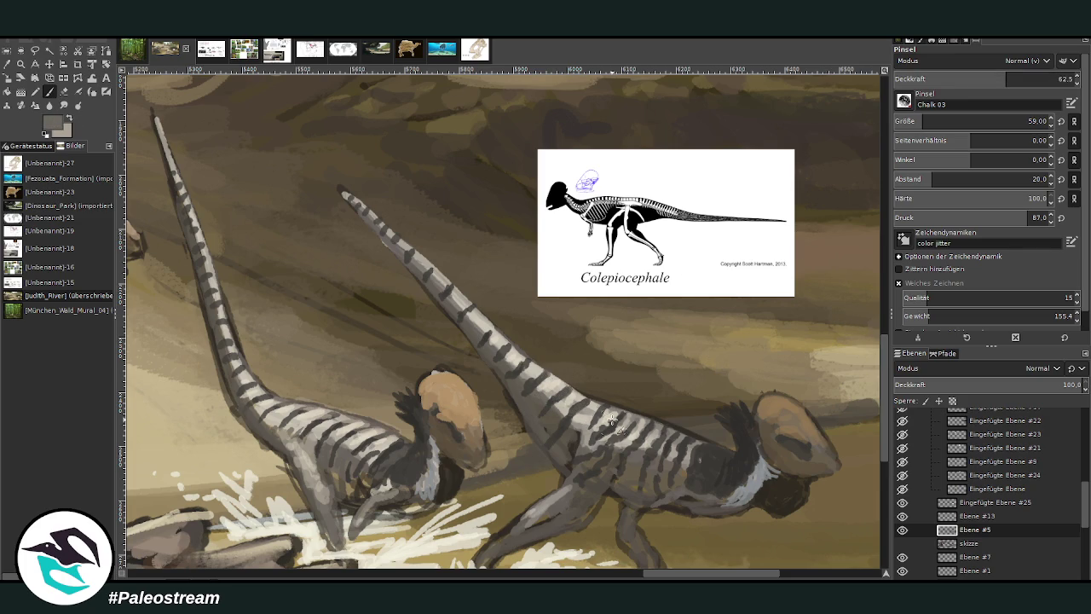
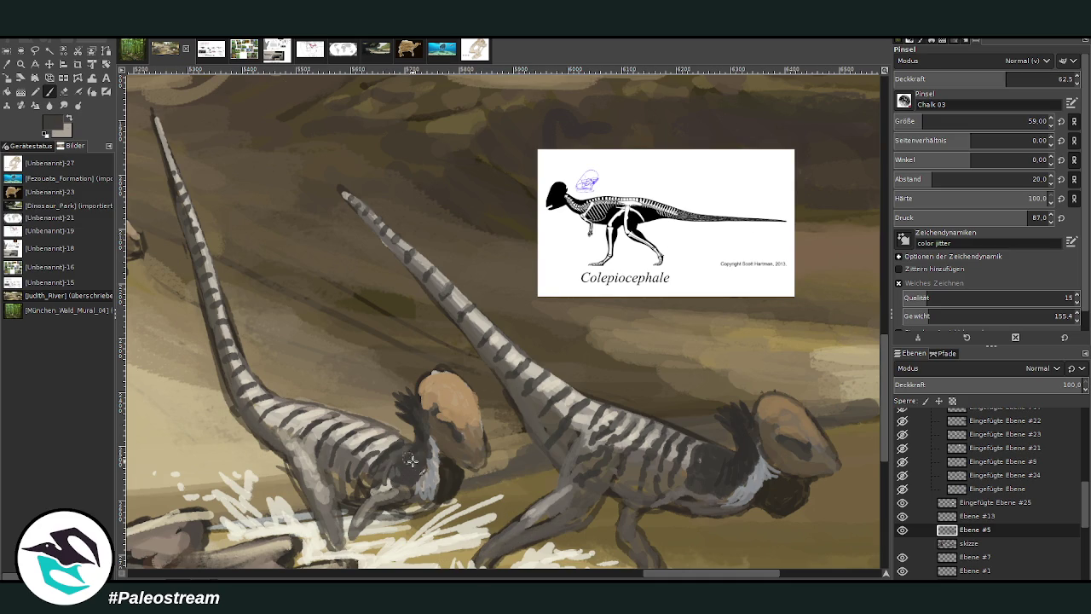
# Paint light tan chalk highlights on the left Colepiocephale's dome.
pyautogui.click(64, 91)
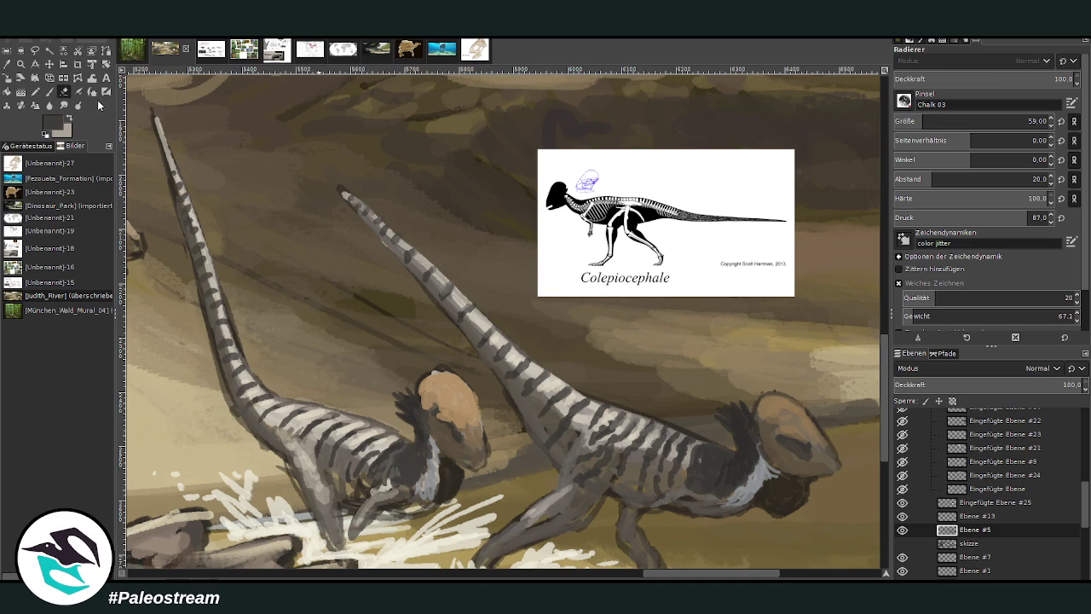
pyautogui.press('o')
pyautogui.click(443, 379)
pyautogui.press('p')
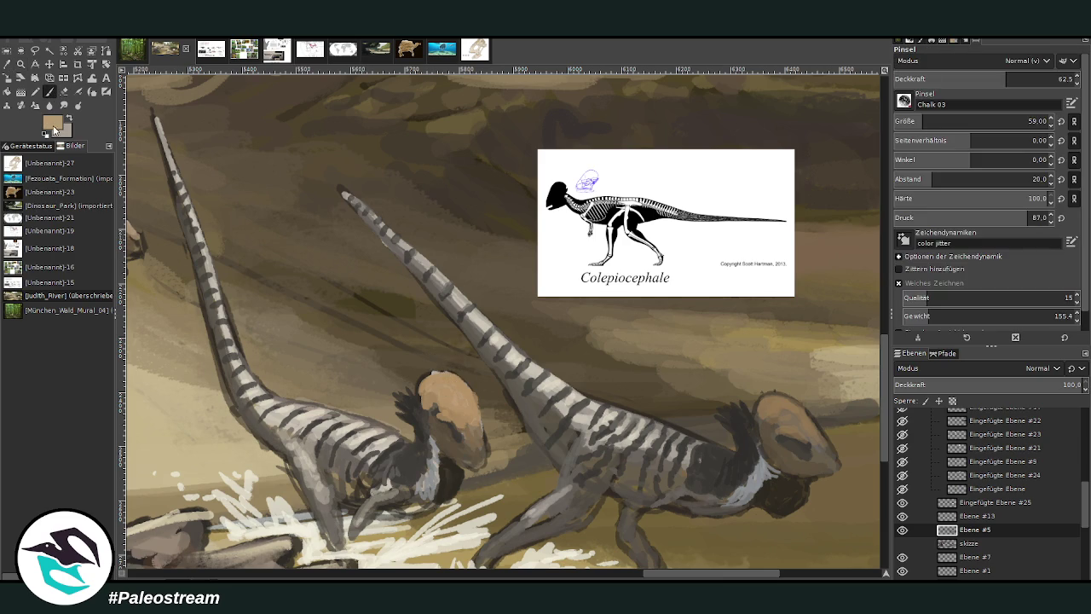
pyautogui.keyDown('ctrl'); pyautogui.click(880, 286); pyautogui.keyUp('ctrl')
pyautogui.moveTo(438, 386); pyautogui.dragTo(456, 399)
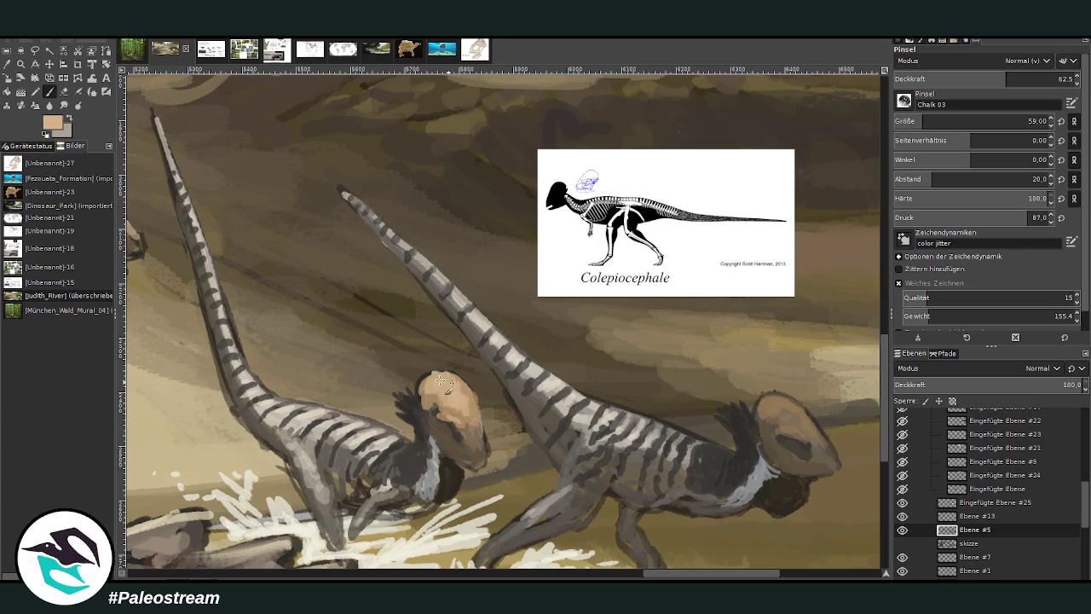
# Add dark bluish feathers along the dinosaurs' necks with a size 22 brush.
pyautogui.click(35, 78)
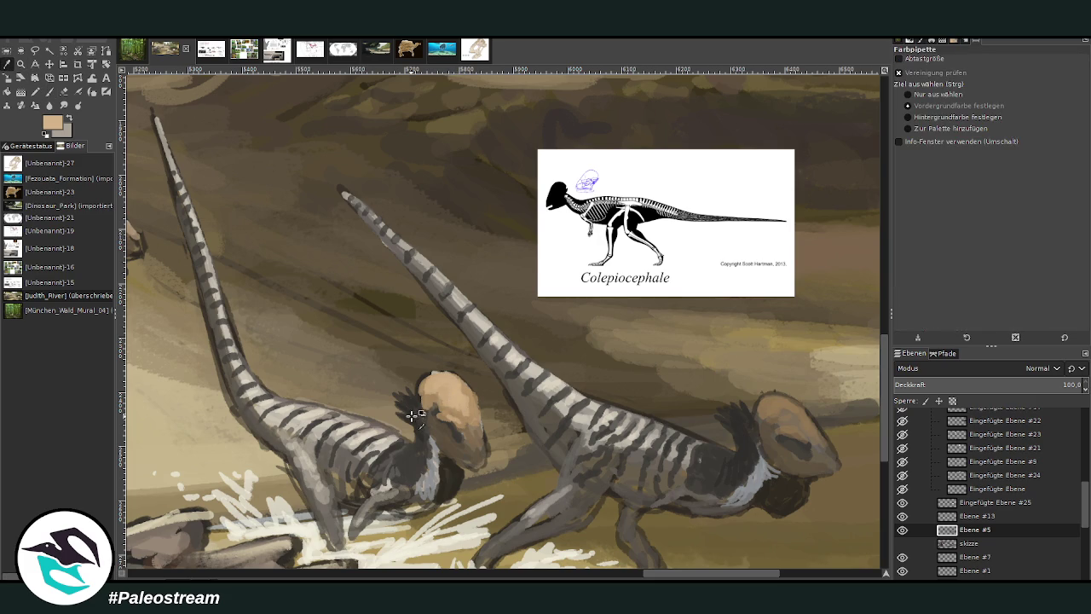
pyautogui.click(48, 91)
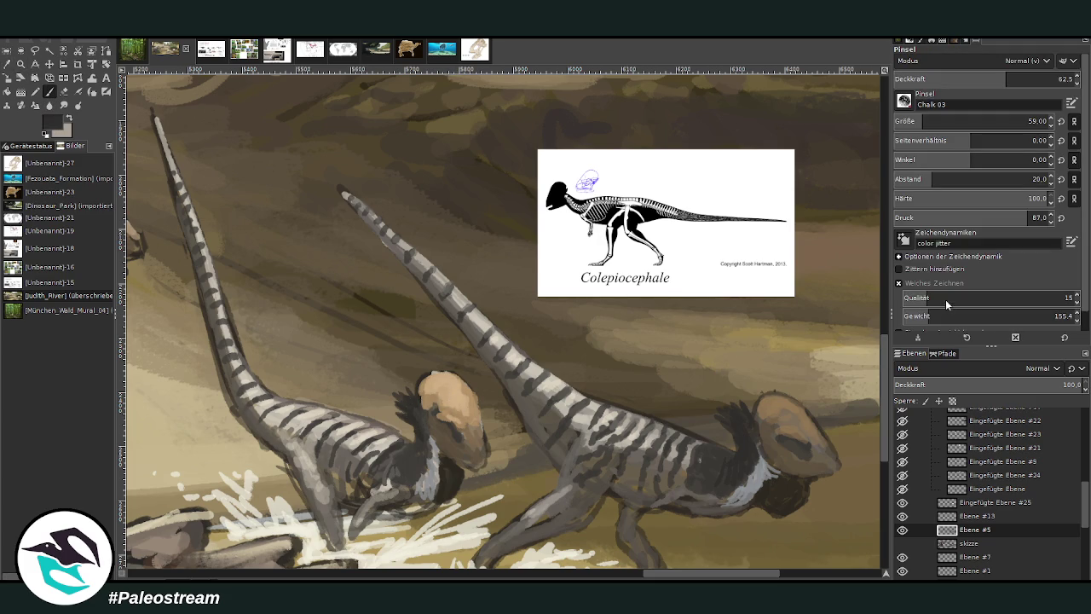
pyautogui.click(904, 118)
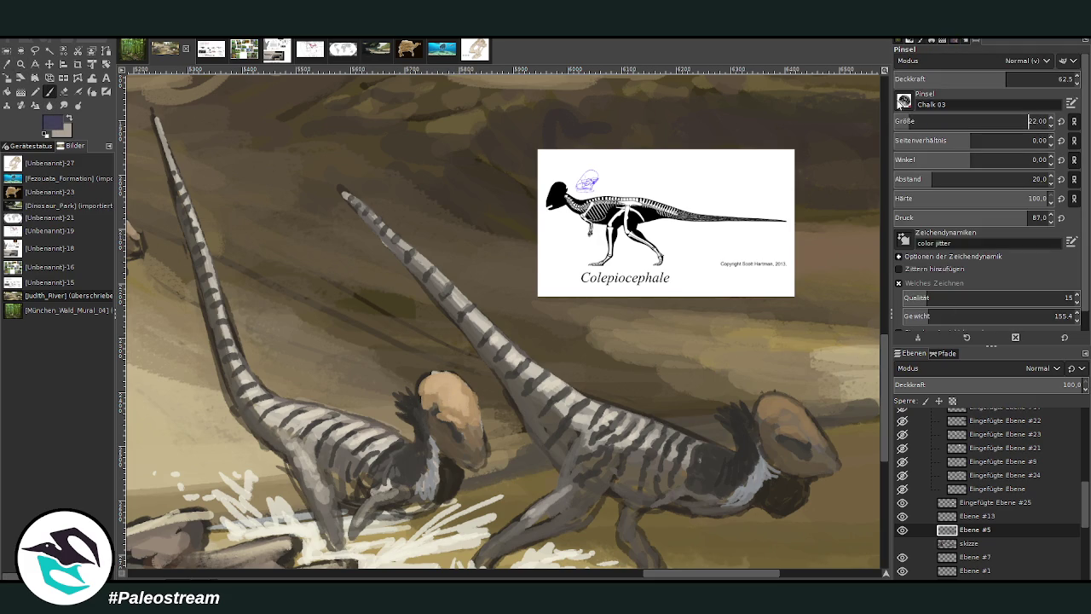
pyautogui.moveTo(411, 415); pyautogui.dragTo(410, 377)
pyautogui.moveTo(744, 434); pyautogui.dragTo(721, 390)
pyautogui.moveTo(692, 576); pyautogui.dragTo(632, 556)
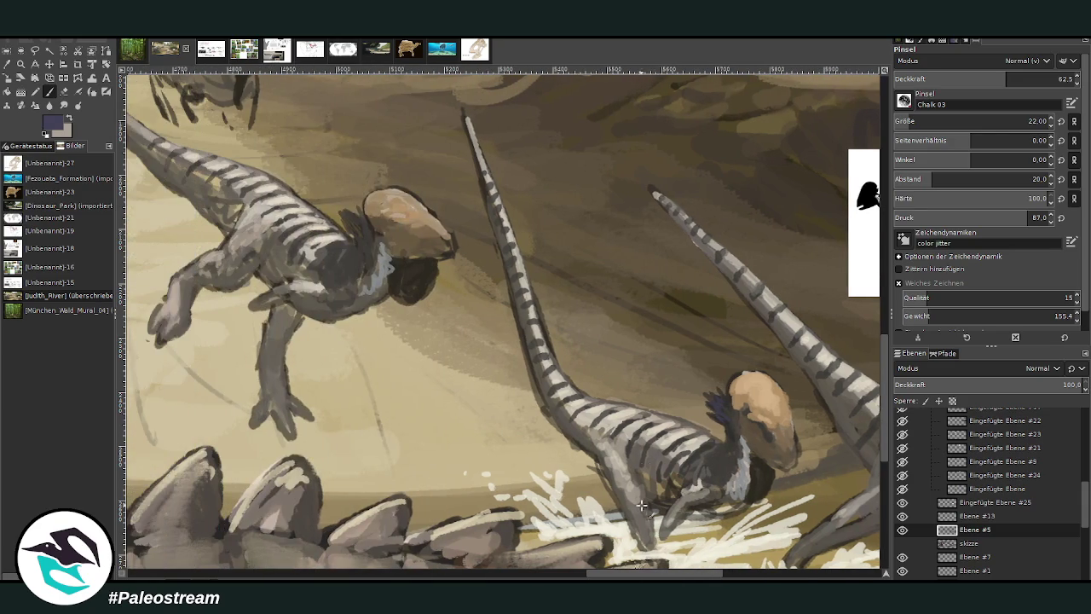
pyautogui.moveTo(366, 223)
pyautogui.mouseDown()
pyautogui.moveTo(356, 223)
pyautogui.moveTo(364, 211)
pyautogui.mouseUp()
pyautogui.moveTo(883, 356); pyautogui.dragTo(885, 353)
pyautogui.scroll(3, 885, 354)
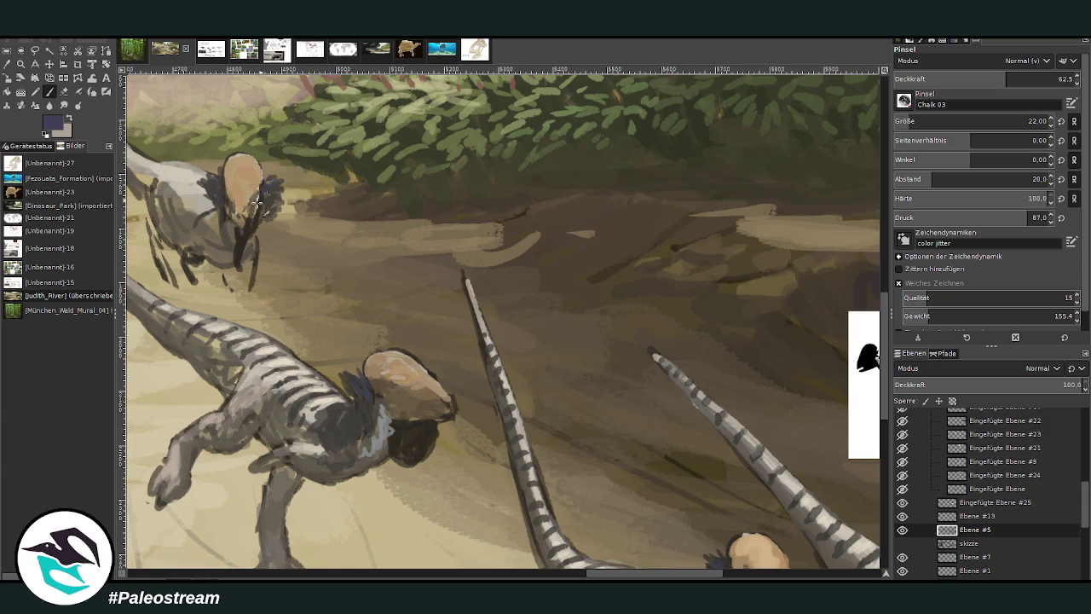
pyautogui.press('-')
pyautogui.press('-')
pyautogui.press('-')
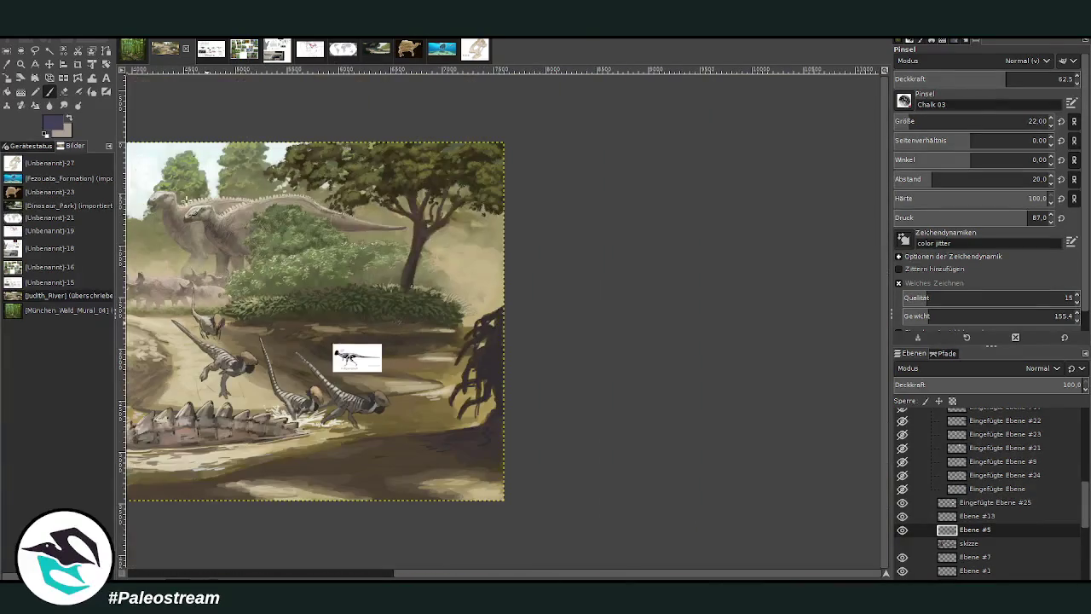
# Zoom in on the dinosaur group and make Eingefügte Ebene #25 the active layer.
pyautogui.click(22, 64)
pyautogui.moveTo(215, 272); pyautogui.dragTo(448, 468)
pyautogui.click(672, 518)
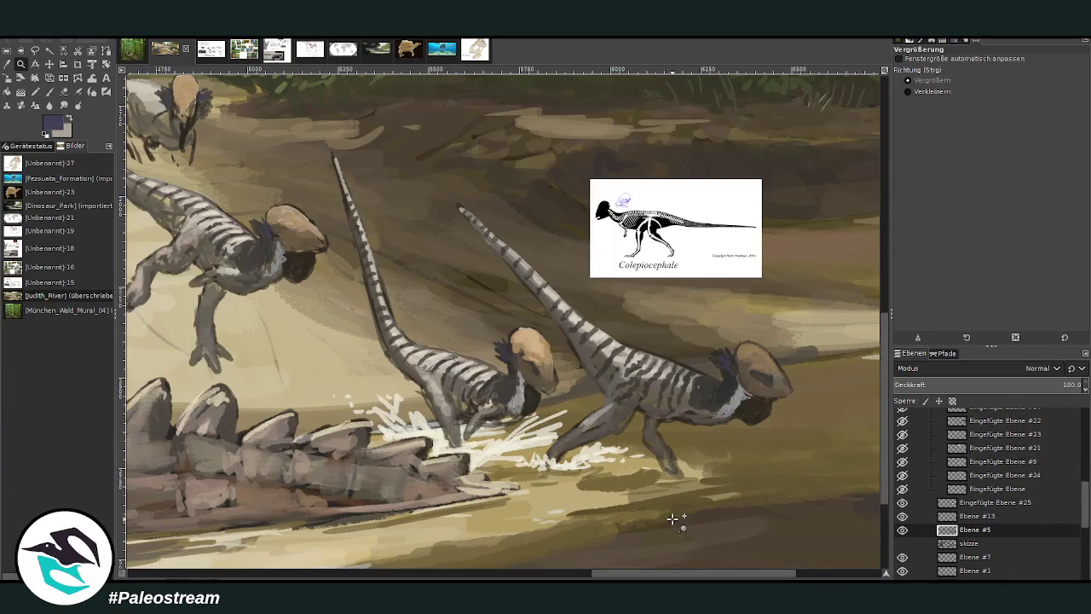
pyautogui.click(6, 64)
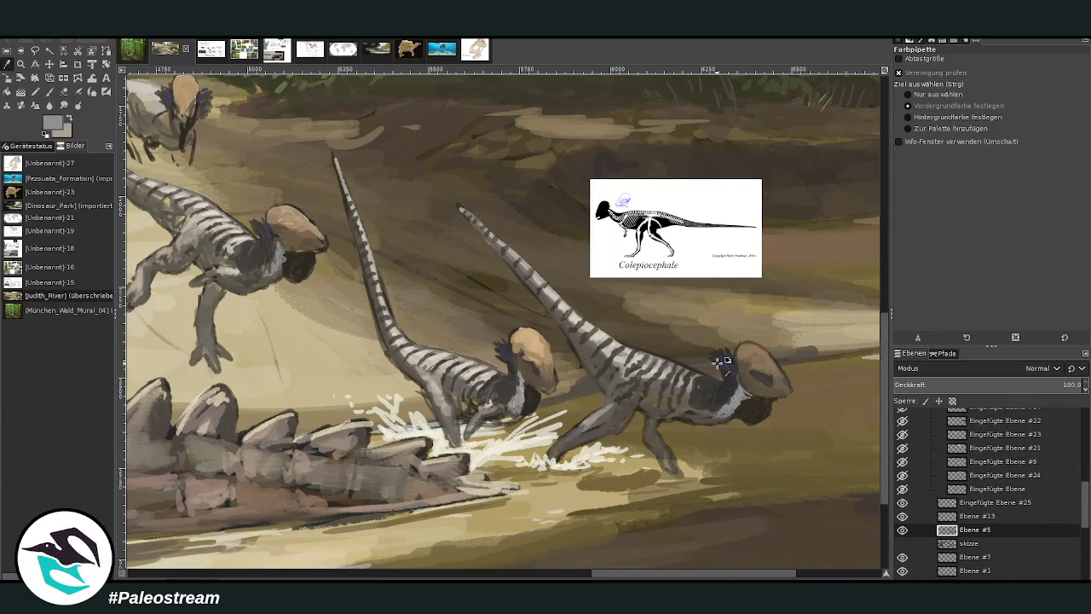
pyautogui.click(50, 90)
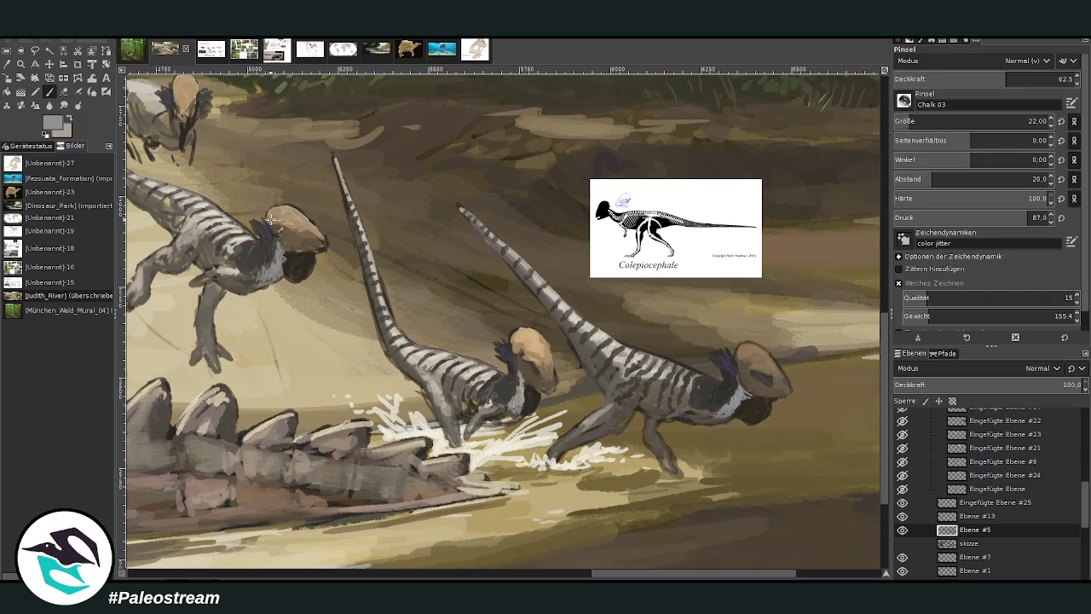
pyautogui.press('o')
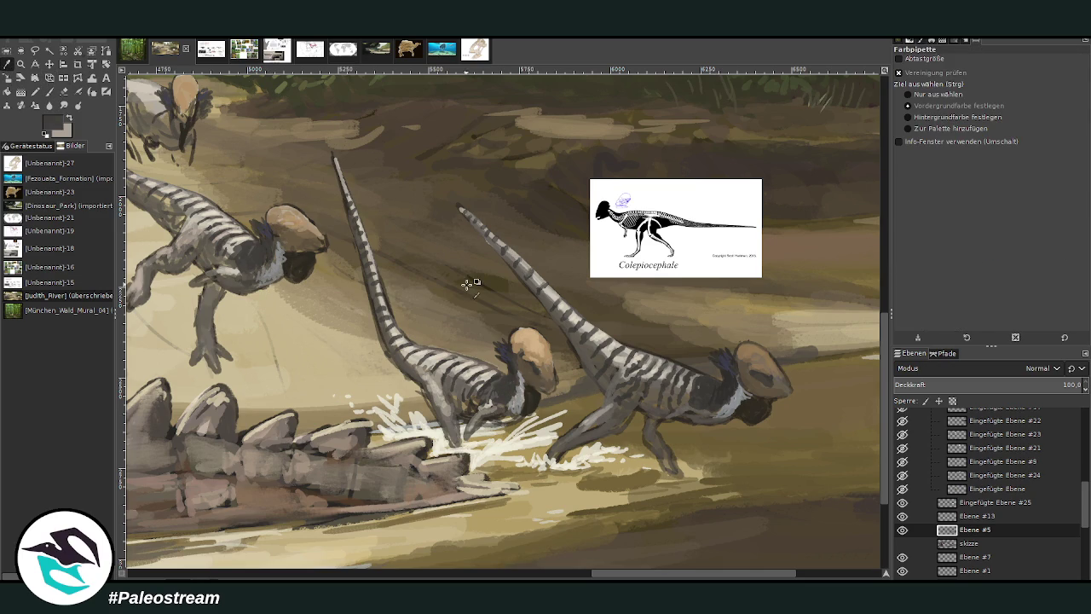
pyautogui.press('p')
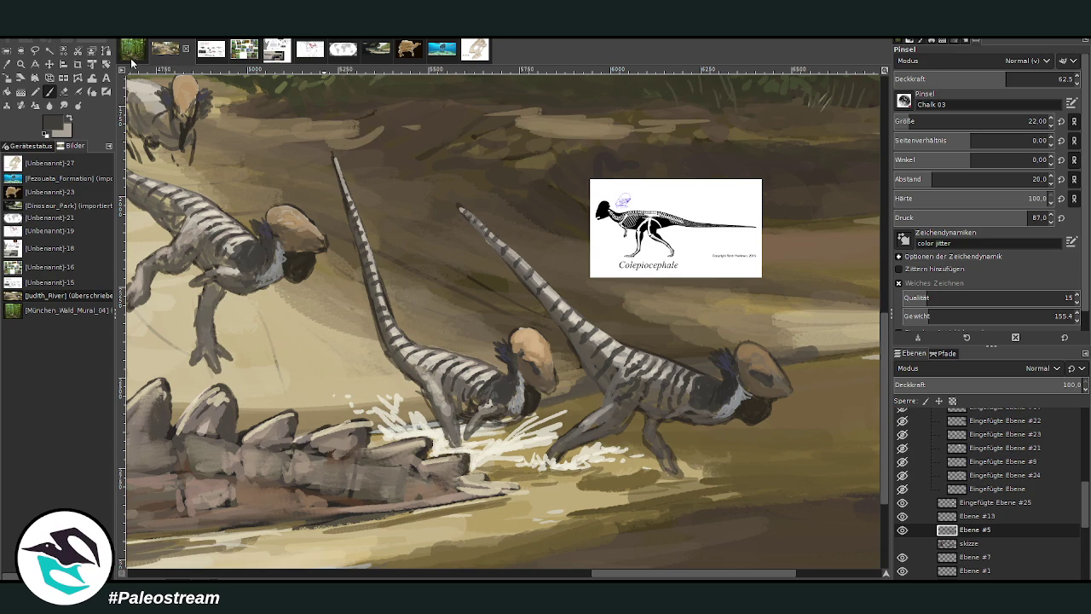
pyautogui.click(972, 498)
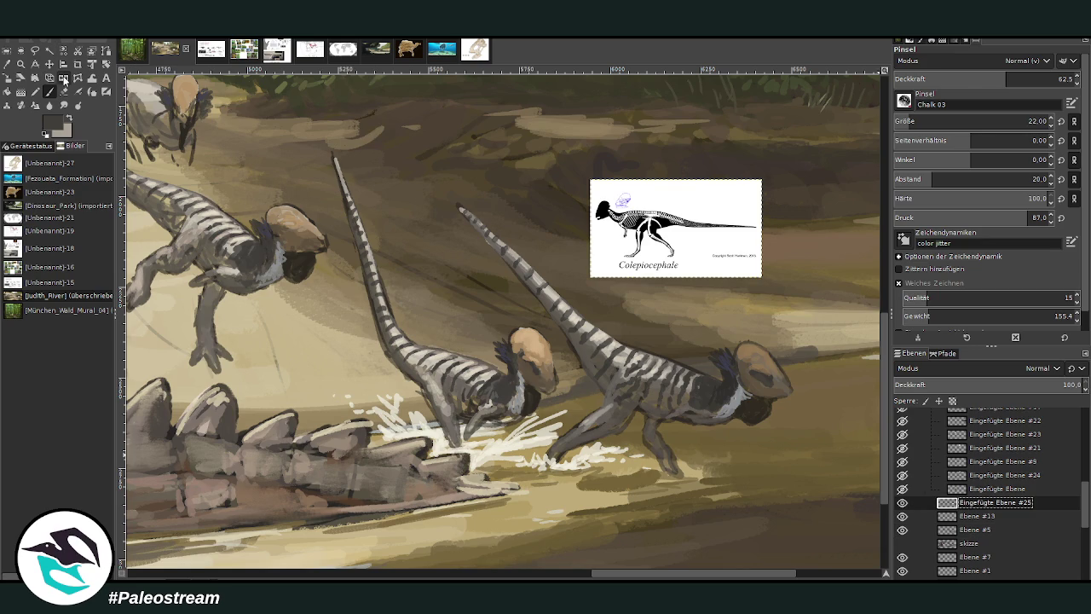
# Mirror the skeleton reference horizontally and shift it left and slightly down.
pyautogui.click(63, 77)
pyautogui.click(604, 208)
pyautogui.click(49, 64)
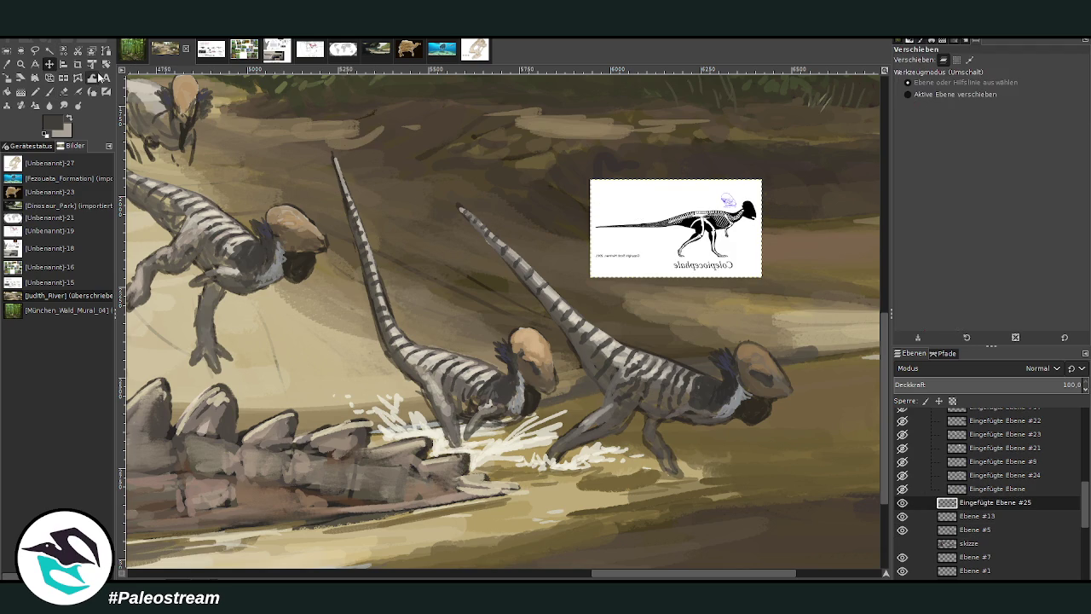
pyautogui.moveTo(653, 218); pyautogui.dragTo(409, 237)
# Zoom in on the dome and erase along its top edge on Ebene #5.
pyautogui.click(21, 64)
pyautogui.moveTo(195, 135); pyautogui.dragTo(532, 404)
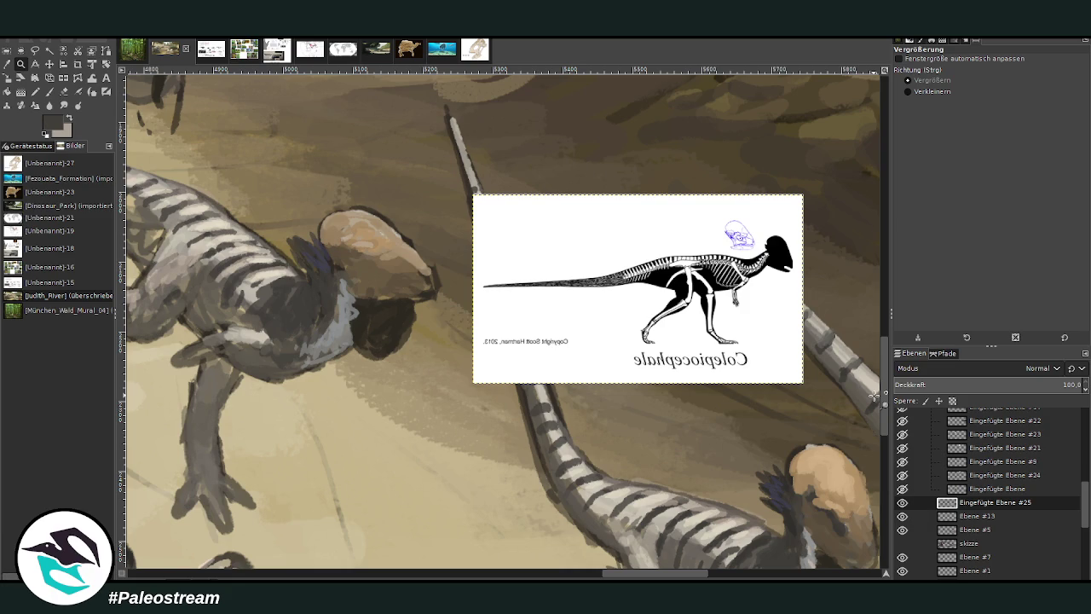
pyautogui.click(63, 91)
pyautogui.click(971, 515)
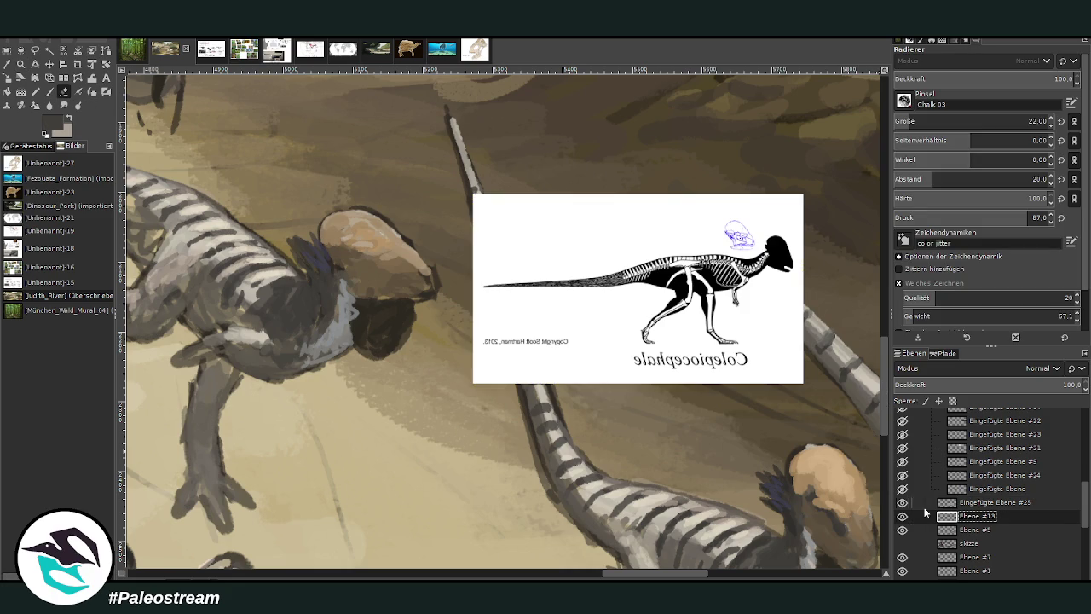
pyautogui.click(971, 529)
pyautogui.moveTo(439, 273); pyautogui.dragTo(373, 207)
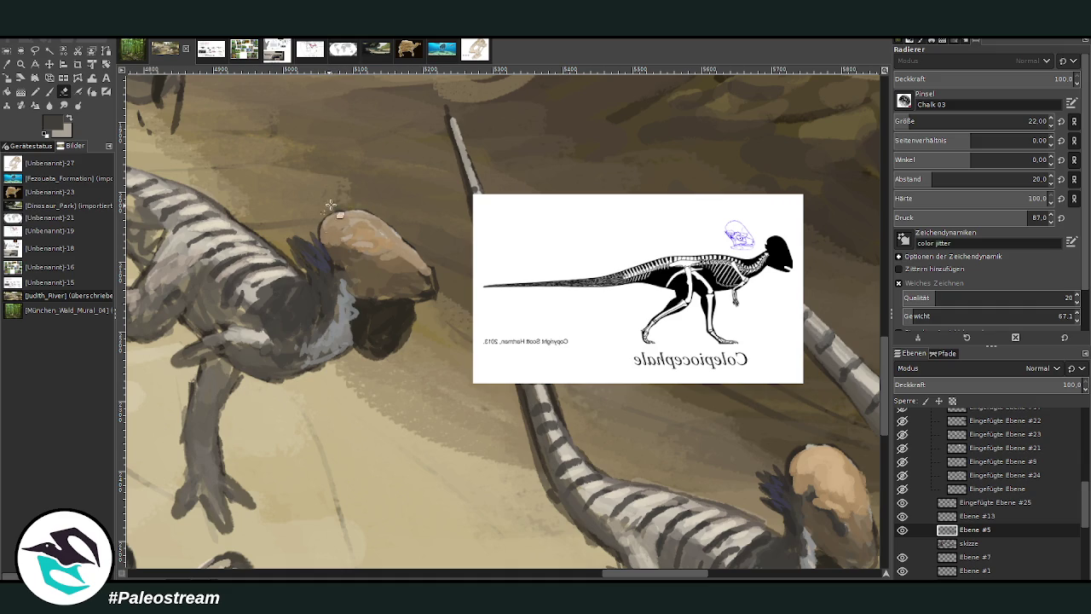
pyautogui.click(50, 92)
pyautogui.click(49, 96)
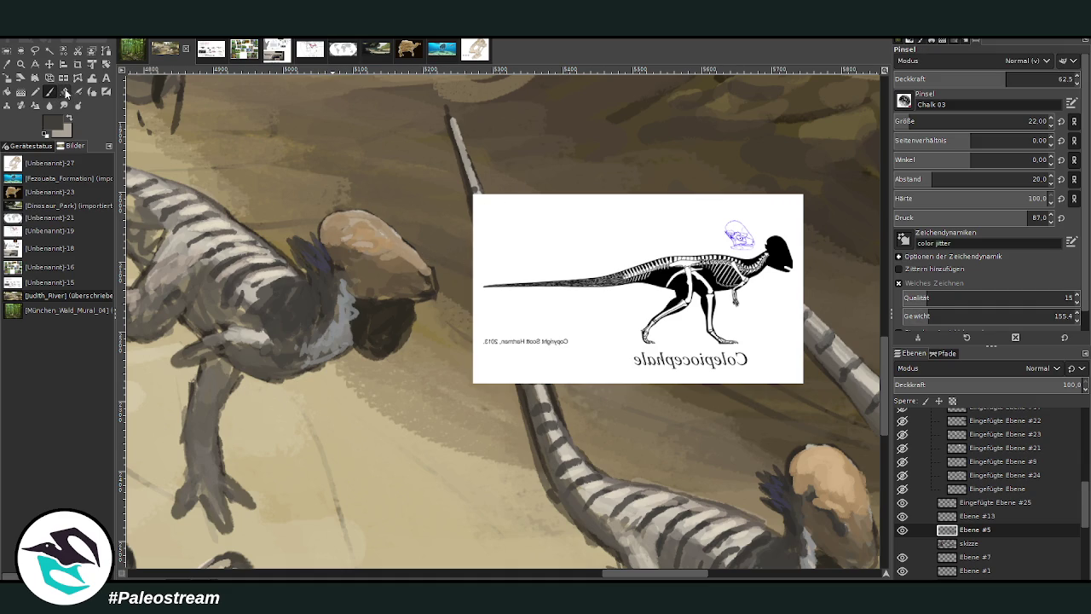
pyautogui.click(63, 92)
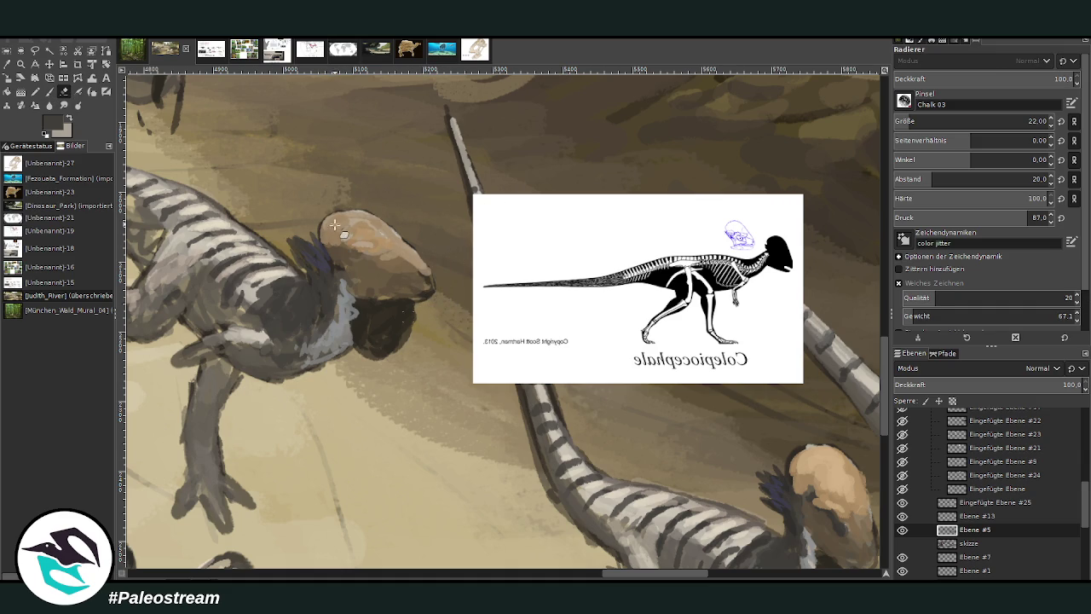
pyautogui.click(49, 92)
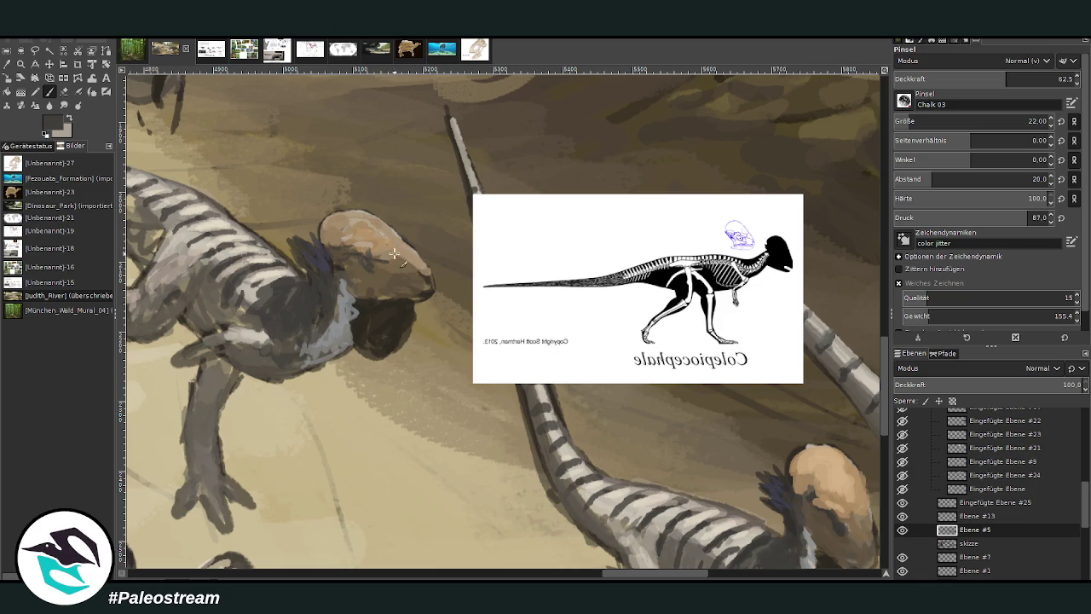
# Warp-push the tan dome's edge downward to tighten its outline.
pyautogui.press('w')
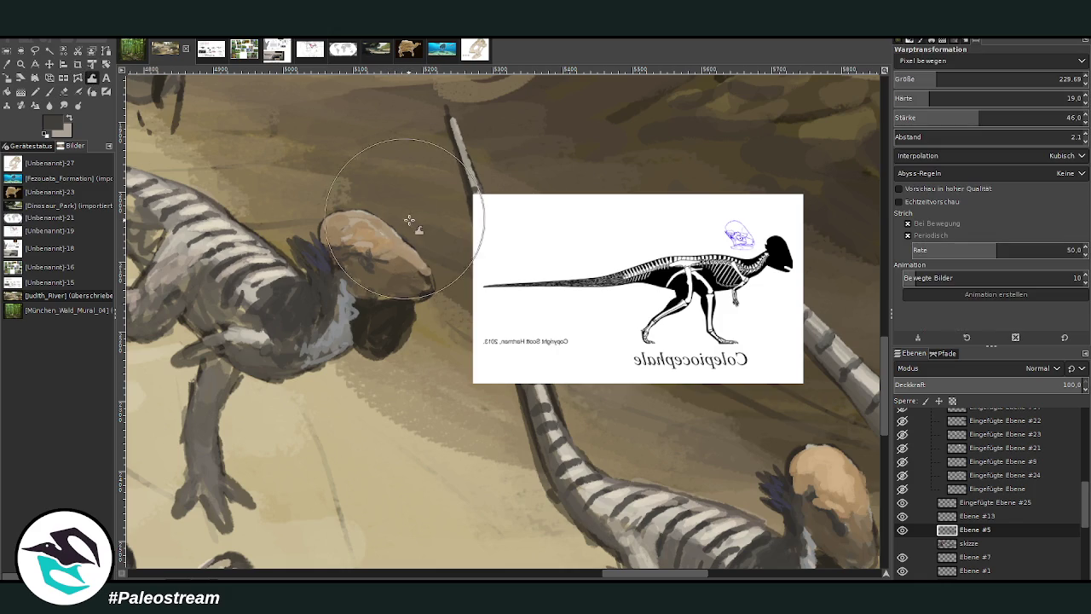
pyautogui.moveTo(460, 213); pyautogui.dragTo(455, 269)
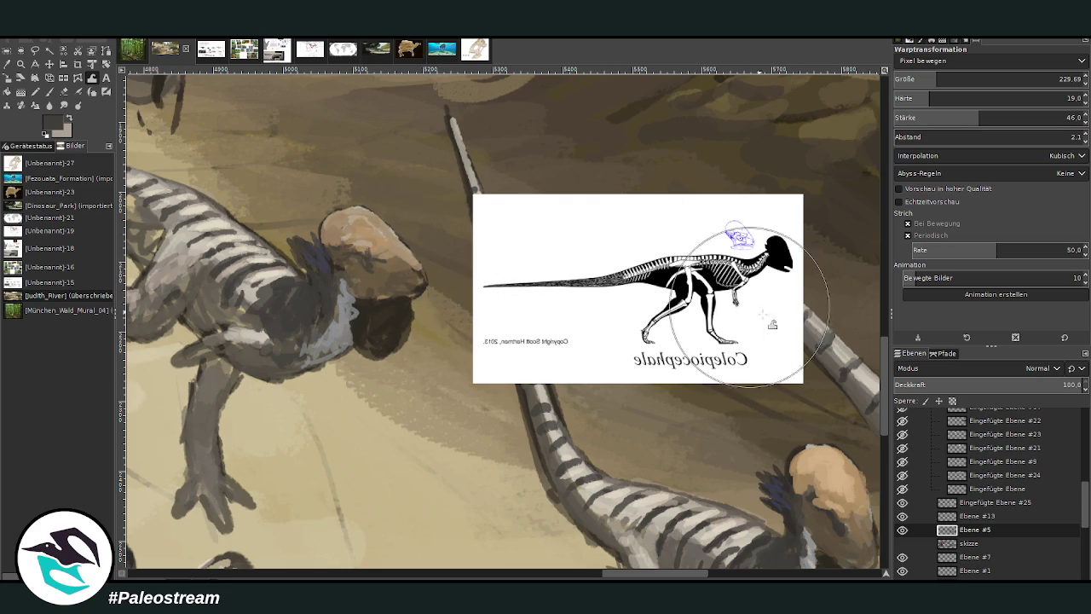
pyautogui.press('p')
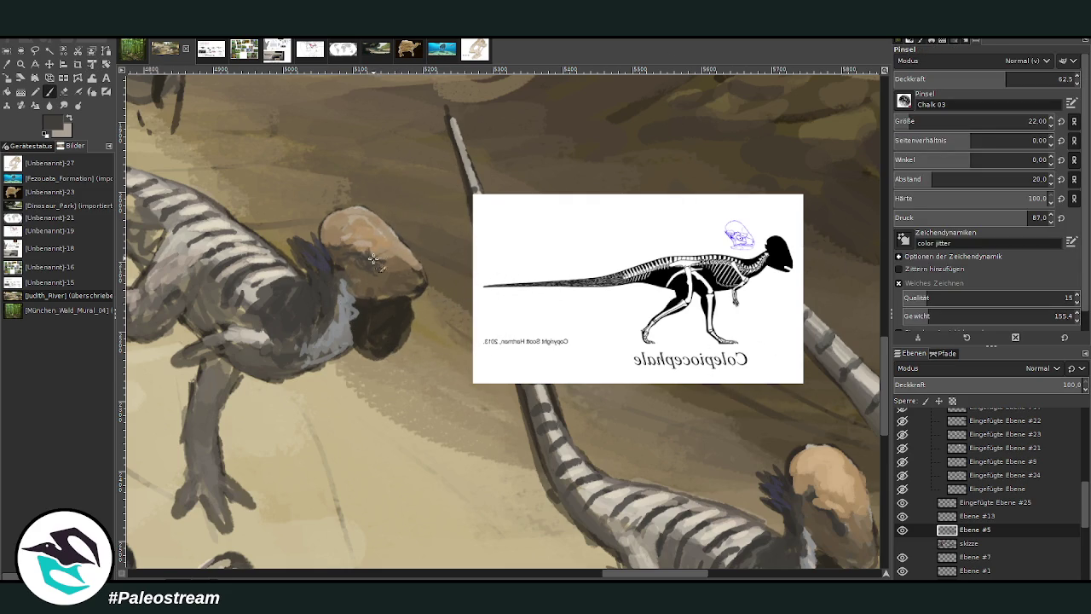
# Darken the dome's lower right and repaint the lower head with sampled tan.
pyautogui.moveTo(386, 254)
pyautogui.mouseDown()
pyautogui.moveTo(382, 263)
pyautogui.moveTo(412, 284)
pyautogui.mouseUp()
pyautogui.click(25, 50)
pyautogui.click(367, 196)
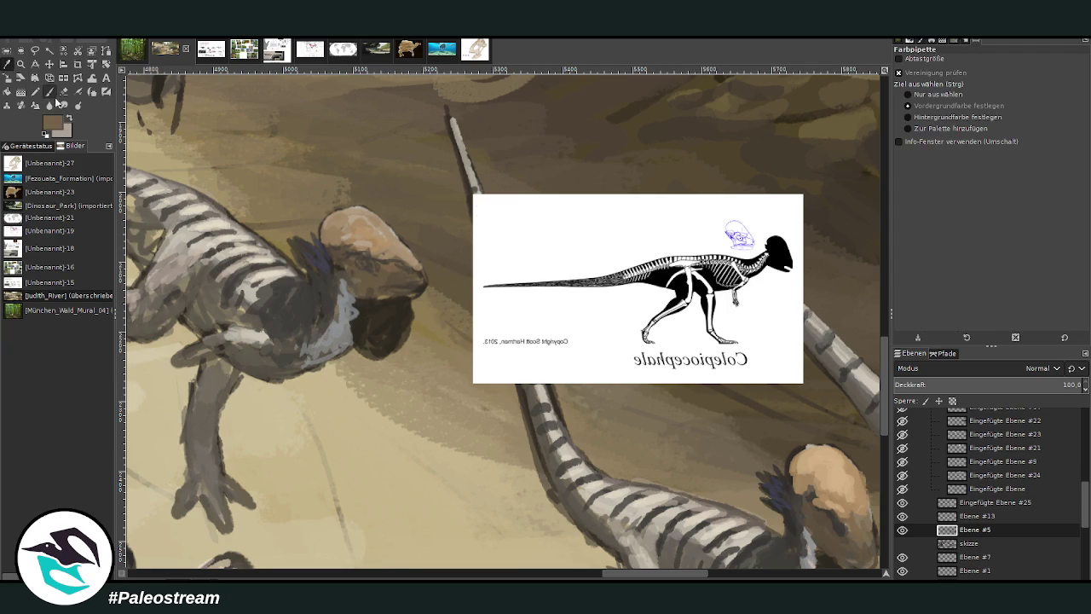
pyautogui.click(49, 91)
pyautogui.moveTo(422, 281); pyautogui.dragTo(407, 294)
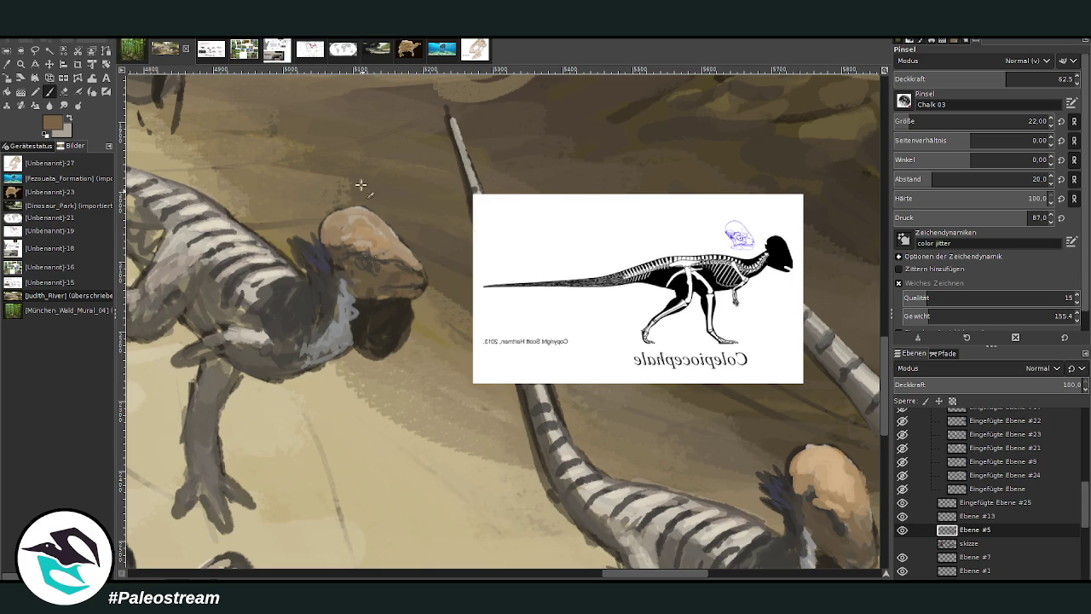
pyautogui.press('o')
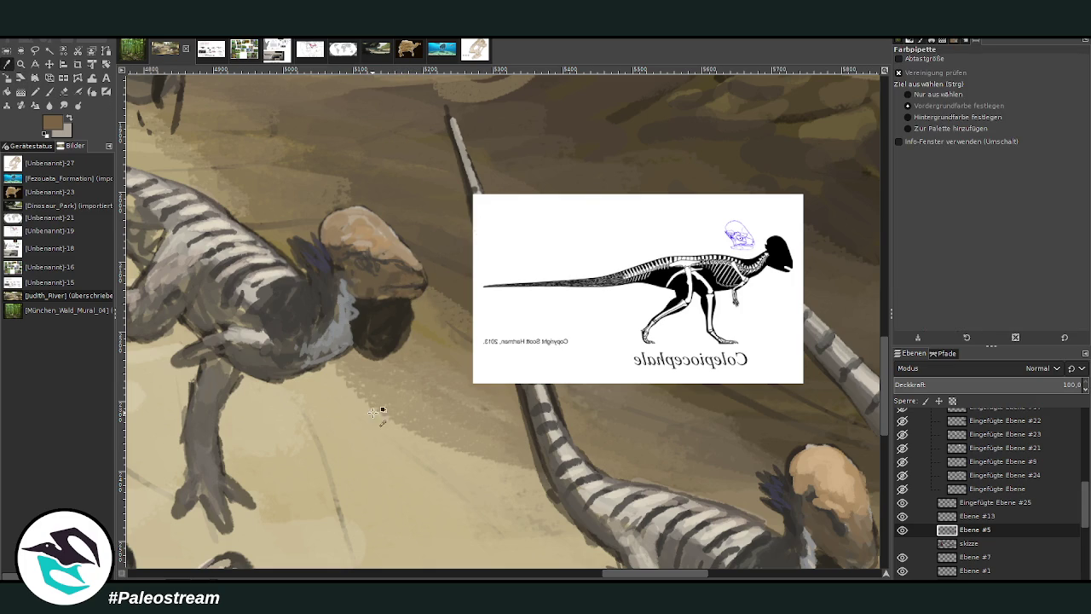
pyautogui.click(379, 226)
pyautogui.press('p')
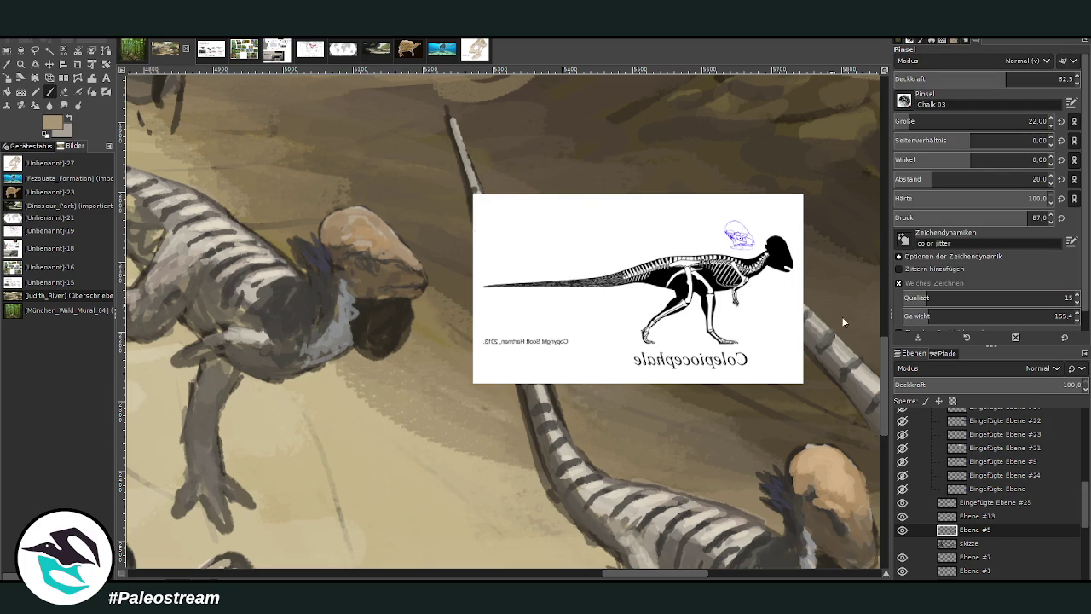
# Paint light grey-blue onto the neck and smooth the shading along the arm.
pyautogui.keyDown('ctrl'); pyautogui.click(855, 295); pyautogui.keyUp('ctrl')
pyautogui.moveTo(344, 344)
pyautogui.mouseDown()
pyautogui.moveTo(323, 361)
pyautogui.moveTo(331, 368)
pyautogui.moveTo(340, 334)
pyautogui.moveTo(326, 372)
pyautogui.moveTo(295, 373)
pyautogui.mouseUp()
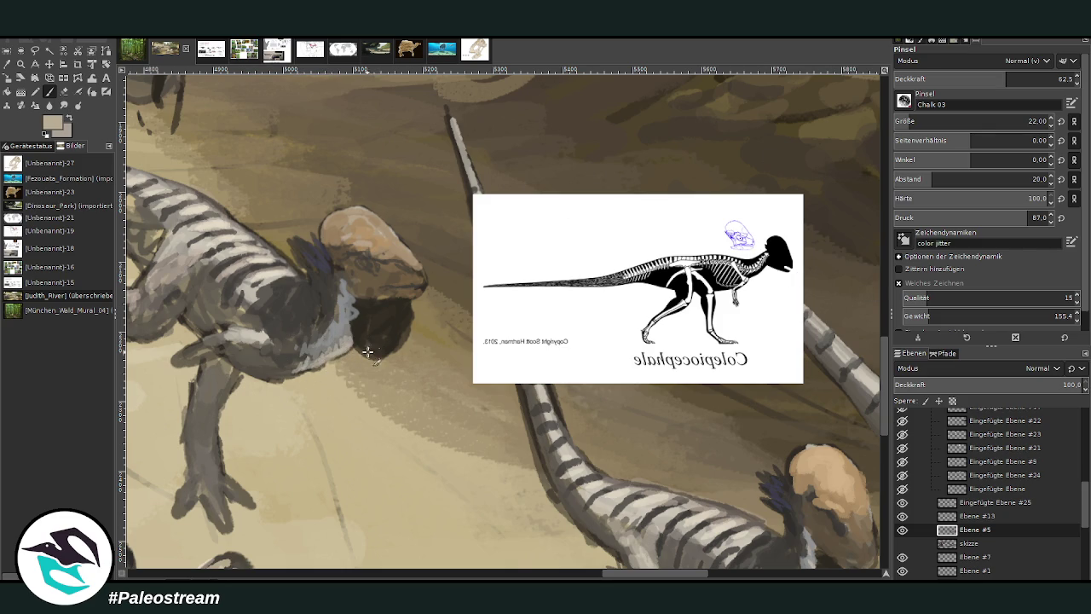
pyautogui.moveTo(335, 317); pyautogui.dragTo(293, 374)
pyautogui.keyDown('ctrl'); pyautogui.click(871, 299); pyautogui.keyUp('ctrl')
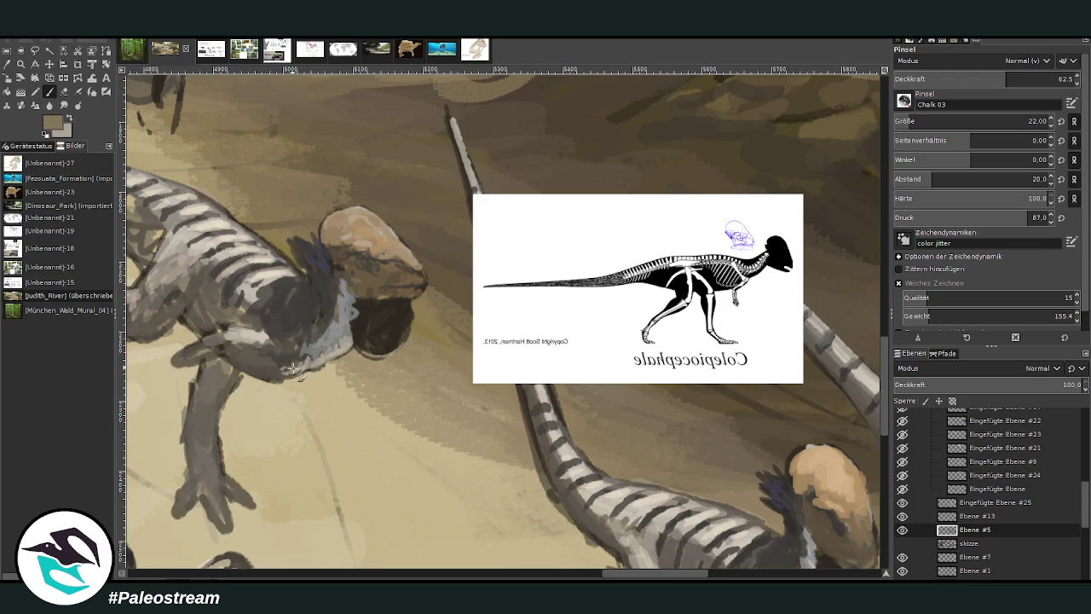
pyautogui.moveTo(286, 369); pyautogui.dragTo(232, 360)
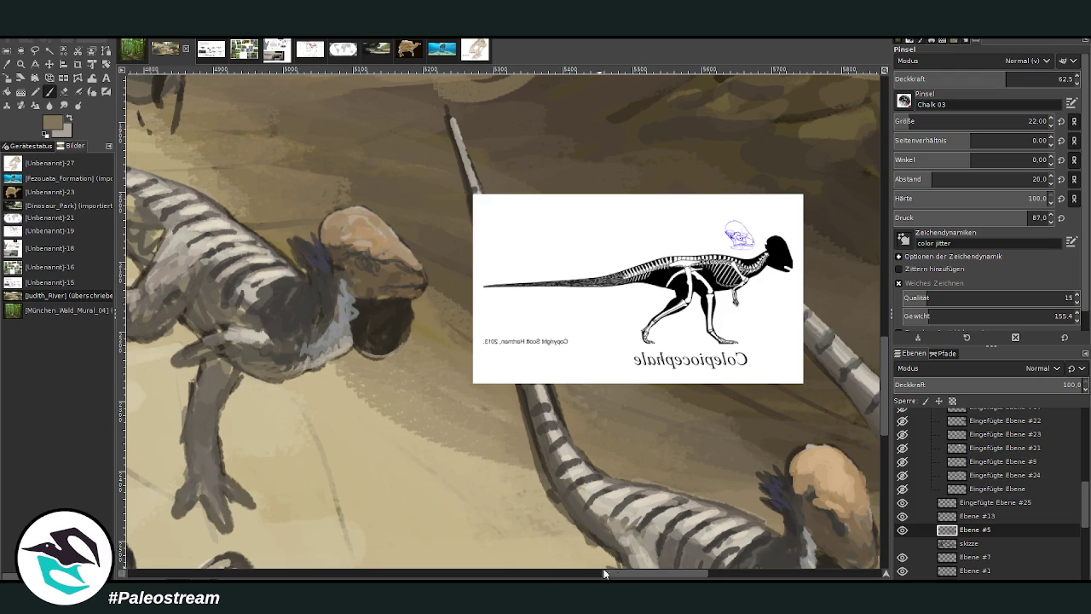
pyautogui.hscroll(-5, 597, 549)
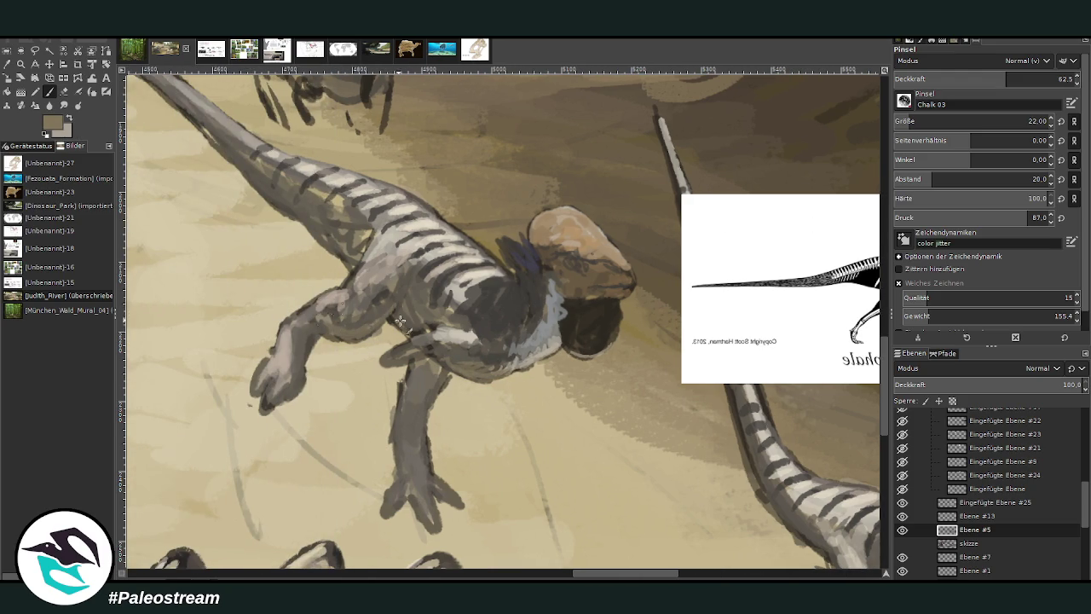
# Smooth the grey on the neck and shoulder and zoom in on the pachycephalosaurs.
pyautogui.moveTo(349, 264); pyautogui.dragTo(220, 141)
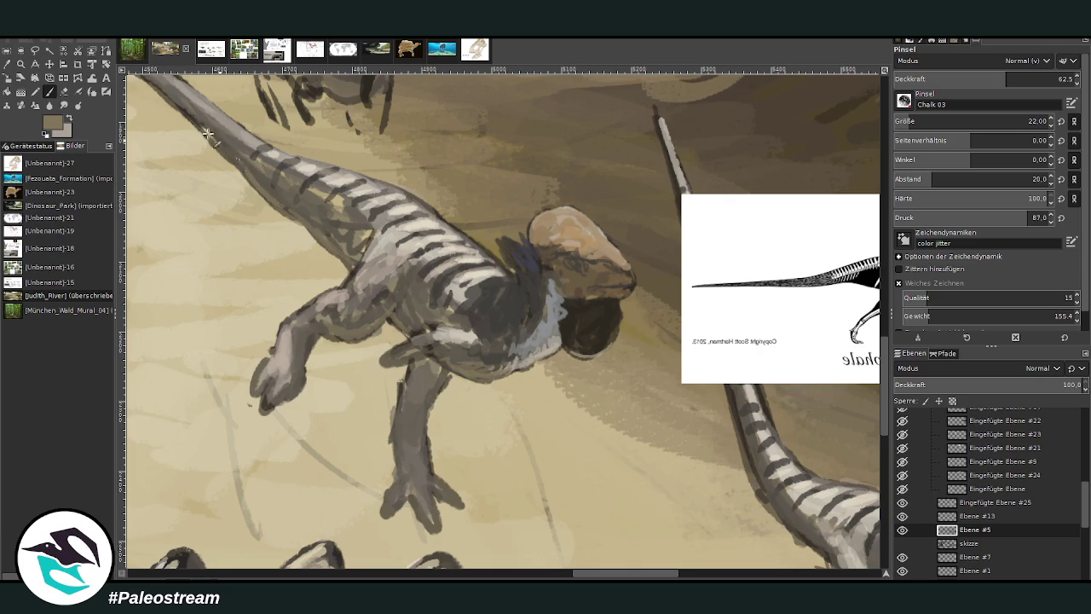
pyautogui.scroll(-3, 282, 230)
pyautogui.scroll(-2, 283, 231)
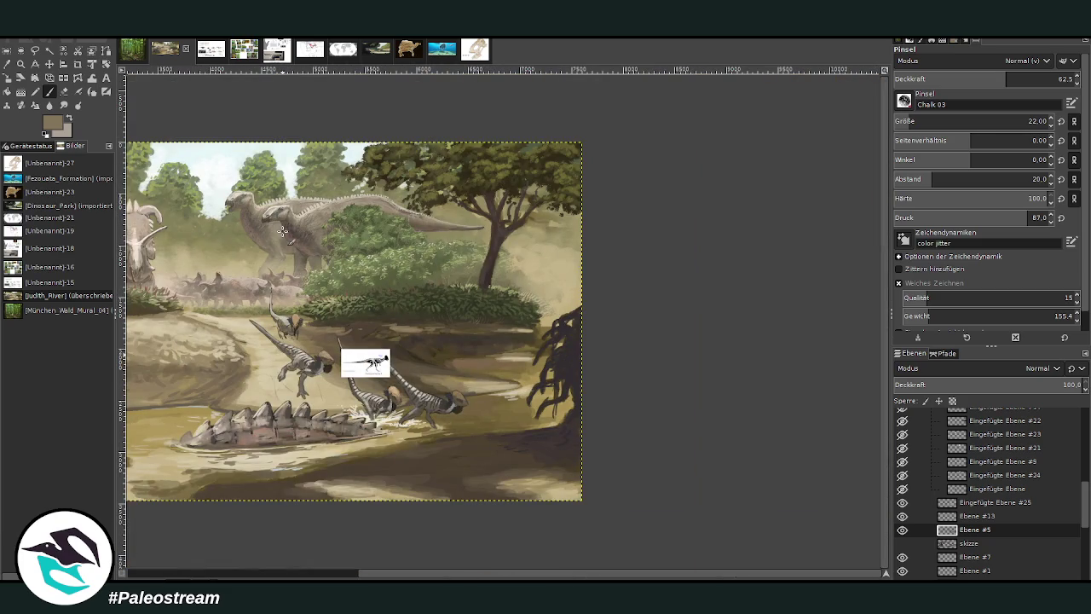
pyautogui.press('z')
pyautogui.moveTo(264, 305); pyautogui.dragTo(415, 426)
pyautogui.moveTo(309, 186); pyautogui.dragTo(658, 504)
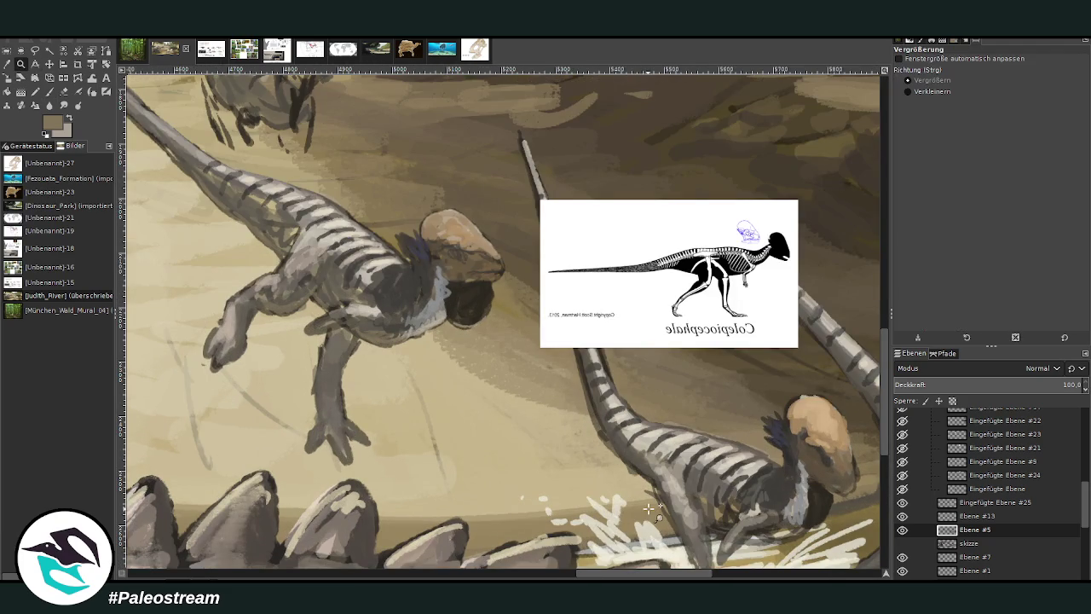
# Add light grey at the top of the leg and sample the body's dark grey.
pyautogui.click(65, 92)
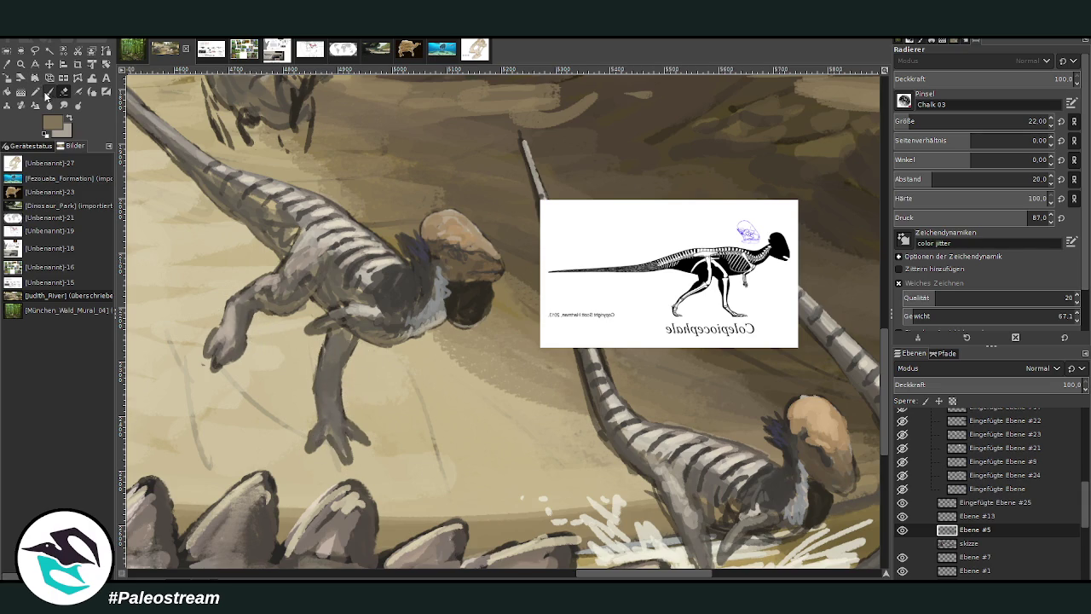
pyautogui.press('p')
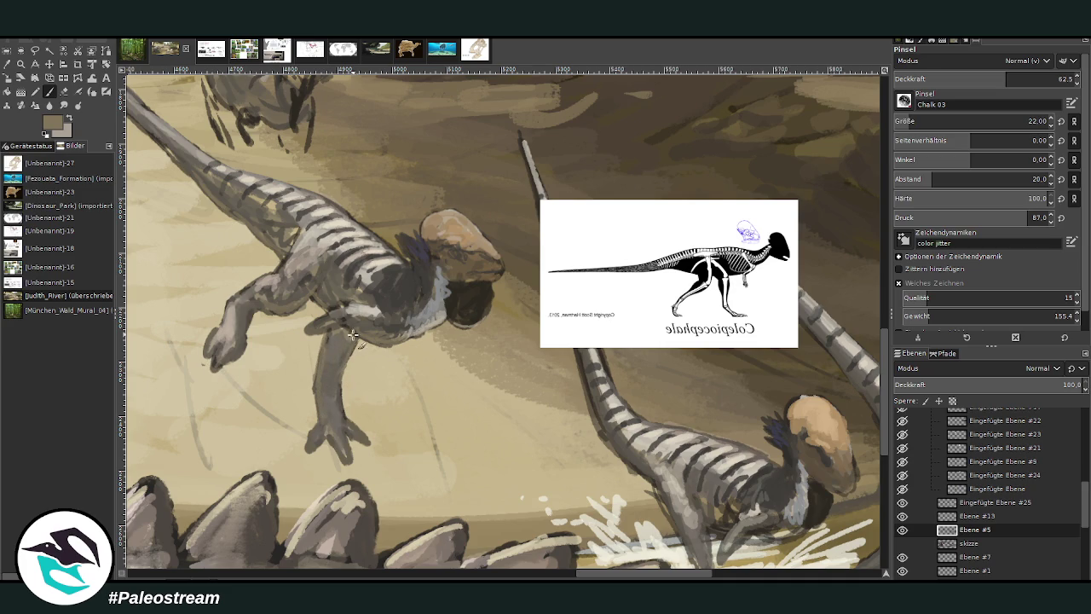
pyautogui.moveTo(334, 328); pyautogui.dragTo(372, 332)
pyautogui.press('o')
pyautogui.click(385, 329)
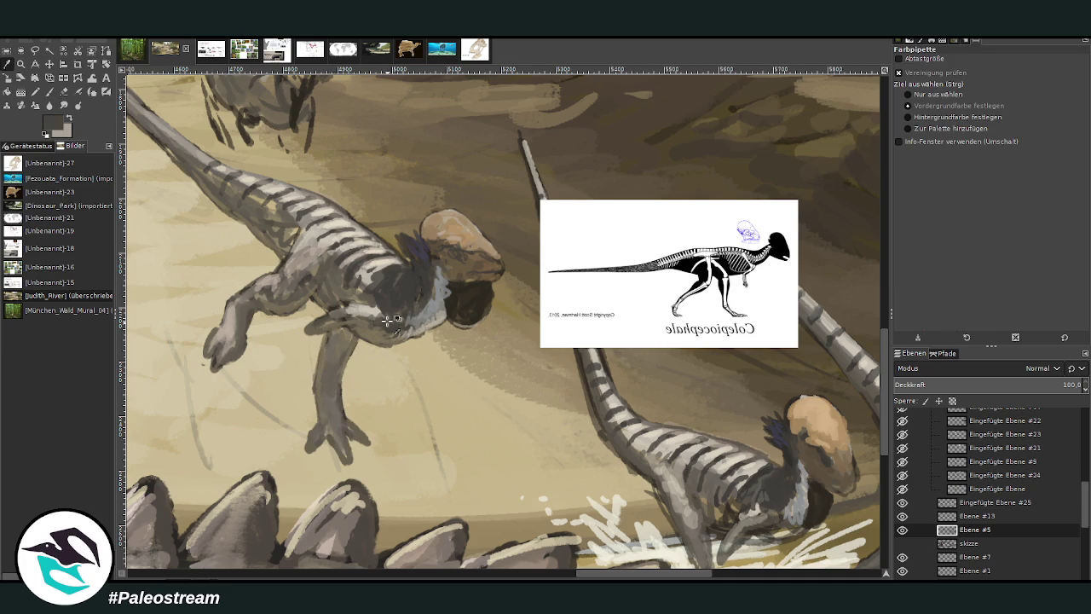
pyautogui.click(49, 92)
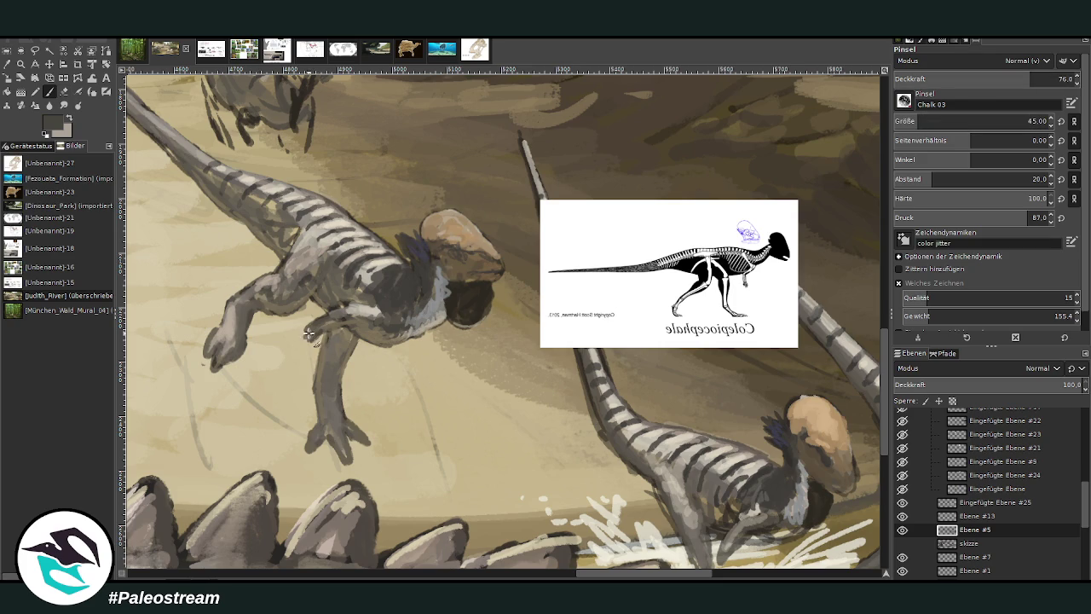
pyautogui.scroll(-2, 830, 352)
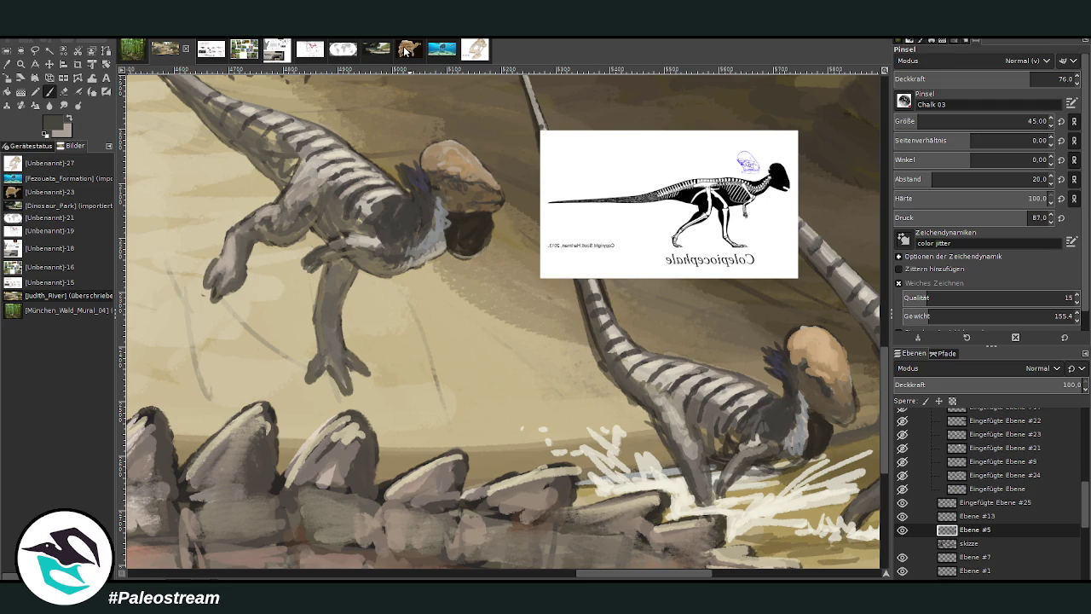
# Lay grey on the neck and shoulder and light grey along the back between stripes.
pyautogui.press('e')
pyautogui.hotkey('shift', 'e')
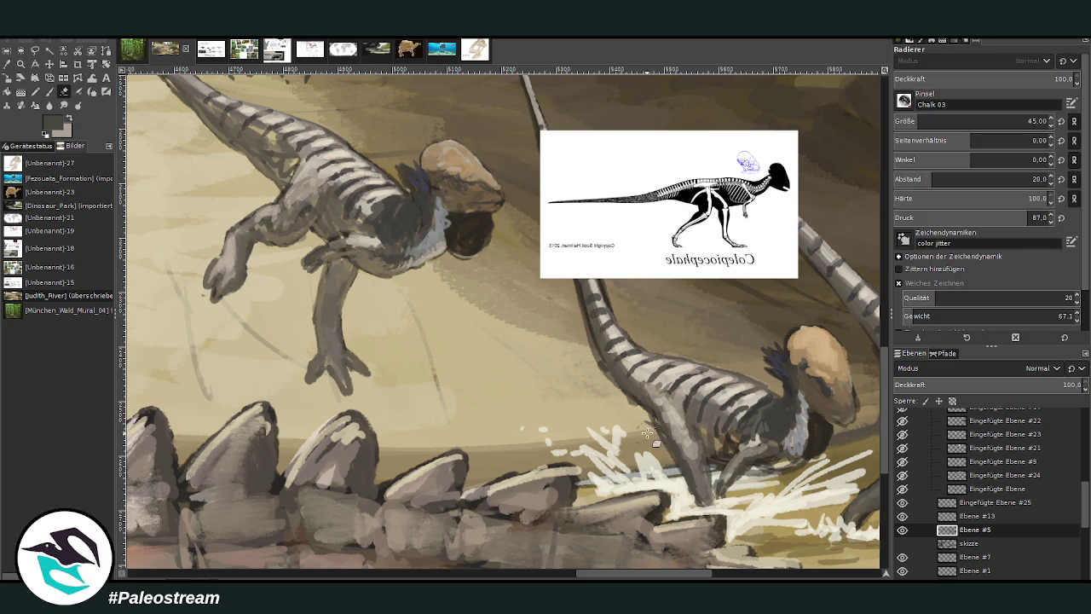
pyautogui.press('o')
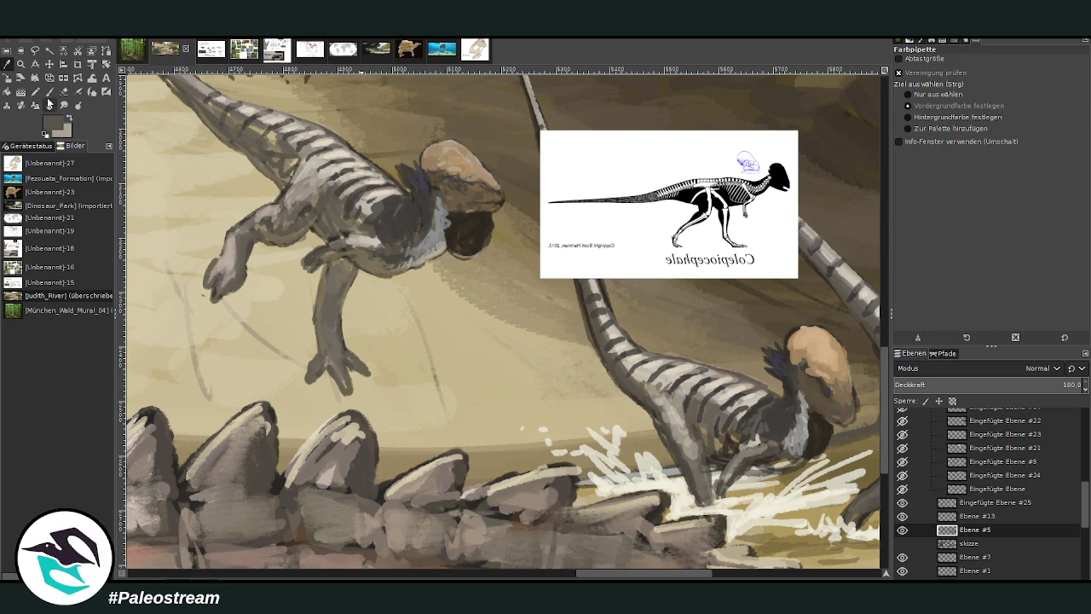
pyautogui.press('p')
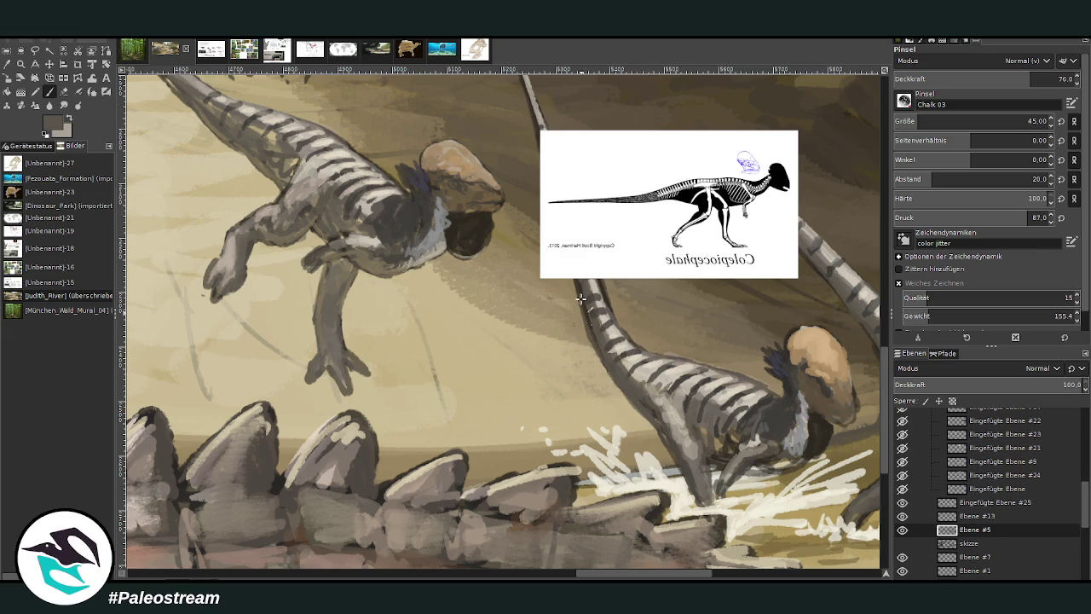
pyautogui.moveTo(284, 182)
pyautogui.mouseDown()
pyautogui.moveTo(260, 157)
pyautogui.moveTo(279, 145)
pyautogui.mouseUp()
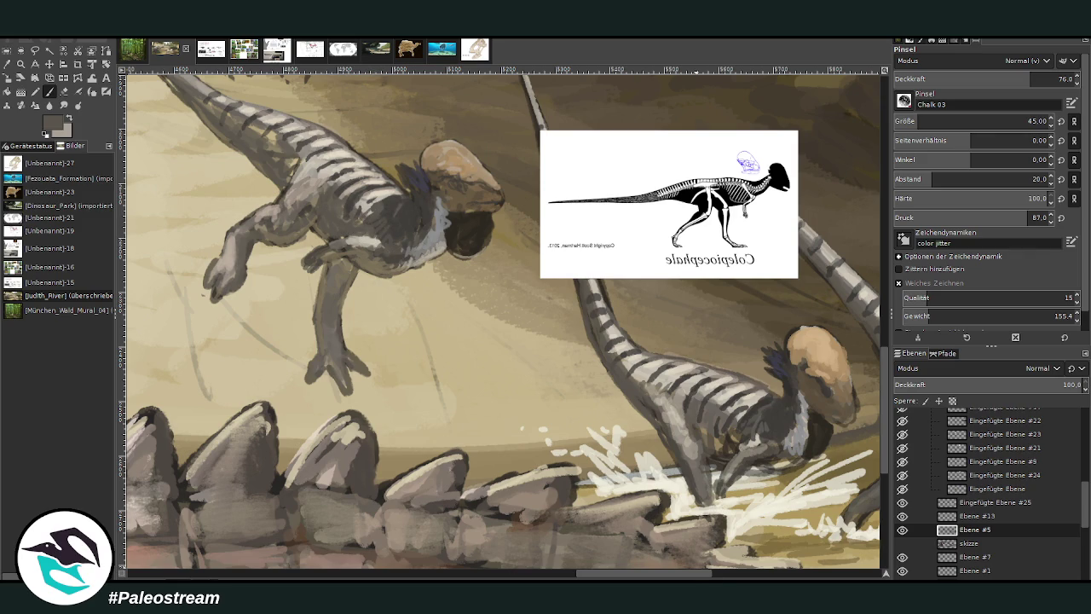
pyautogui.scroll(3, 725, 578)
pyautogui.hscroll(-2, 874, 300)
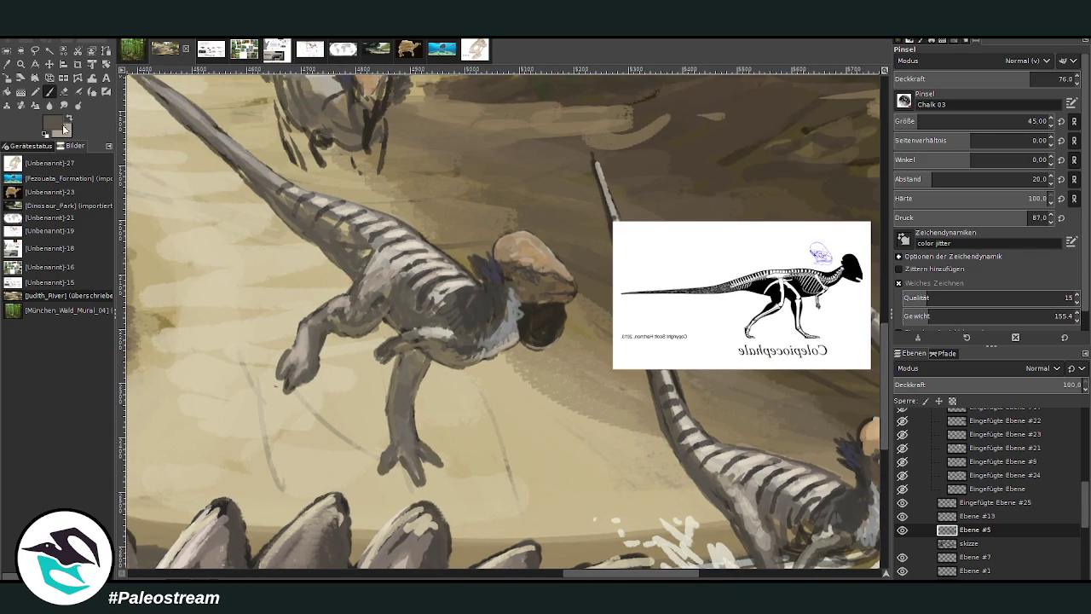
pyautogui.keyDown('ctrl'); pyautogui.click(213, 149); pyautogui.keyUp('ctrl')
pyautogui.moveTo(365, 254); pyautogui.dragTo(322, 217)
pyautogui.moveTo(286, 201); pyautogui.dragTo(171, 85)
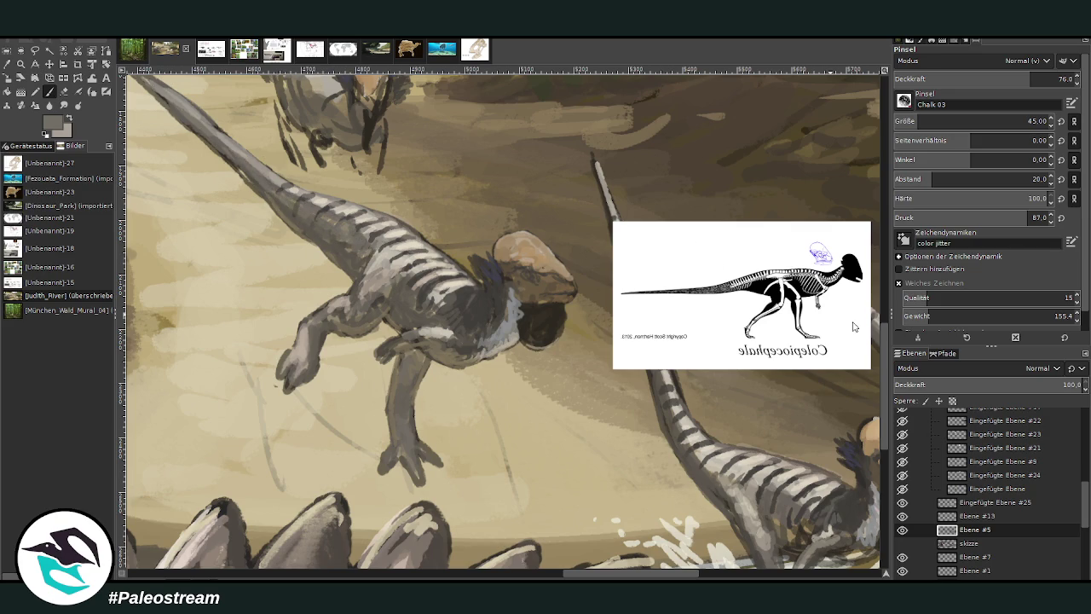
pyautogui.moveTo(585, 575); pyautogui.dragTo(559, 575)
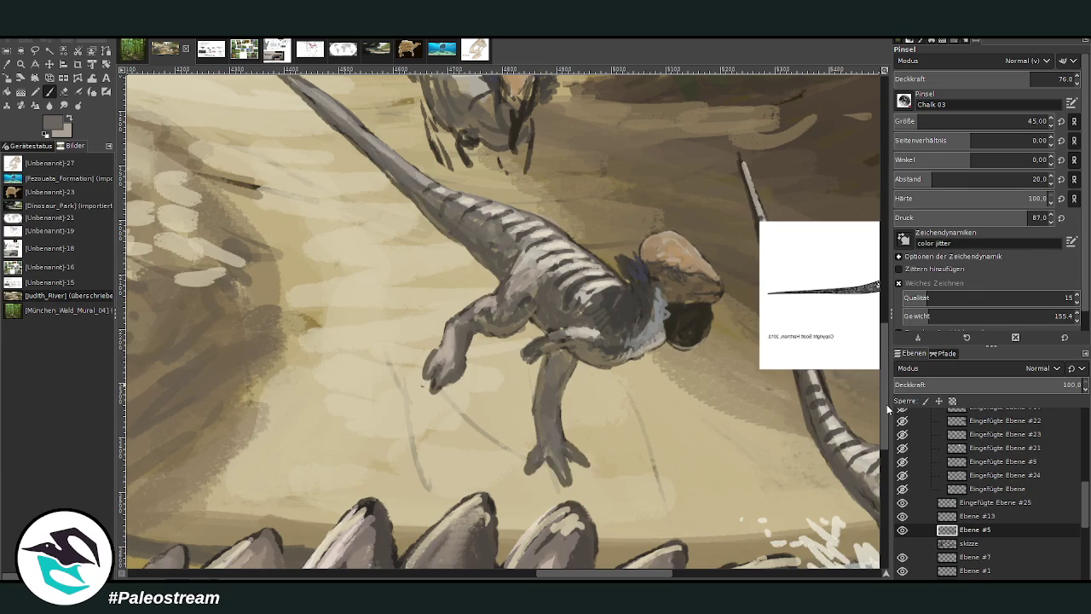
# Darken the raised tail edge, chest and forelimb with the dark ground colour.
pyautogui.scroll(3, 597, 125)
pyautogui.hotkey('shift', 'e')
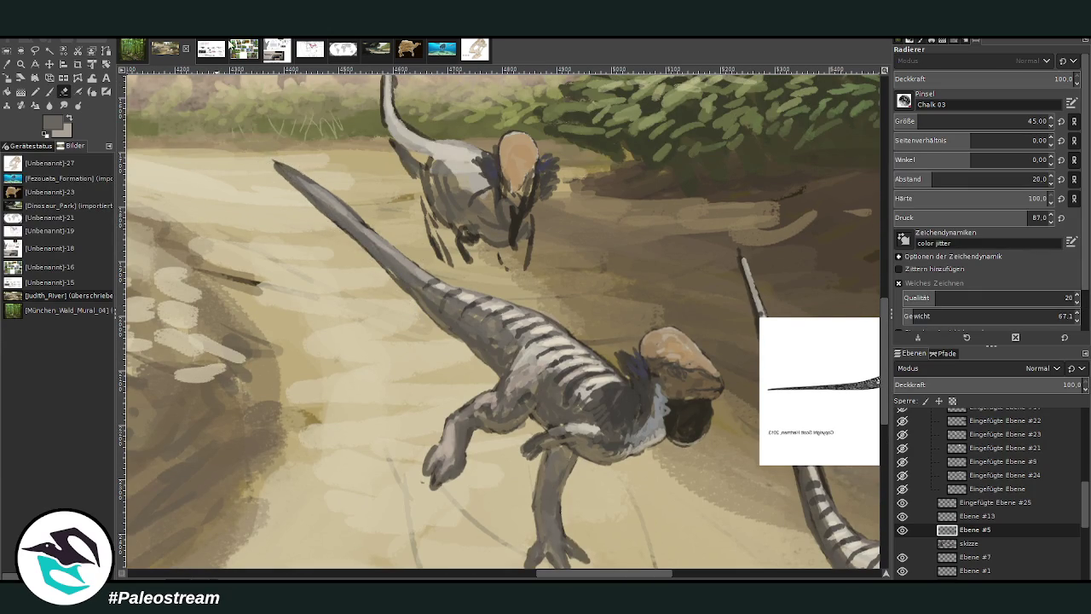
pyautogui.scroll(2, 883, 305)
pyautogui.scroll(2, 883, 305)
pyautogui.scroll(2, 887, 303)
pyautogui.scroll(1, 887, 303)
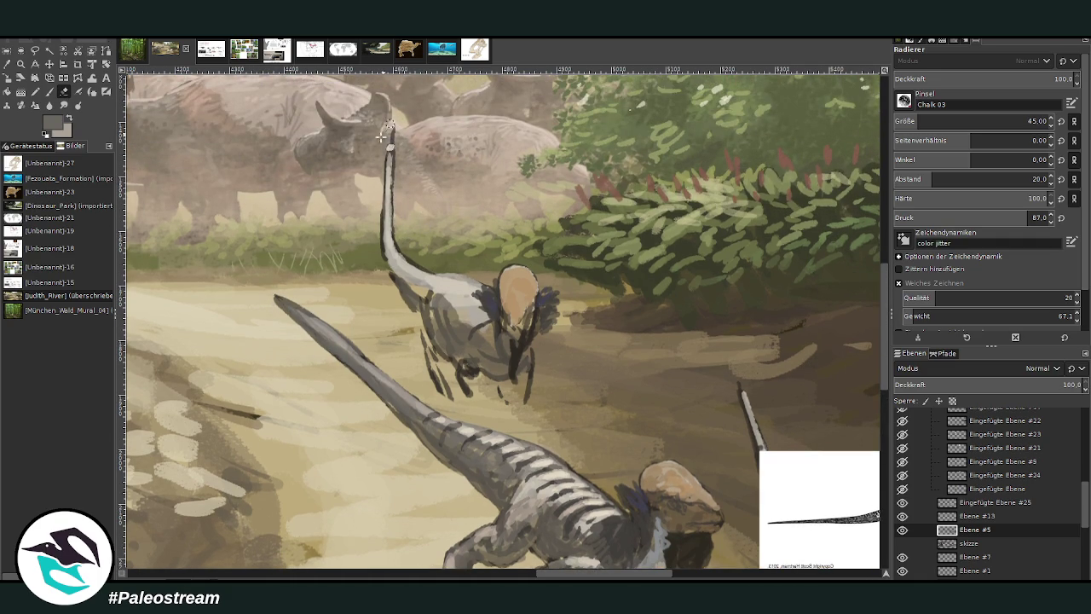
pyautogui.click(50, 91)
pyautogui.moveTo(426, 296)
pyautogui.mouseDown()
pyautogui.moveTo(385, 226)
pyautogui.moveTo(392, 125)
pyautogui.mouseUp()
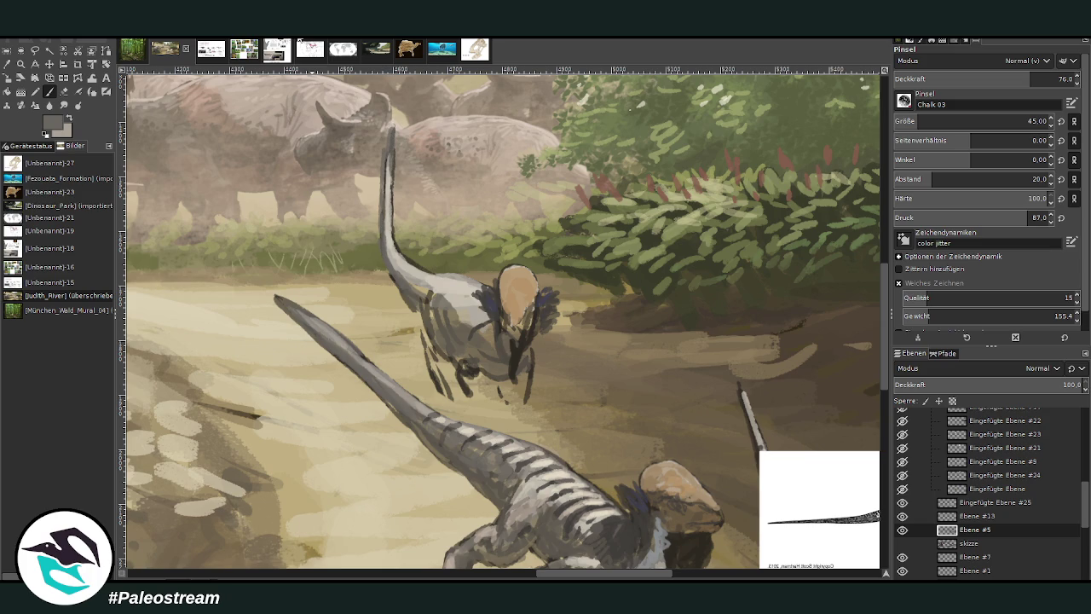
pyautogui.keyDown('ctrl'); pyautogui.click(853, 344); pyautogui.keyUp('ctrl')
pyautogui.moveTo(489, 312)
pyautogui.mouseDown()
pyautogui.moveTo(492, 366)
pyautogui.moveTo(469, 350)
pyautogui.moveTo(475, 375)
pyautogui.moveTo(503, 375)
pyautogui.moveTo(463, 348)
pyautogui.moveTo(474, 334)
pyautogui.moveTo(454, 344)
pyautogui.moveTo(451, 319)
pyautogui.moveTo(478, 306)
pyautogui.moveTo(435, 323)
pyautogui.moveTo(452, 292)
pyautogui.mouseUp()
# Paint dark strokes up the neck at brush opacity 44.5 and size 20.
pyautogui.click(1003, 79)
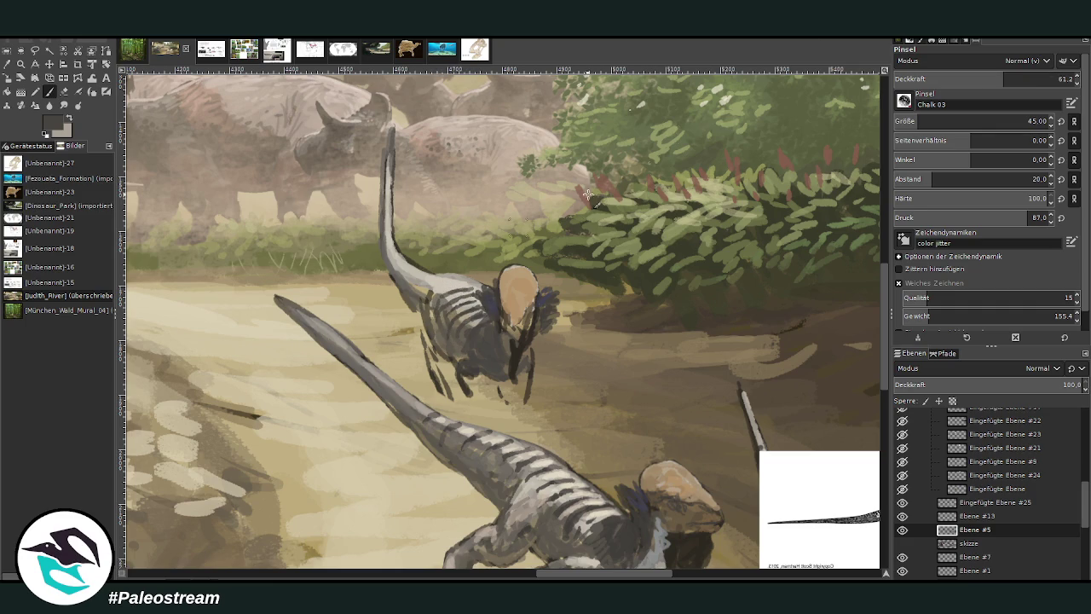
pyautogui.click(973, 78)
pyautogui.click(1036, 121)
pyautogui.write('20')
pyautogui.press('Return')
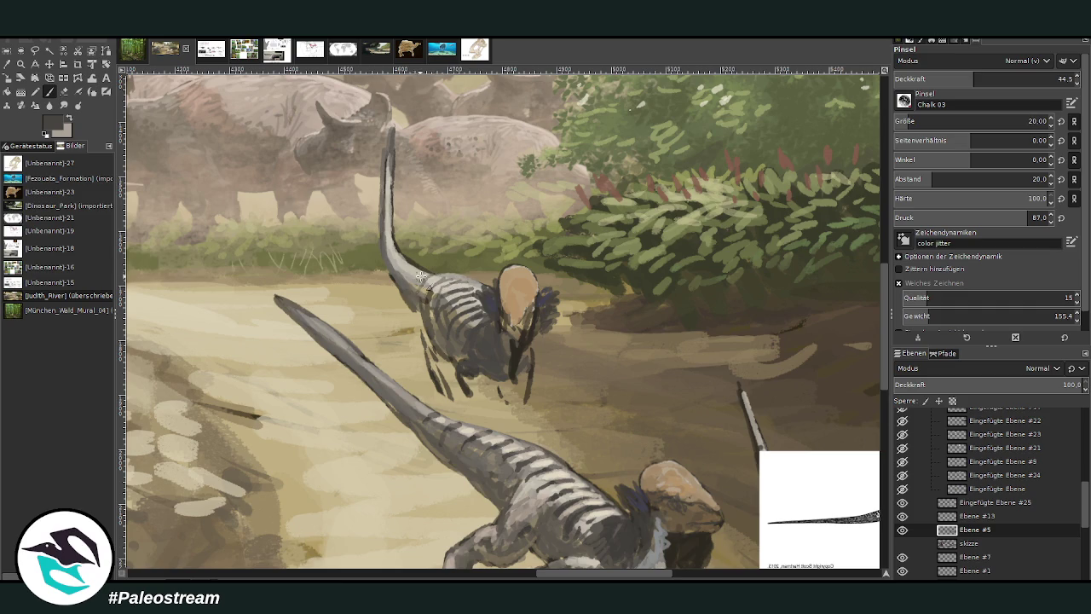
pyautogui.moveTo(412, 268); pyautogui.dragTo(388, 244)
pyautogui.moveTo(392, 230); pyautogui.dragTo(384, 201)
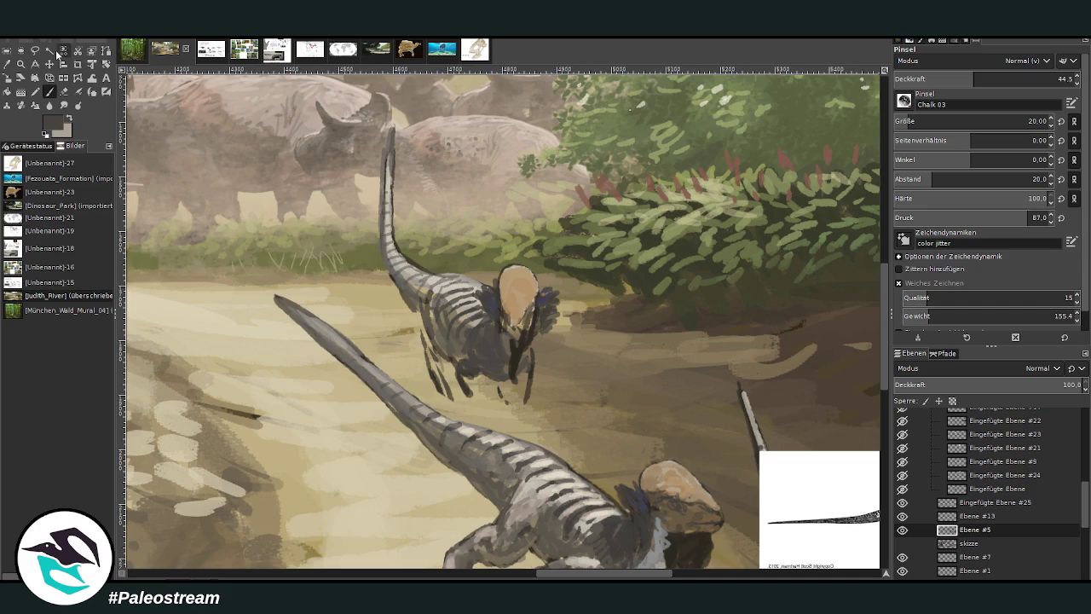
pyautogui.press('o')
pyautogui.click(527, 527)
# At opacity 56.8, darken the dinosaurs' legs and line the upright tail.
pyautogui.press('p')
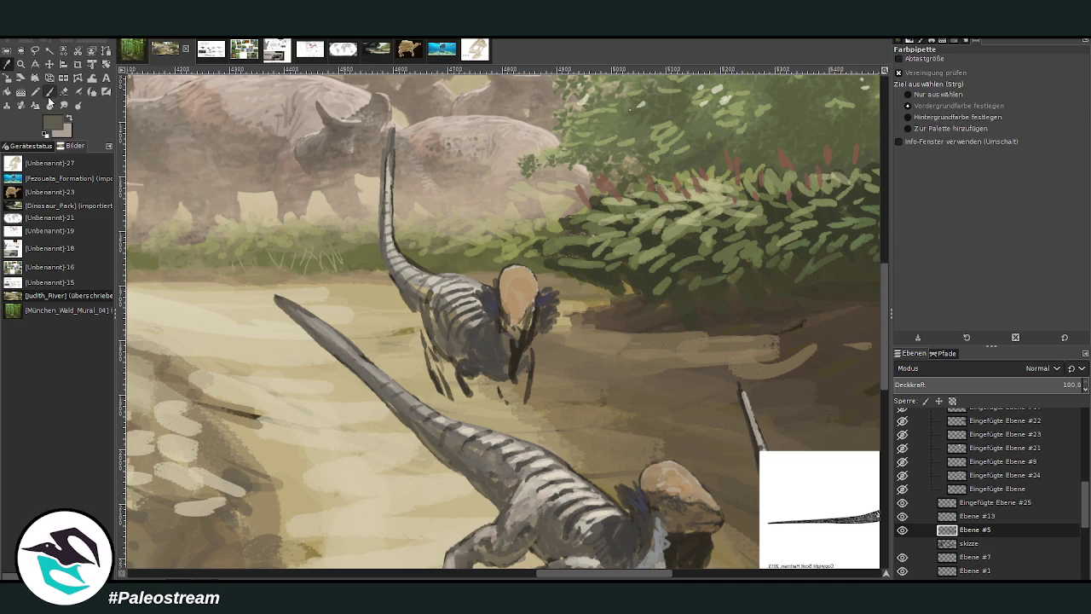
pyautogui.click(995, 78)
pyautogui.moveTo(459, 355)
pyautogui.mouseDown()
pyautogui.moveTo(443, 400)
pyautogui.moveTo(452, 411)
pyautogui.moveTo(434, 405)
pyautogui.moveTo(446, 381)
pyautogui.moveTo(426, 332)
pyautogui.moveTo(421, 360)
pyautogui.mouseUp()
pyautogui.moveTo(422, 298)
pyautogui.mouseDown()
pyautogui.moveTo(461, 415)
pyautogui.moveTo(488, 416)
pyautogui.mouseUp()
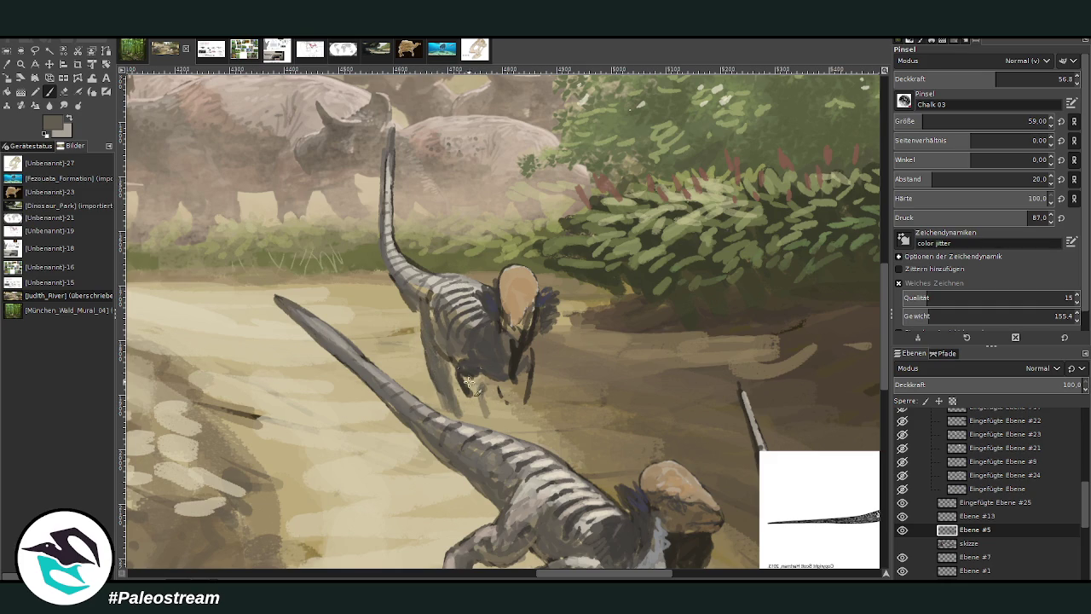
pyautogui.moveTo(529, 349); pyautogui.dragTo(527, 402)
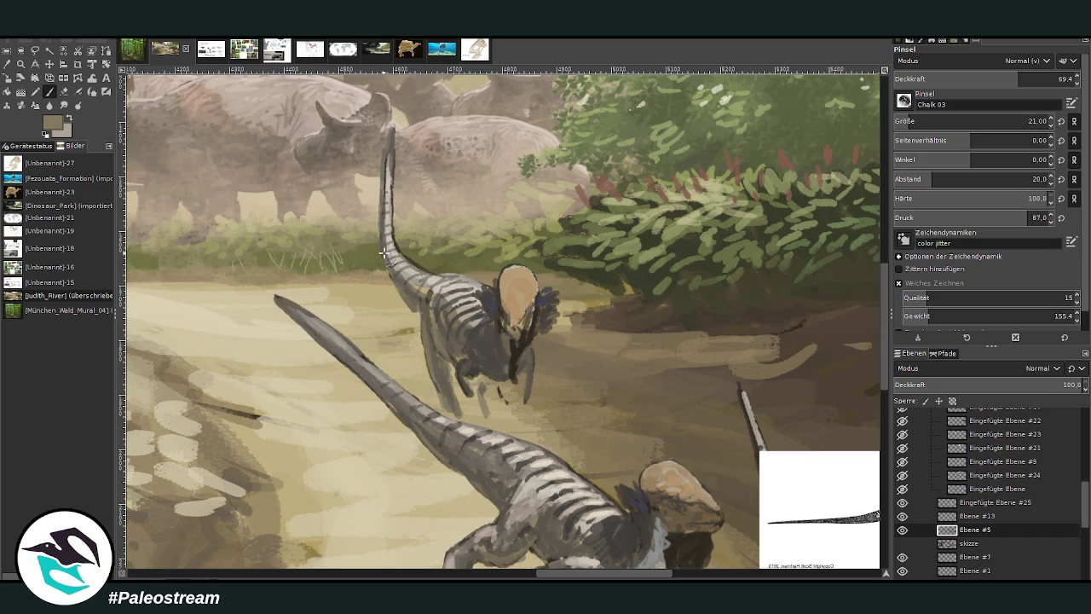
pyautogui.moveTo(389, 135); pyautogui.dragTo(383, 232)
pyautogui.moveTo(344, 357); pyautogui.dragTo(351, 368)
# Lighten the faces below the crests with tan and peach dabs.
pyautogui.moveTo(528, 361)
pyautogui.mouseDown()
pyautogui.moveTo(511, 369)
pyautogui.moveTo(521, 337)
pyautogui.mouseUp()
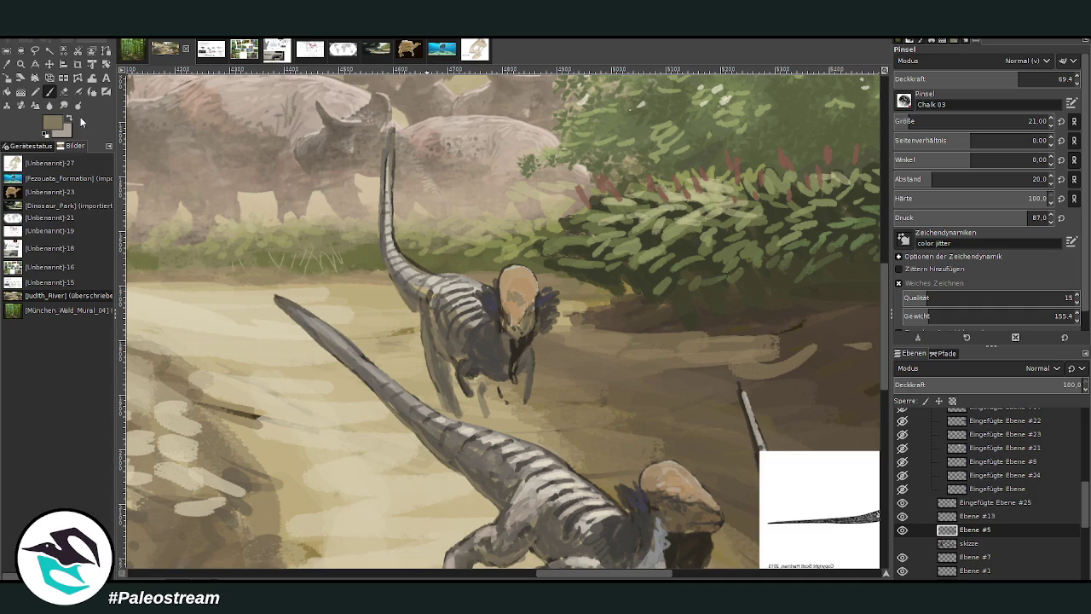
pyautogui.keyDown('ctrl'); pyautogui.click(752, 126); pyautogui.keyUp('ctrl')
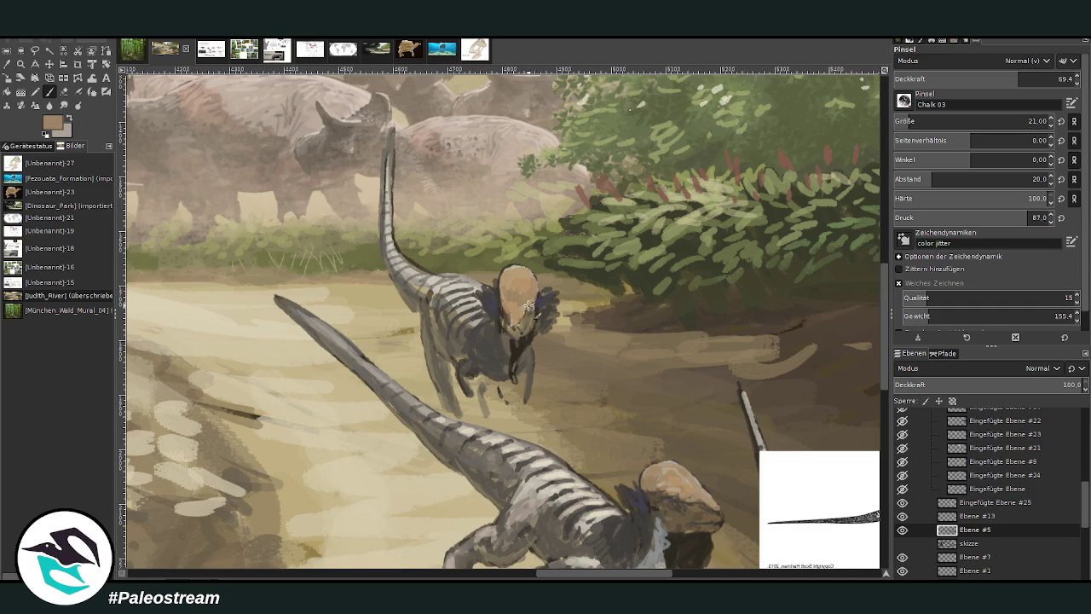
pyautogui.moveTo(510, 317); pyautogui.dragTo(518, 340)
pyautogui.keyDown('ctrl'); pyautogui.click(874, 315); pyautogui.keyUp('ctrl')
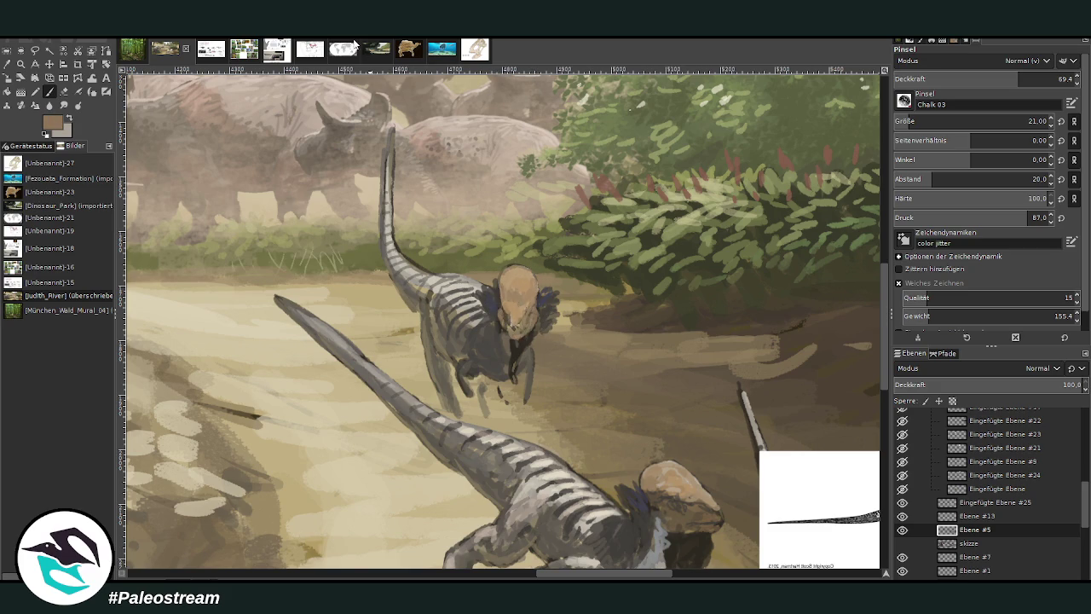
pyautogui.keyDown('ctrl'); pyautogui.click(848, 213); pyautogui.keyUp('ctrl')
pyautogui.moveTo(522, 285); pyautogui.dragTo(514, 270)
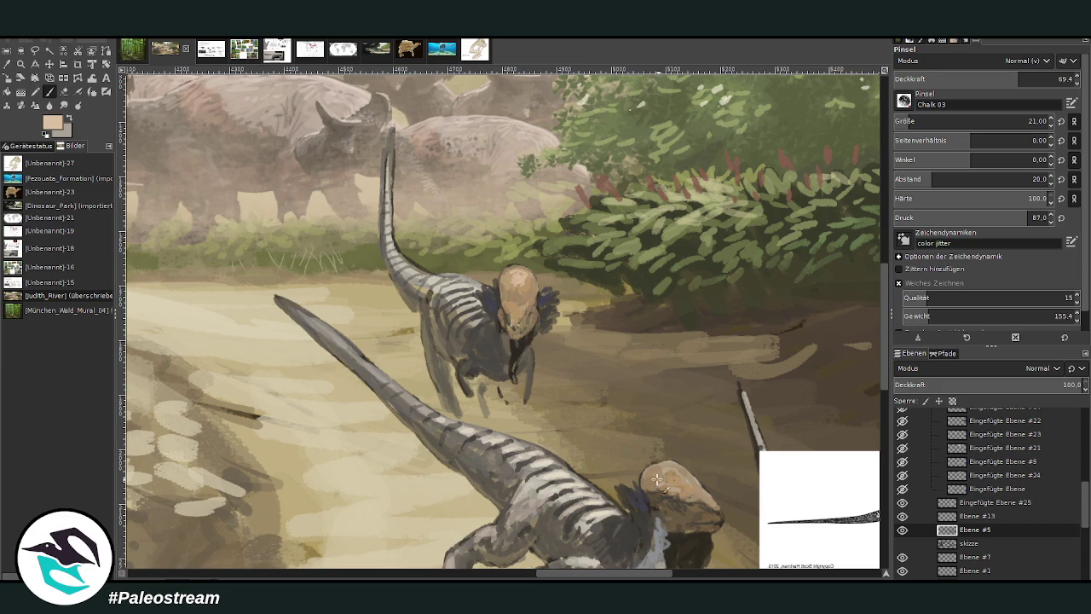
pyautogui.moveTo(660, 474)
pyautogui.mouseDown()
pyautogui.moveTo(679, 491)
pyautogui.moveTo(663, 474)
pyautogui.mouseUp()
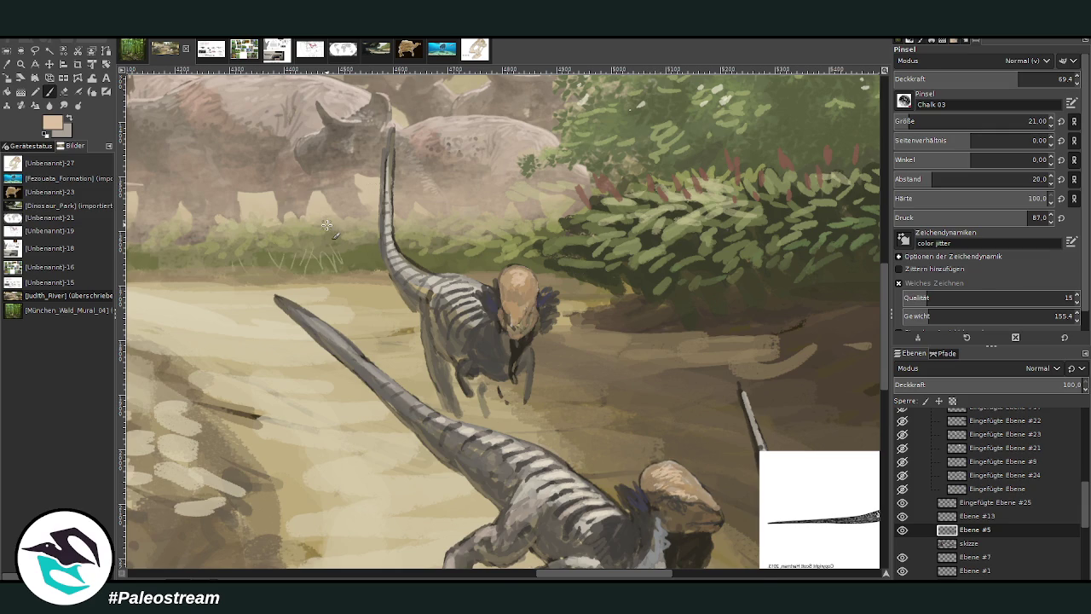
pyautogui.press('-')
pyautogui.press('-')
pyautogui.click(20, 63)
pyautogui.moveTo(305, 241); pyautogui.dragTo(546, 494)
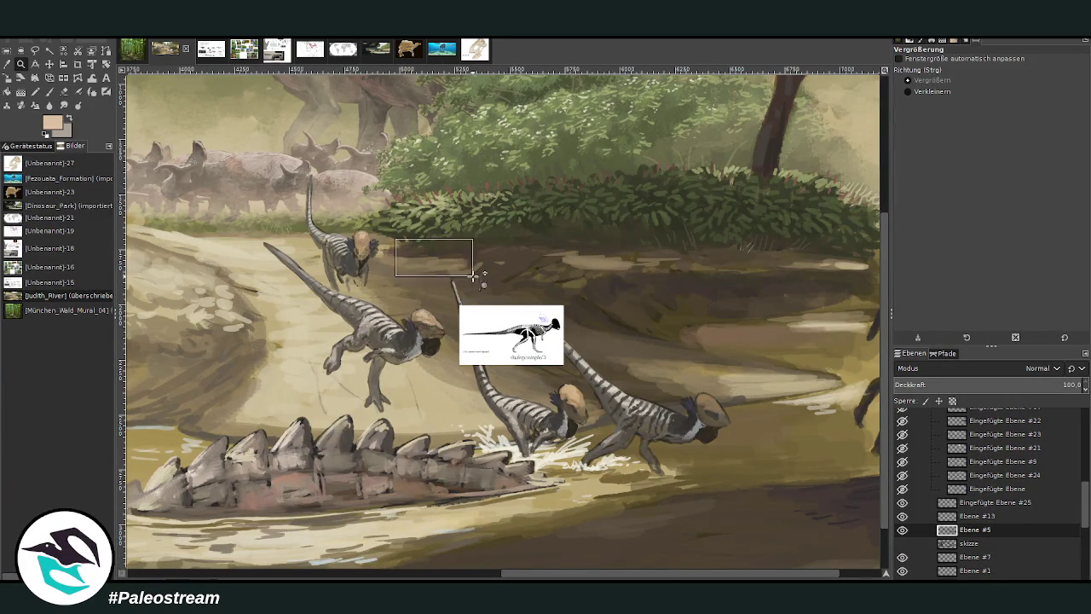
# Zoom in on the splashing pair and sample medium and dark brown tones.
pyautogui.moveTo(396, 237); pyautogui.dragTo(769, 518)
pyautogui.moveTo(275, 140); pyautogui.dragTo(822, 508)
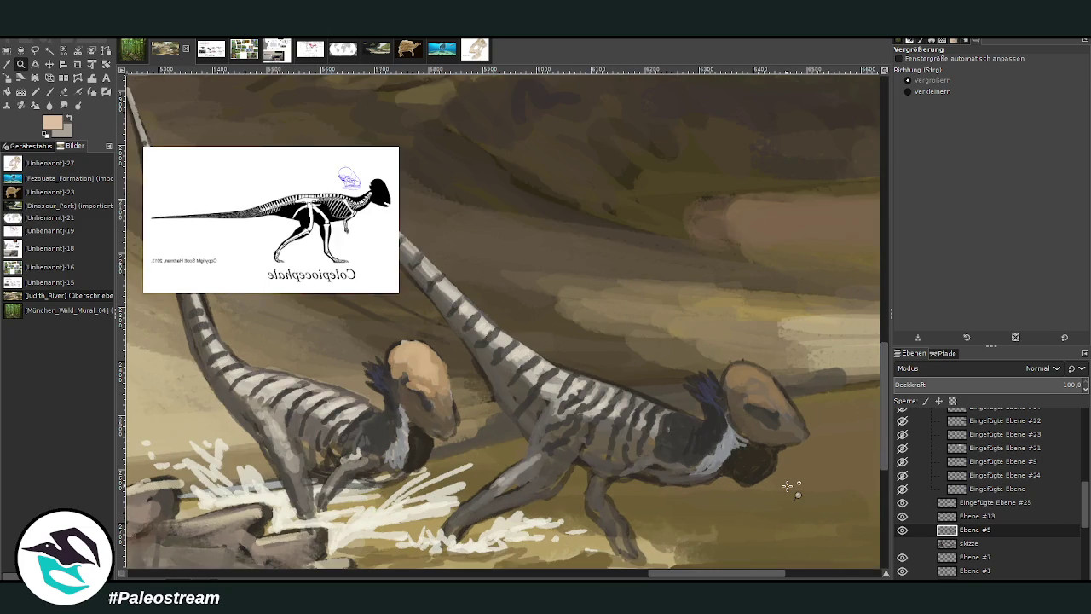
pyautogui.press('p')
pyautogui.press('o')
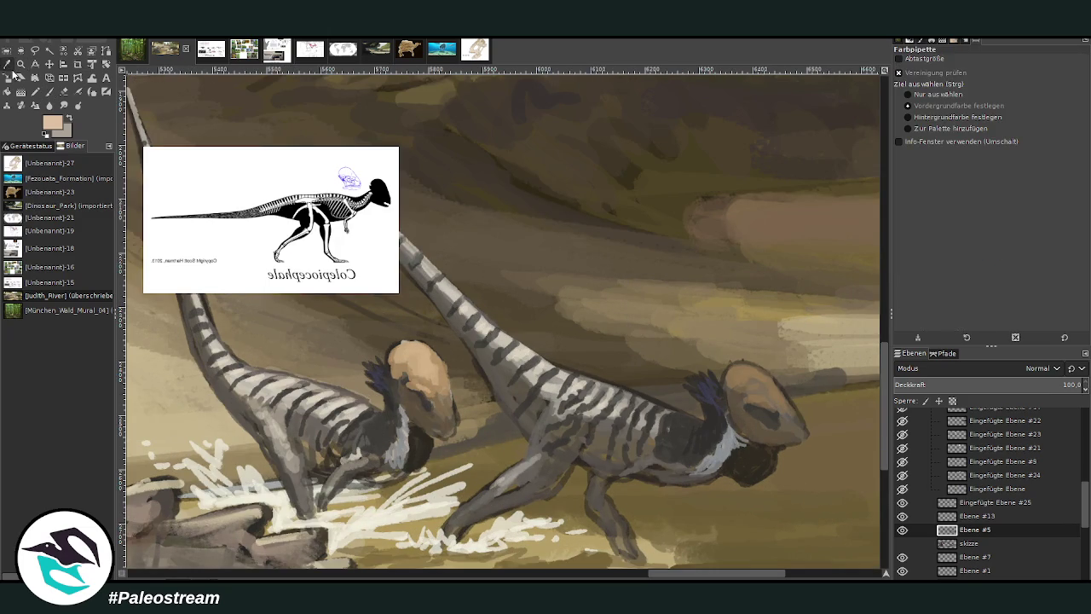
pyautogui.click(667, 249)
pyautogui.press('p')
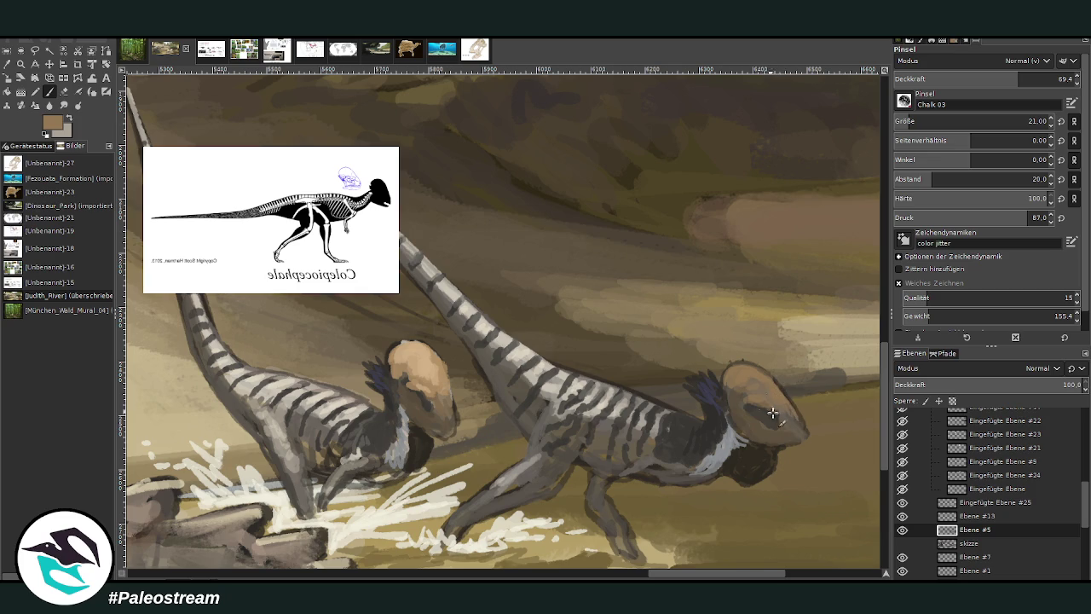
pyautogui.press('o')
pyautogui.click(769, 421)
pyautogui.press('p')
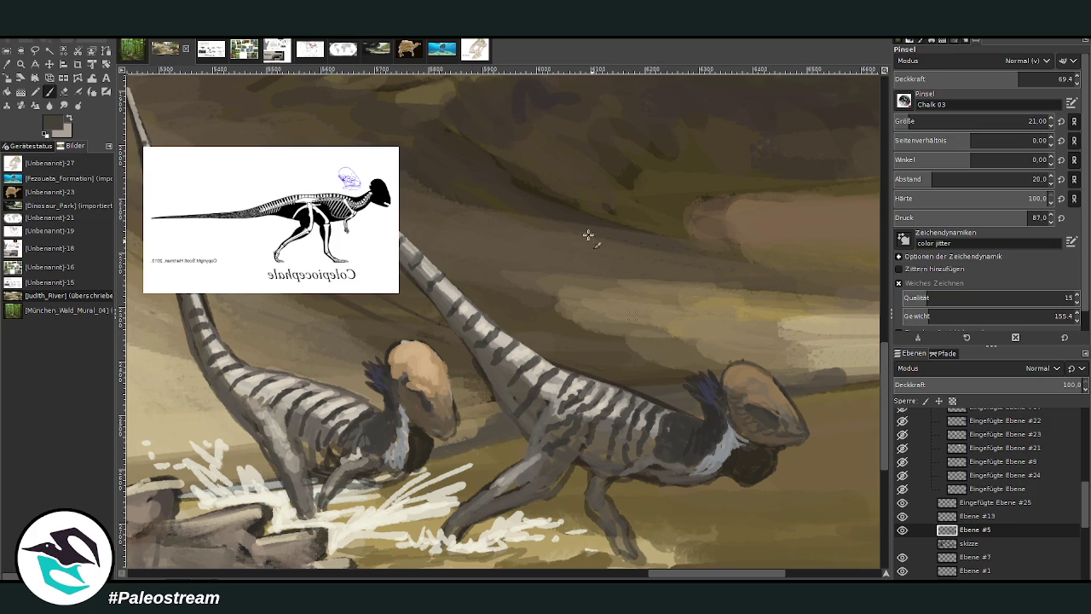
# Paint dark brown shading on the head crest, with brief eraser touch-ups.
pyautogui.click(8, 63)
pyautogui.click(412, 440)
pyautogui.press('p')
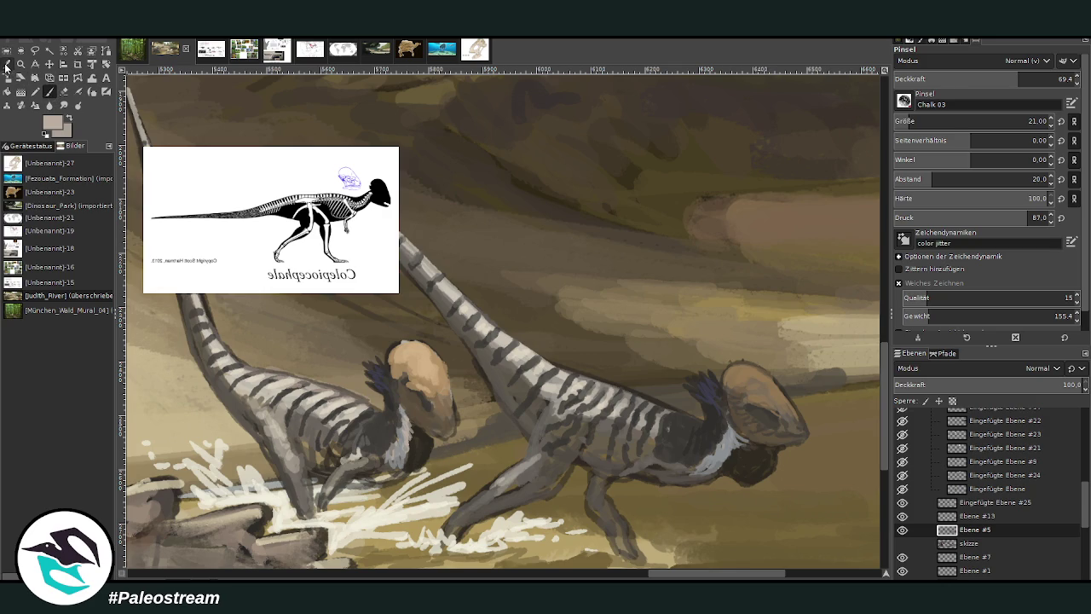
pyautogui.click(9, 64)
pyautogui.click(49, 91)
pyautogui.moveTo(726, 403); pyautogui.dragTo(725, 388)
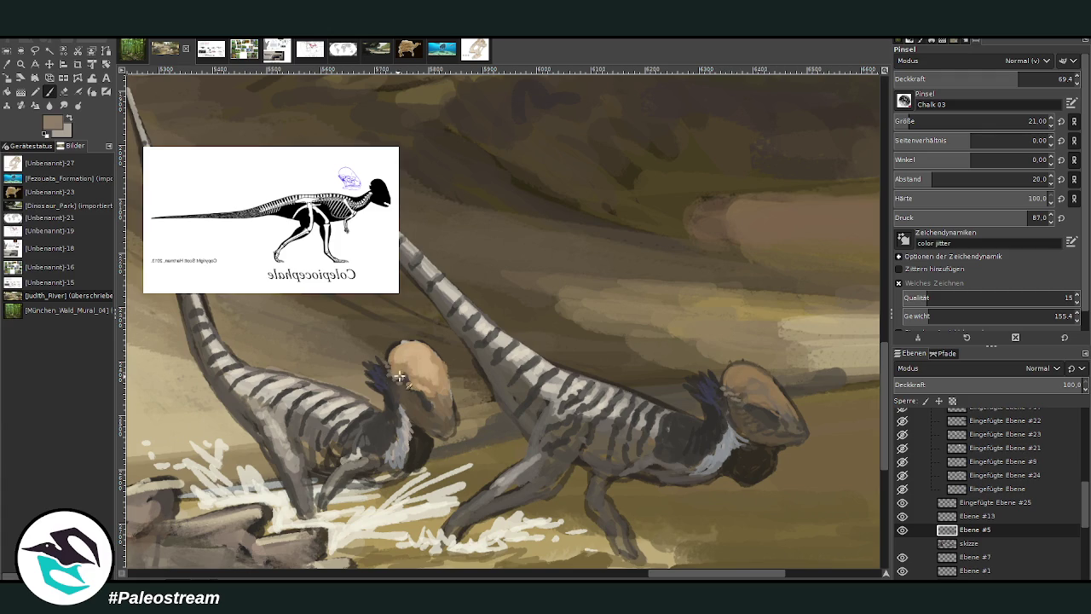
pyautogui.press('x')
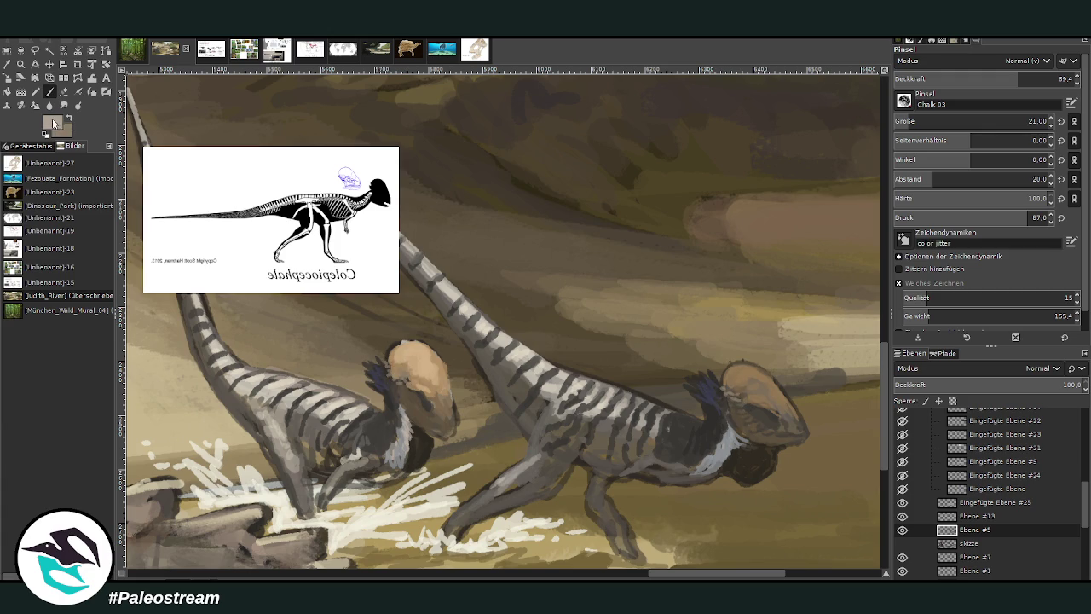
pyautogui.press('x')
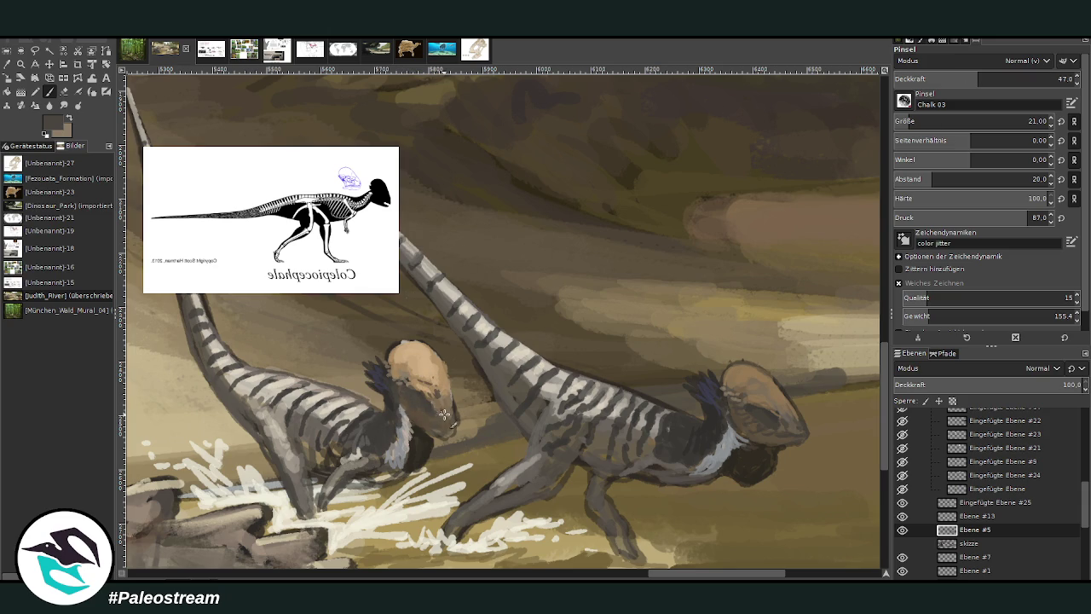
pyautogui.hotkey('shift', 'e')
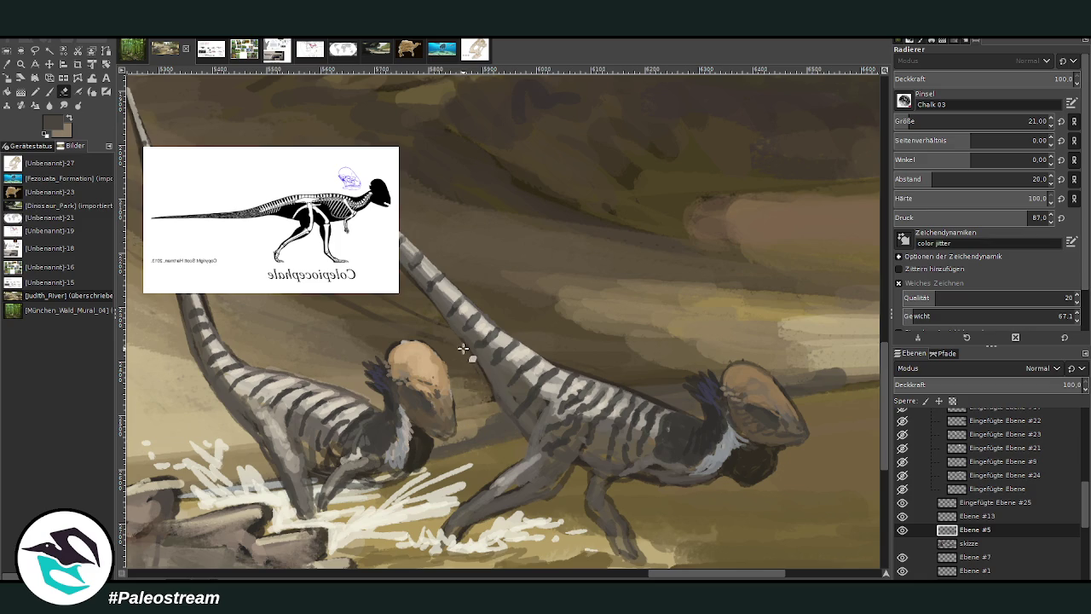
pyautogui.press('p')
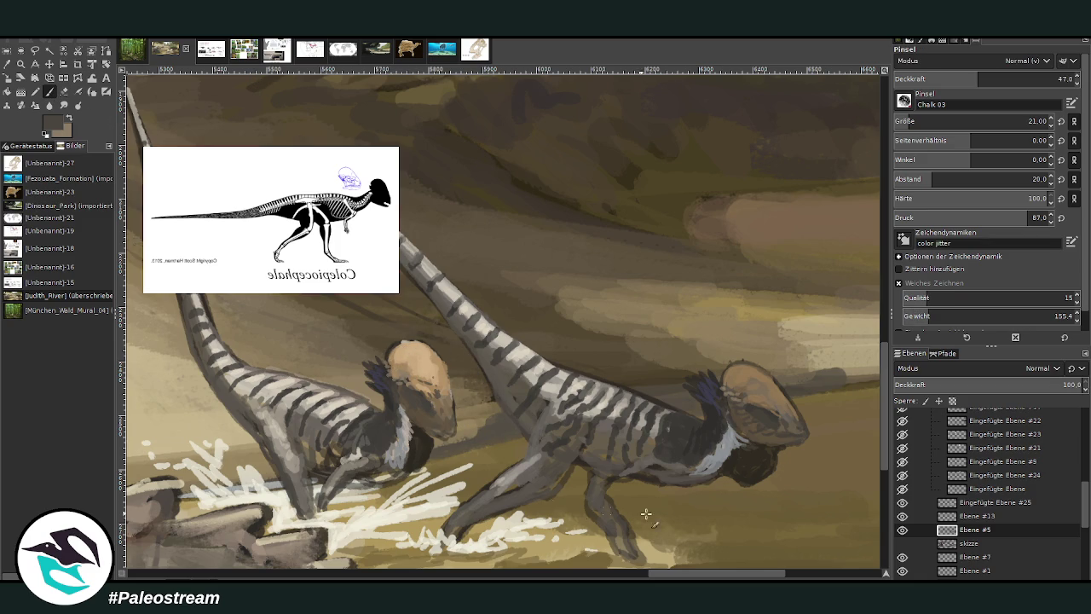
pyautogui.hscroll(-5, 750, 477)
# Sample the tan of the dinosaur's head and set the brush opacity to 64.
pyautogui.scroll(2, 883, 424)
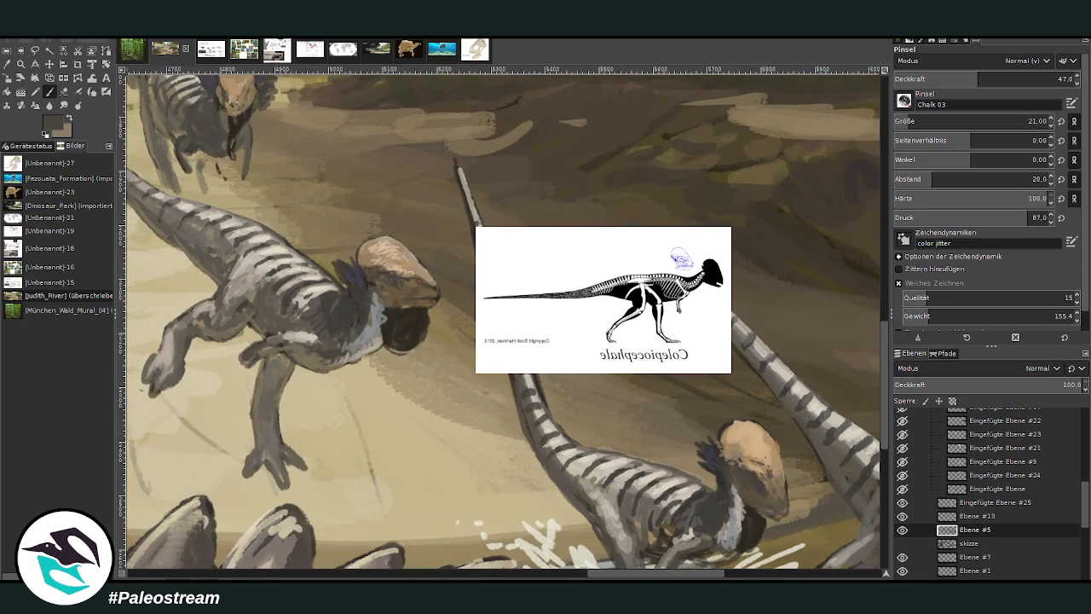
pyautogui.click(6, 64)
pyautogui.click(734, 449)
pyautogui.click(49, 92)
pyautogui.click(1022, 79)
pyautogui.write('64')
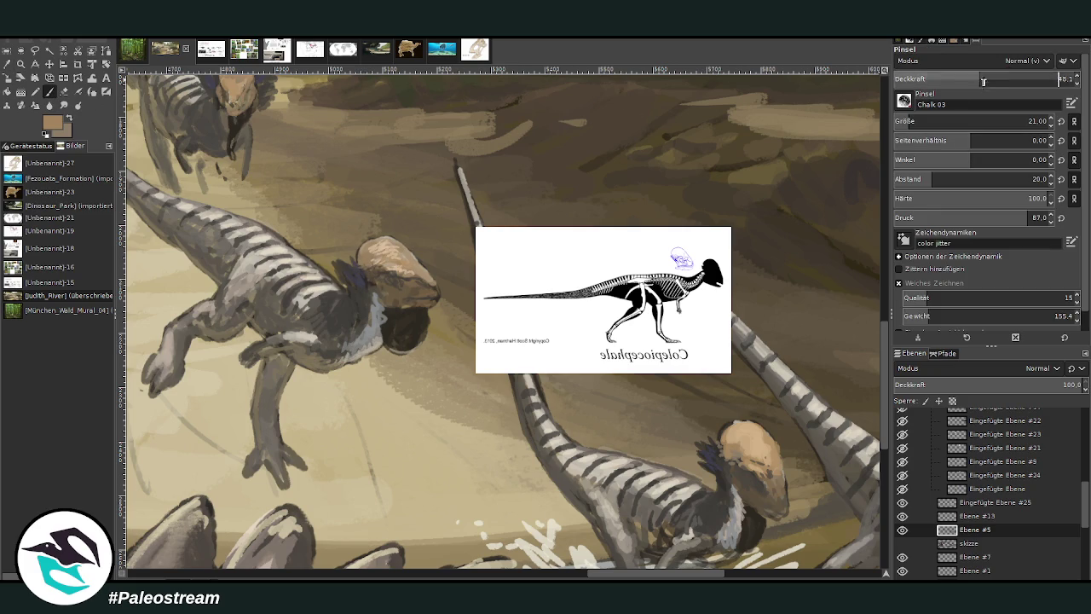
pyautogui.press('Return')
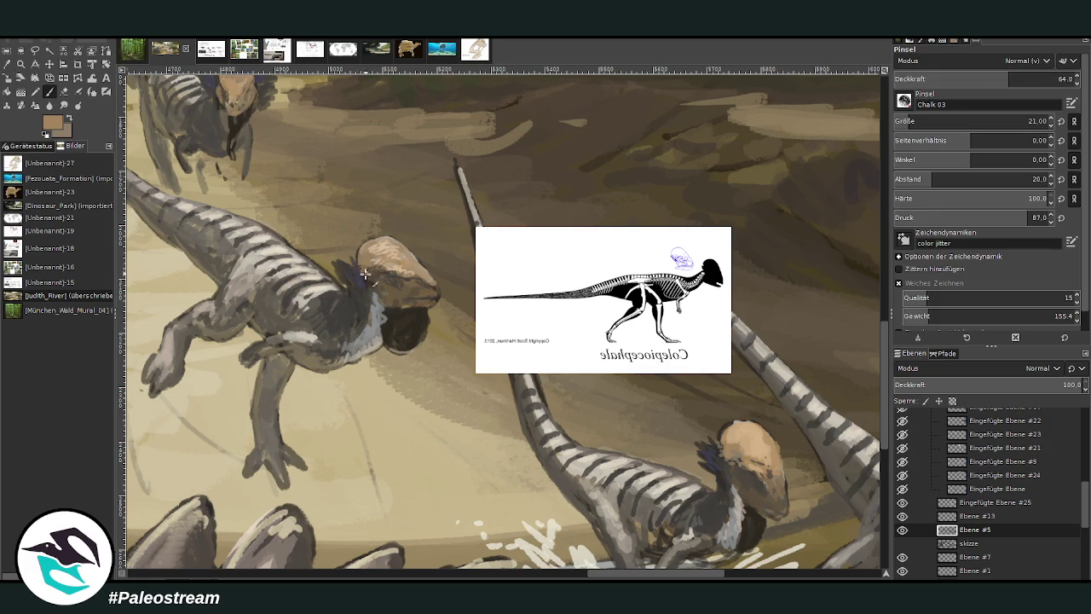
pyautogui.moveTo(889, 350); pyautogui.dragTo(894, 311)
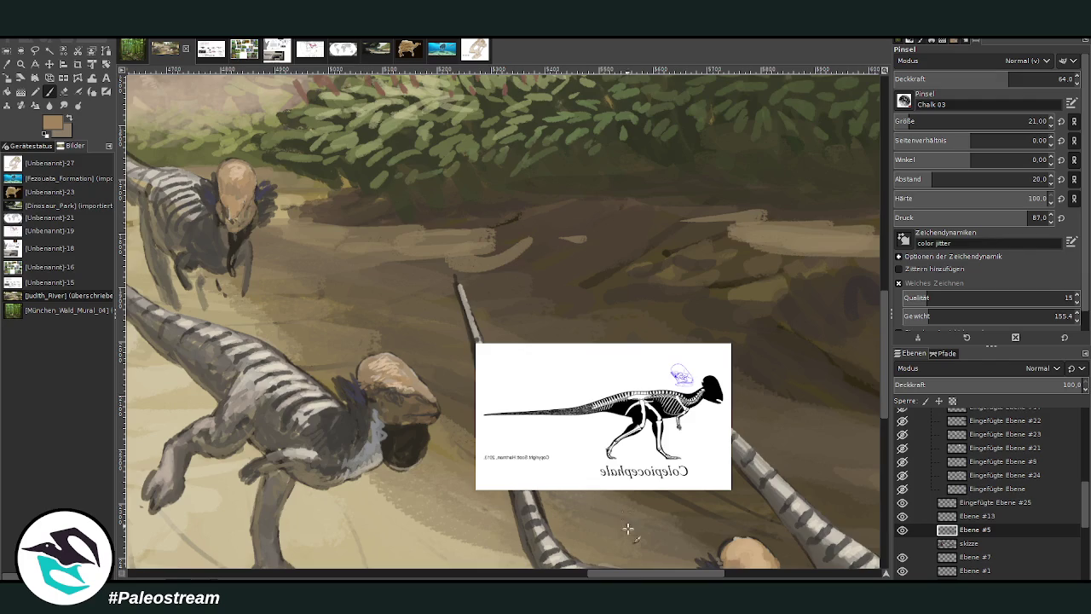
pyautogui.moveTo(631, 578); pyautogui.dragTo(597, 578)
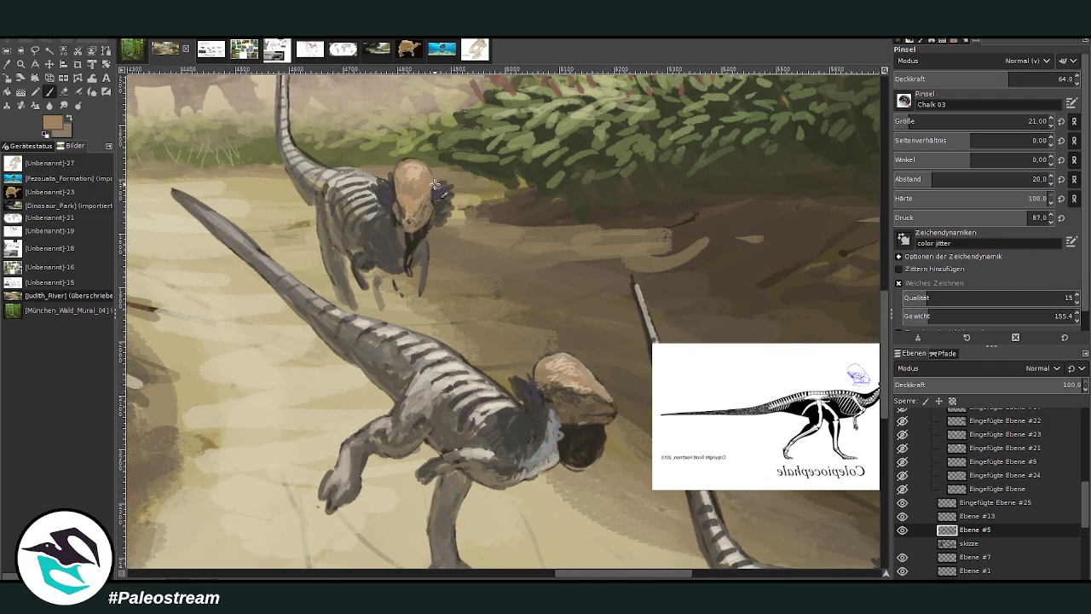
# Repaint the head near the eye in light beige, then lighten the neck edge at 44.5 opacity.
pyautogui.keyDown('ctrl'); pyautogui.click(818, 246); pyautogui.keyUp('ctrl')
pyautogui.moveTo(410, 202); pyautogui.dragTo(416, 171)
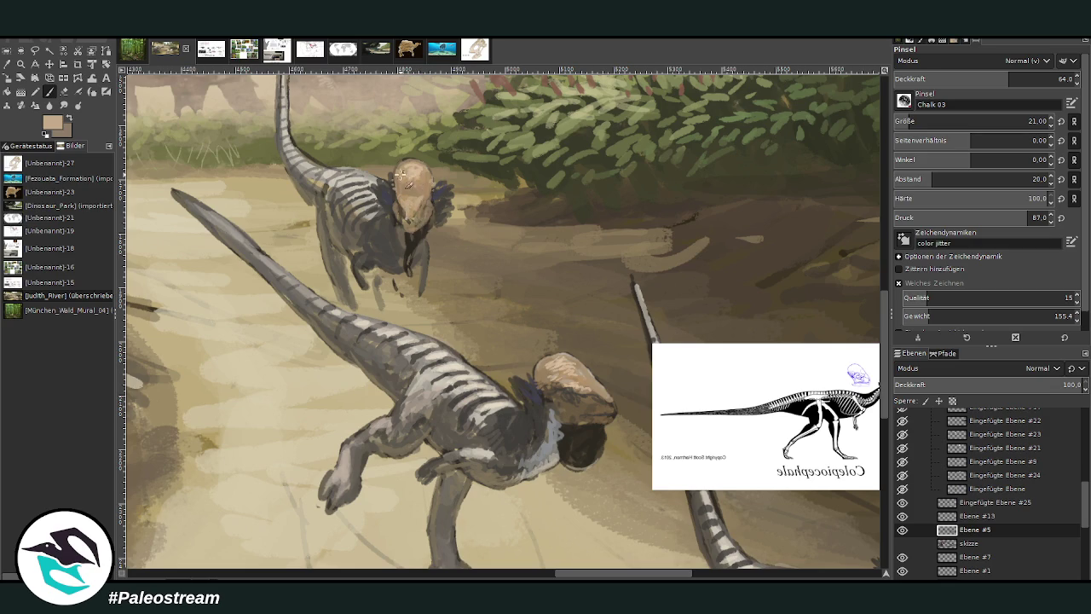
pyautogui.moveTo(577, 375); pyautogui.dragTo(546, 372)
pyautogui.keyDown('ctrl'); pyautogui.click(871, 309); pyautogui.keyUp('ctrl')
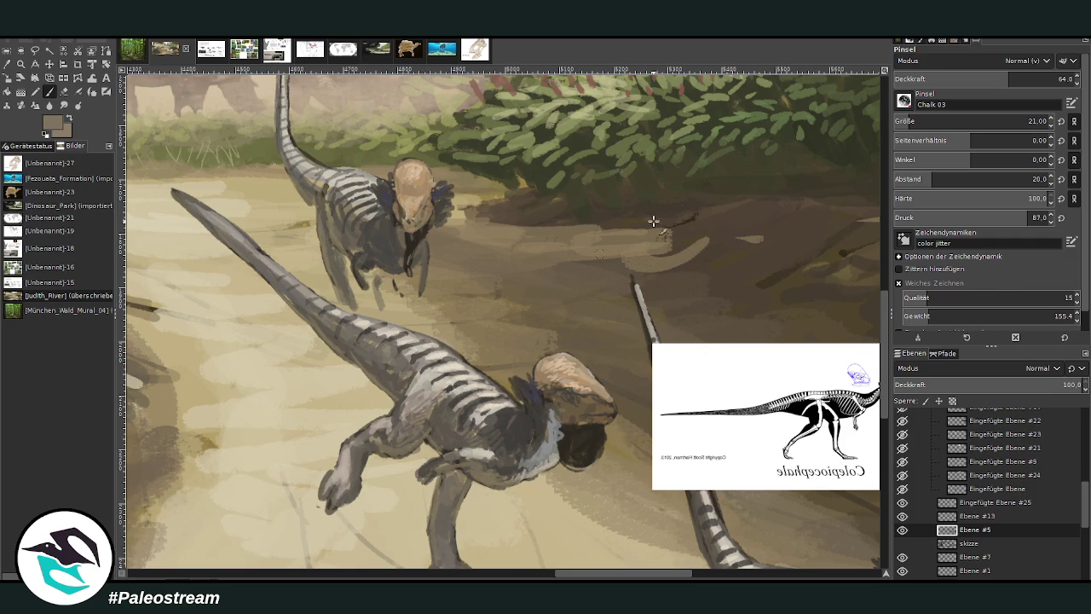
pyautogui.moveTo(1008, 77); pyautogui.dragTo(974, 77)
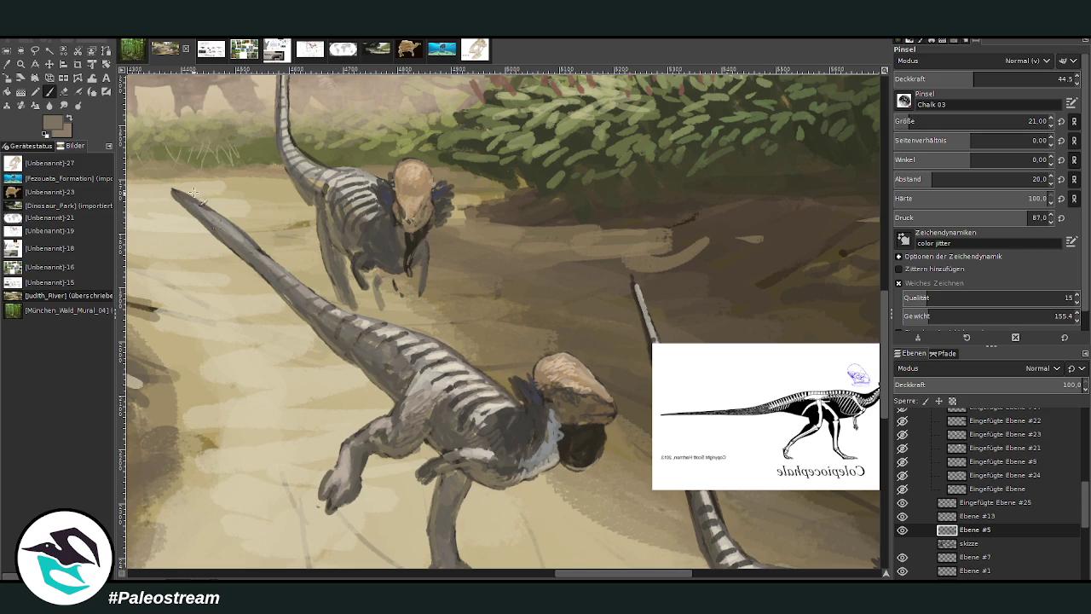
pyautogui.keyDown('ctrl'); pyautogui.click(869, 307); pyautogui.keyUp('ctrl')
pyautogui.moveTo(884, 317); pyautogui.dragTo(884, 291)
pyautogui.moveTo(320, 254); pyautogui.dragTo(287, 214)
# Paint sampled dark grey strokes along the neck, chest, thigh and legs.
pyautogui.press('o')
pyautogui.click(372, 324)
pyautogui.press('p')
pyautogui.moveTo(276, 225); pyautogui.dragTo(287, 117)
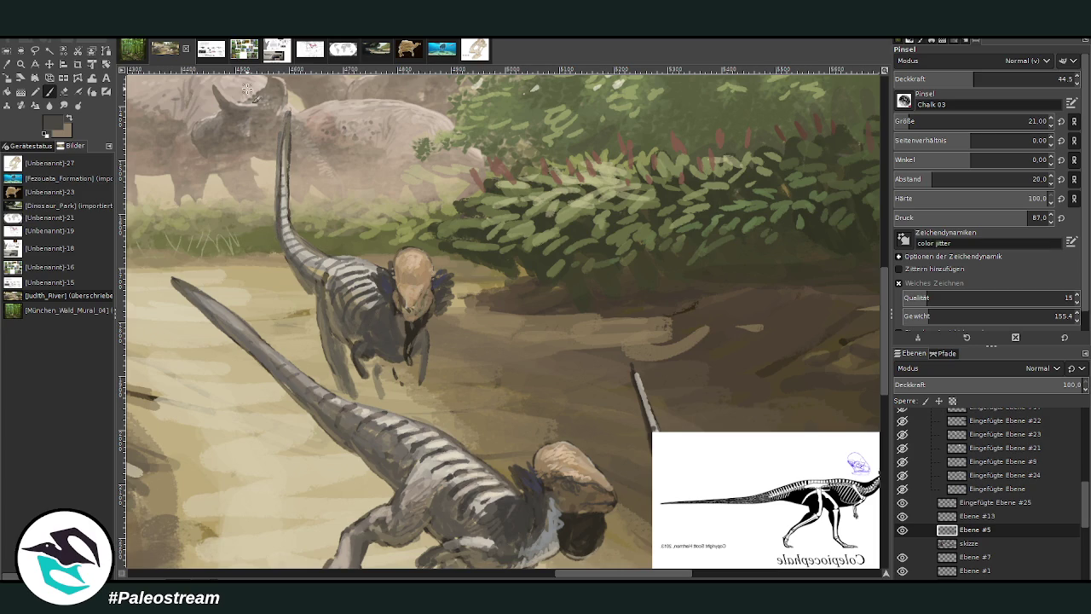
pyautogui.click(7, 64)
pyautogui.click(479, 561)
pyautogui.press('p')
pyautogui.moveTo(393, 342); pyautogui.dragTo(412, 345)
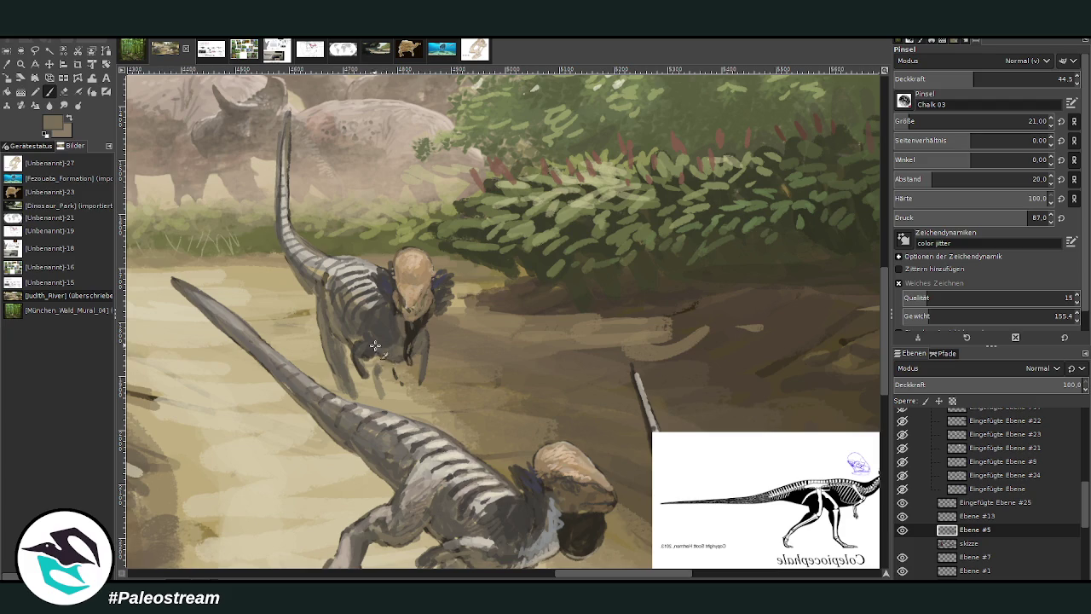
pyautogui.moveTo(362, 317)
pyautogui.mouseDown()
pyautogui.moveTo(356, 349)
pyautogui.moveTo(334, 312)
pyautogui.mouseUp()
# At opacity 70, add a light beige stroke on the foot.
pyautogui.click(1021, 75)
pyautogui.press('Return')
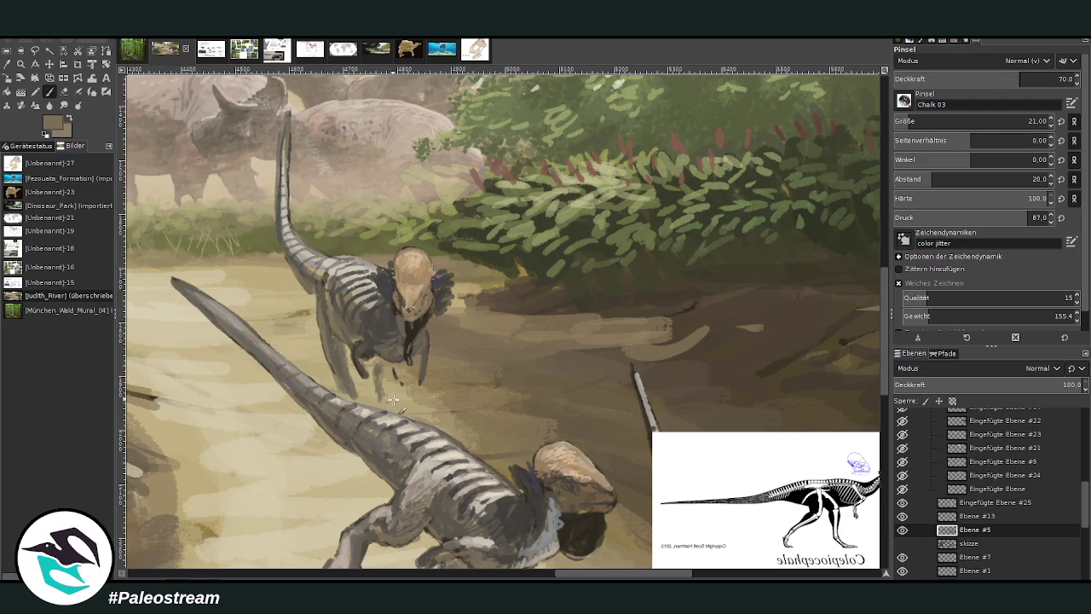
pyautogui.moveTo(404, 409); pyautogui.dragTo(400, 397)
pyautogui.keyDown('ctrl'); pyautogui.click(830, 236); pyautogui.keyUp('ctrl')
pyautogui.hotkey('shift', 'e')
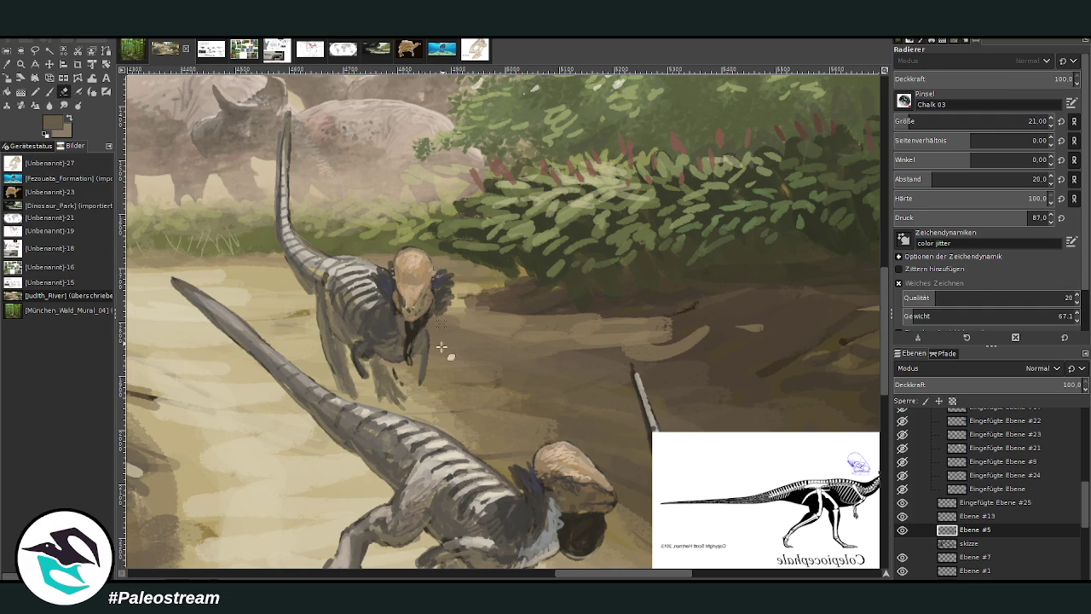
pyautogui.press('p')
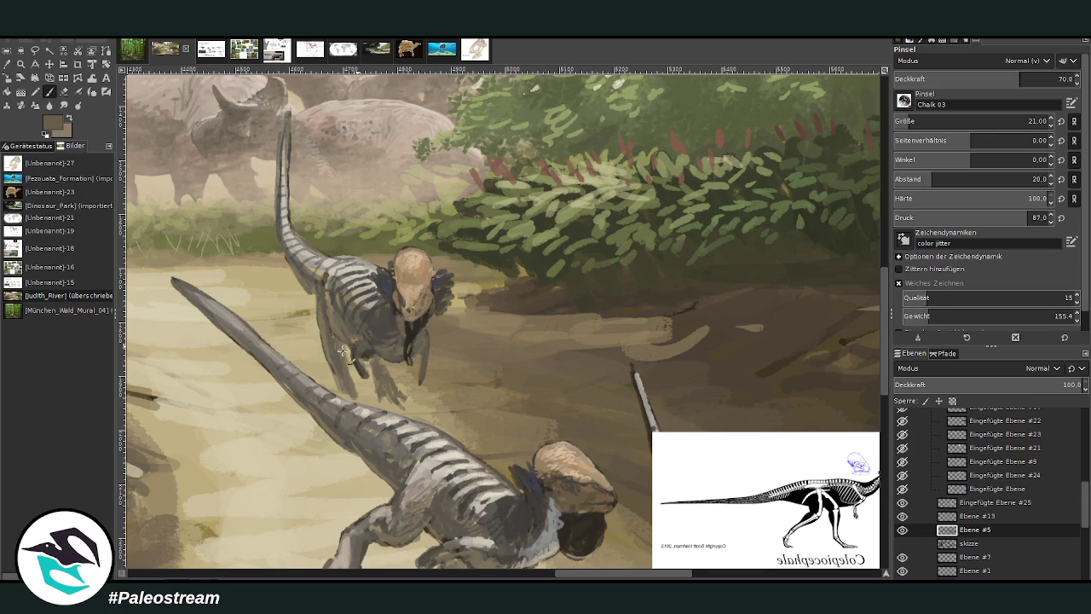
# Sample a dark colour, enlarge the brush to size 35 and add faint grey on the leg.
pyautogui.press('x')
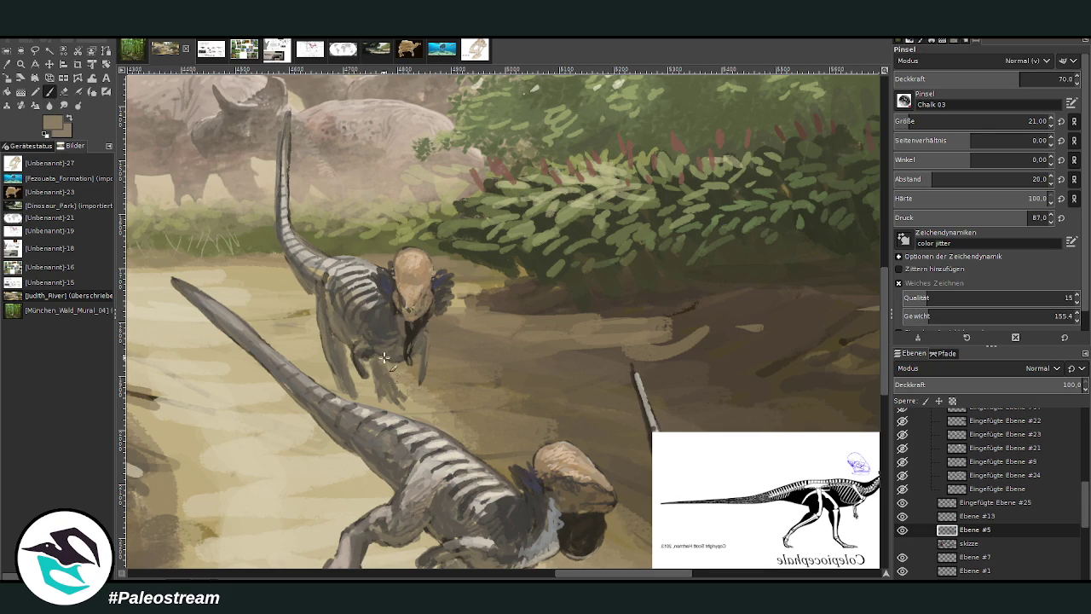
pyautogui.press('o')
pyautogui.click(386, 288)
pyautogui.press('p')
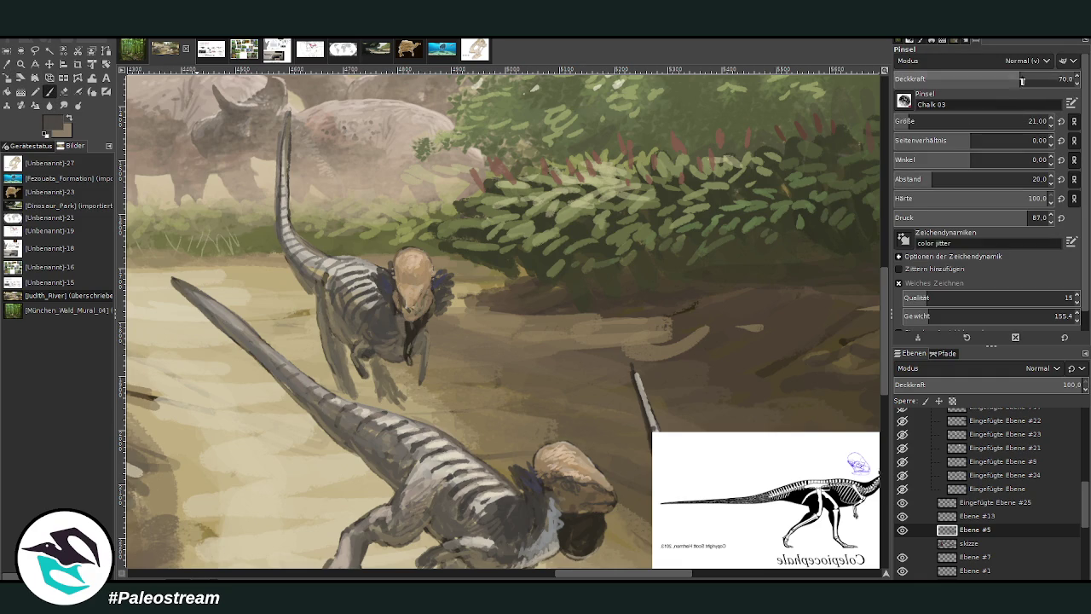
pyautogui.click(915, 121)
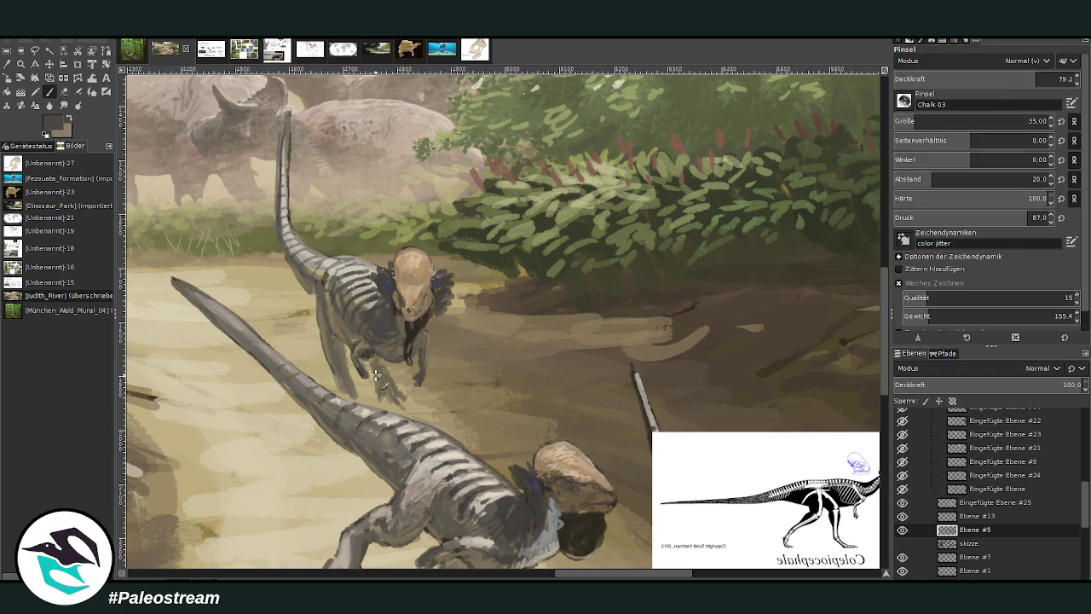
pyautogui.moveTo(368, 377); pyautogui.dragTo(391, 340)
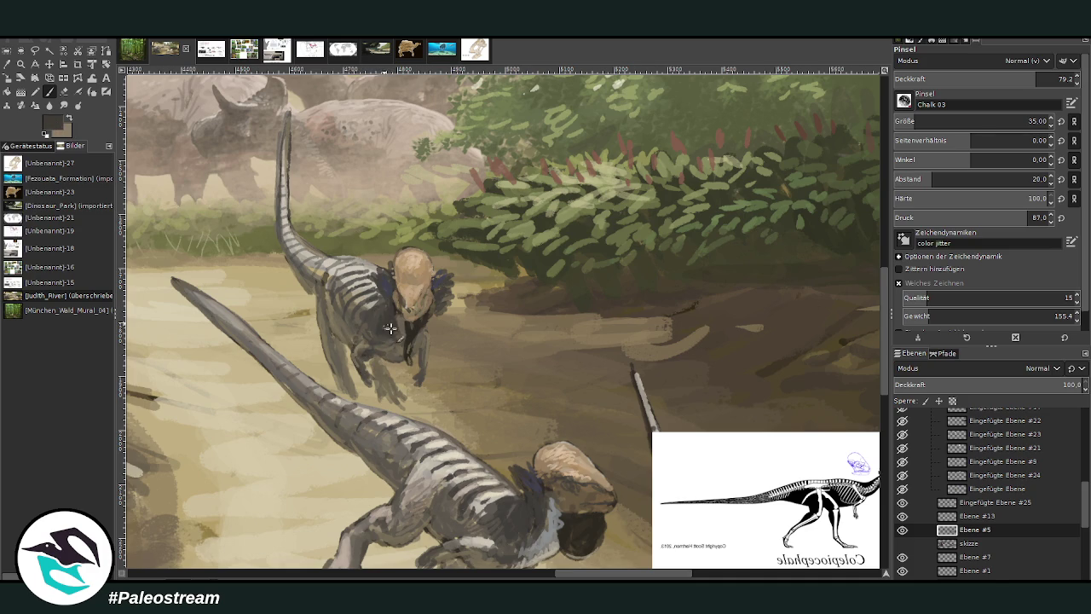
pyautogui.scroll(-5, 385, 323)
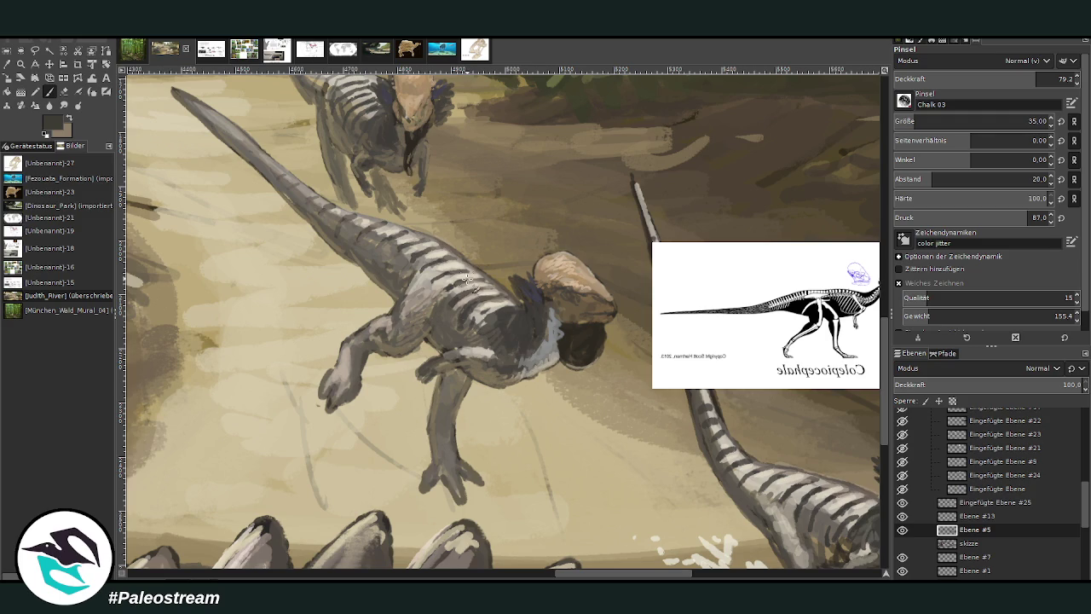
# Shade the dinosaurs' necks and throats with a darker colour, dabbing near the neck feathers.
pyautogui.keyDown('ctrl'); pyautogui.click(856, 351); pyautogui.keyUp('ctrl')
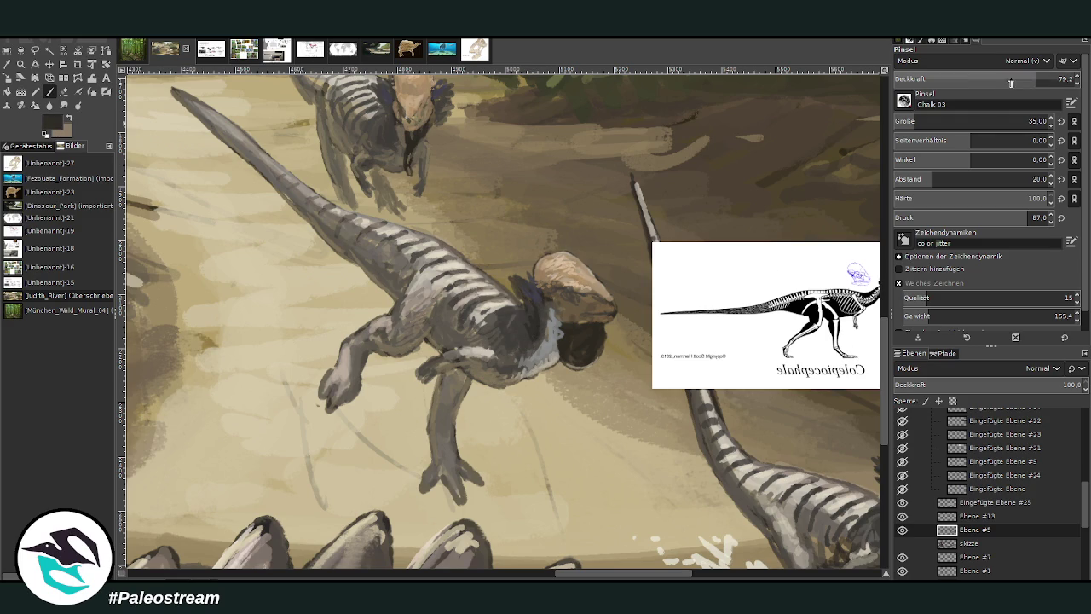
pyautogui.moveTo(528, 317)
pyautogui.mouseDown()
pyautogui.moveTo(515, 364)
pyautogui.moveTo(517, 353)
pyautogui.moveTo(484, 368)
pyautogui.mouseUp()
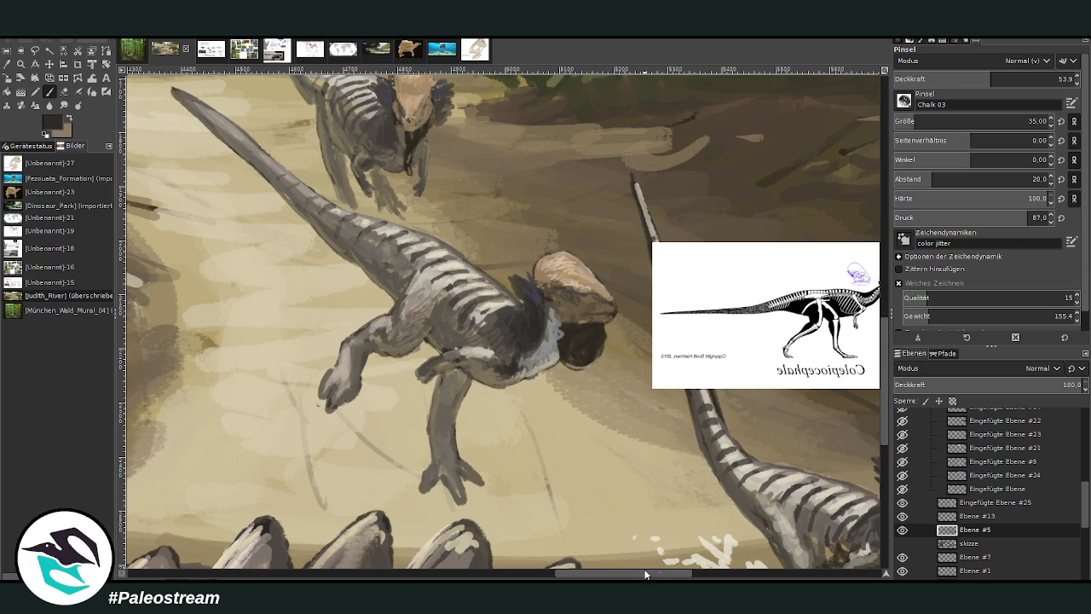
pyautogui.hscroll(10, 646, 565)
pyautogui.scroll(-3, 511, 426)
pyautogui.scroll(-2, 383, 384)
pyautogui.moveTo(274, 369)
pyautogui.mouseDown()
pyautogui.moveTo(278, 406)
pyautogui.moveTo(260, 390)
pyautogui.moveTo(274, 353)
pyautogui.moveTo(272, 397)
pyautogui.mouseUp()
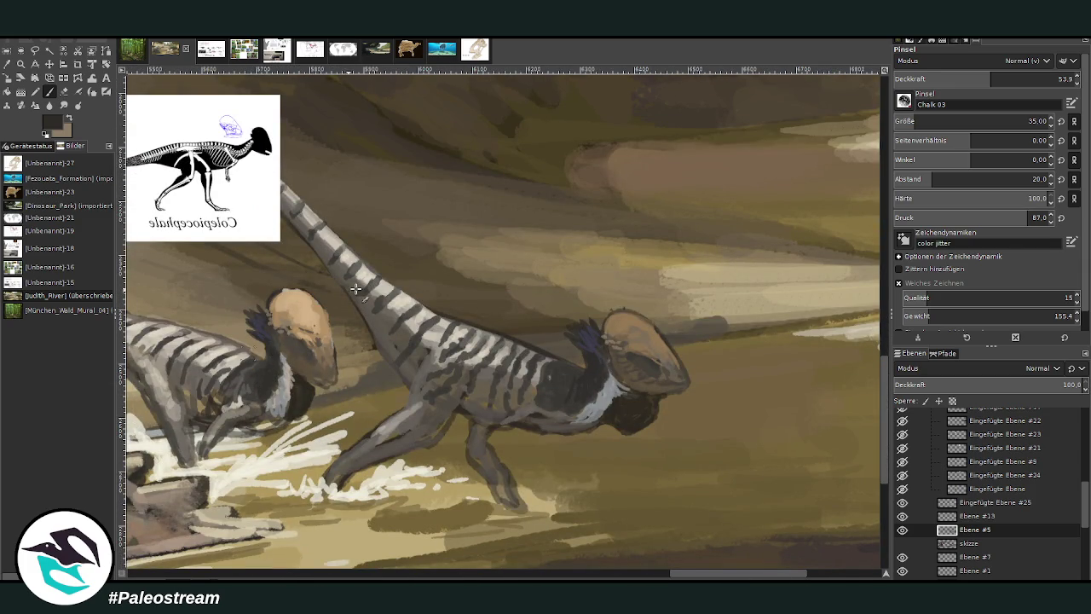
pyautogui.moveTo(565, 377); pyautogui.dragTo(568, 383)
# Sample a tan-grey and paint a faint stroke down the right dinosaur's front leg at 21.8 opacity.
pyautogui.click(7, 63)
pyautogui.click(532, 356)
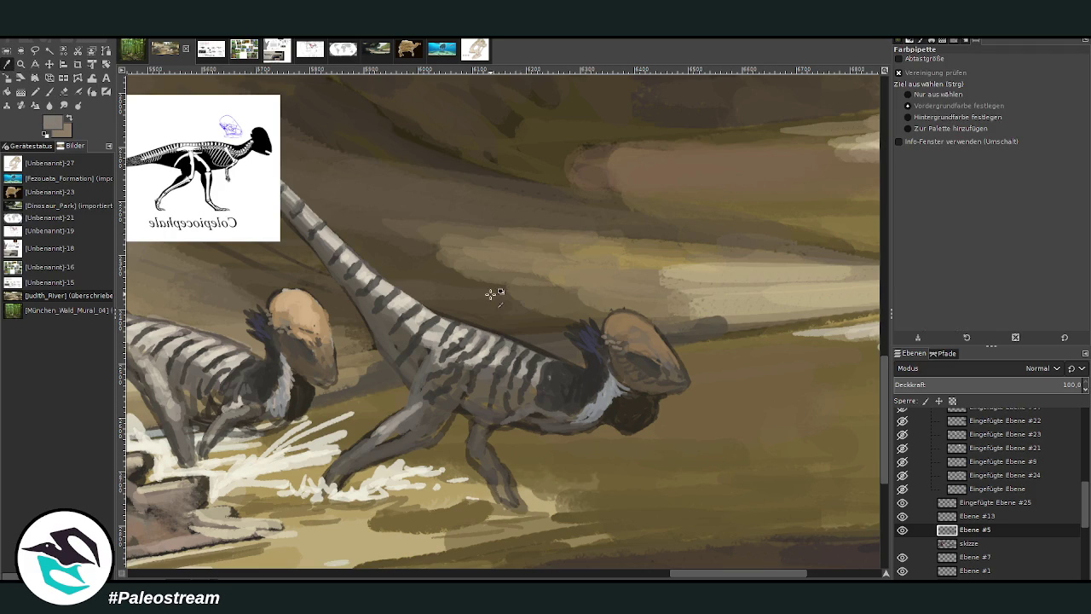
pyautogui.click(50, 92)
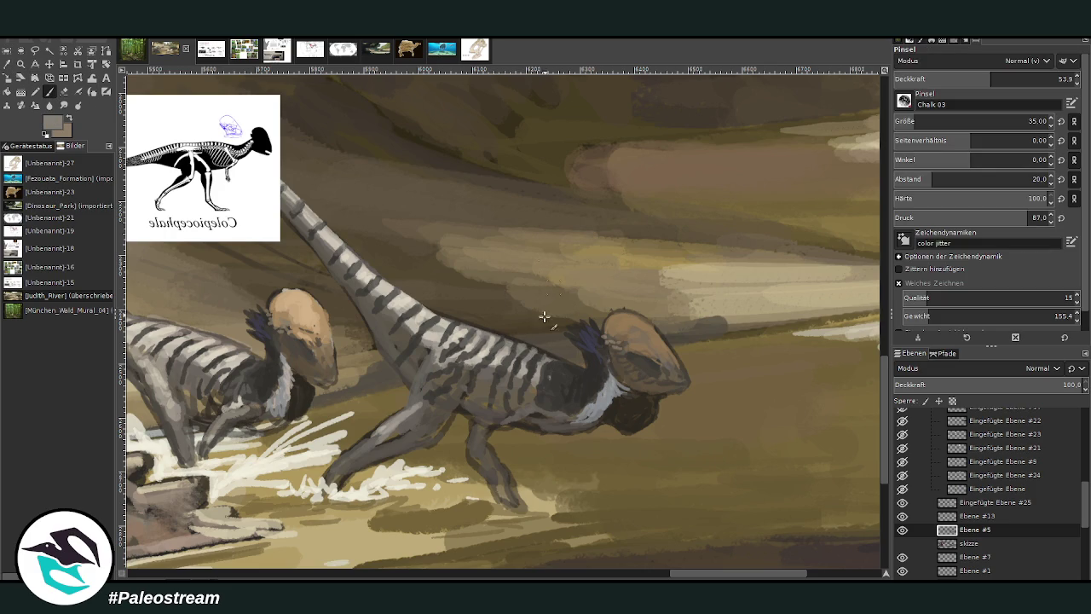
pyautogui.click(954, 78)
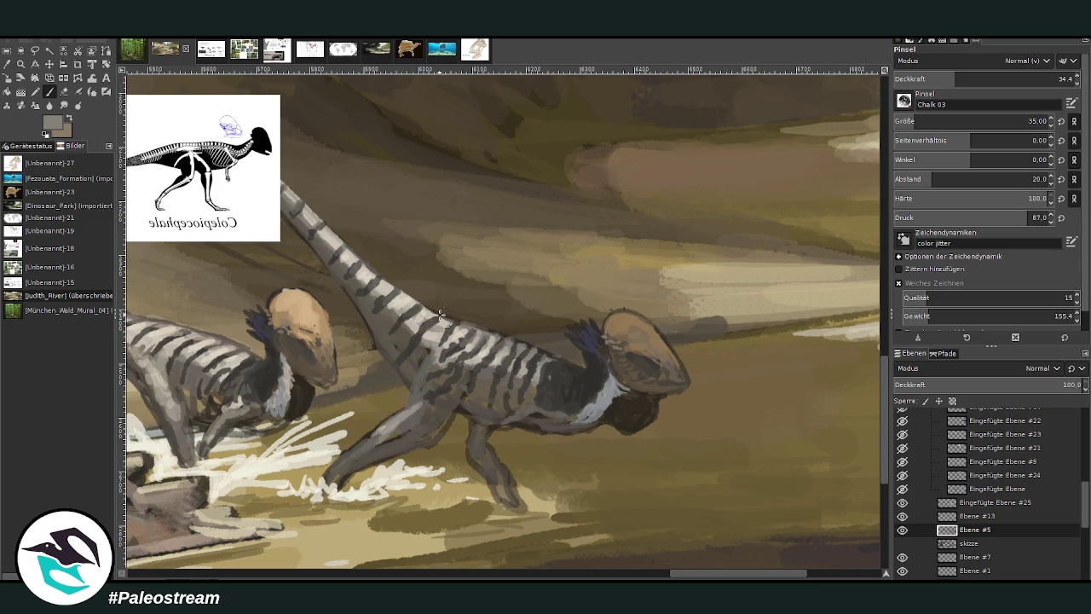
pyautogui.press('less')
pyautogui.press('less')
pyautogui.press('less')
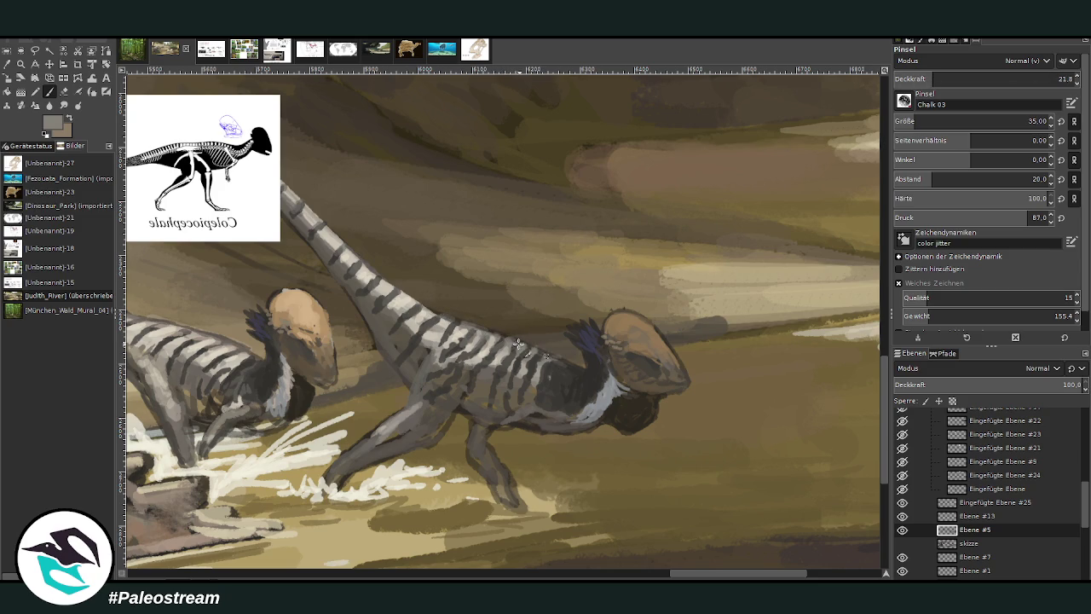
pyautogui.moveTo(444, 359)
pyautogui.mouseDown()
pyautogui.moveTo(396, 438)
pyautogui.moveTo(369, 443)
pyautogui.mouseUp()
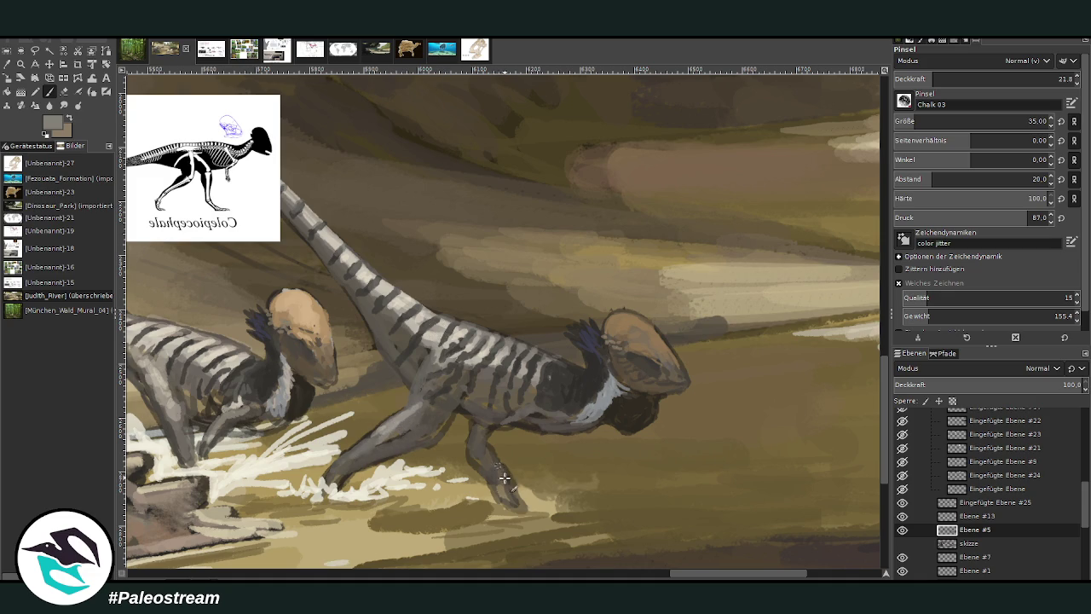
# Zoom in on the dinosaurs and hide the skeleton reference card layer.
pyautogui.scroll(-2, 433, 432)
pyautogui.scroll(-2, 432, 432)
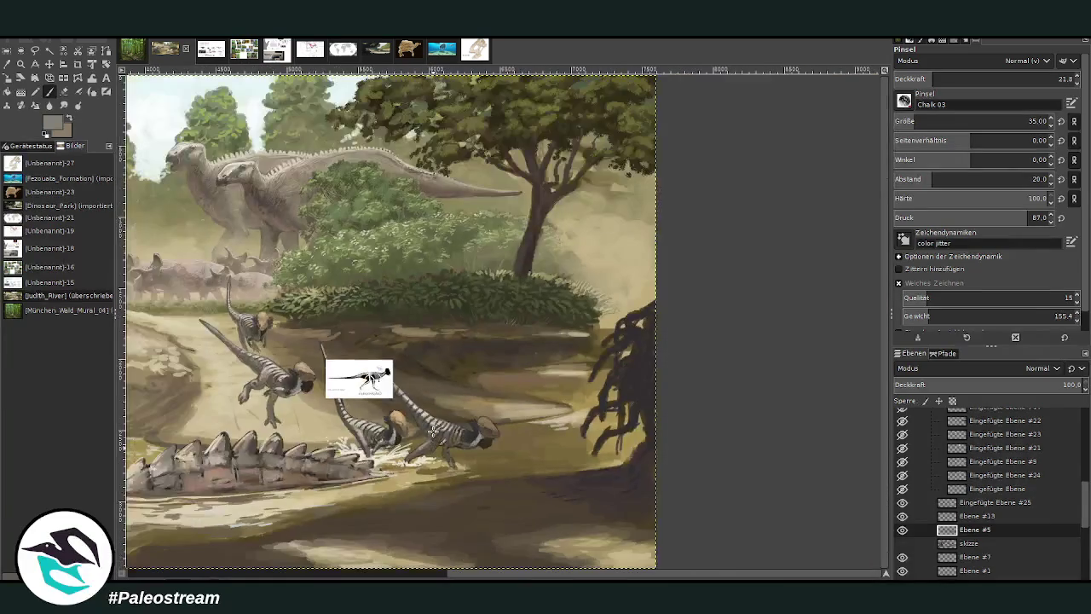
pyautogui.scroll(-1, 433, 432)
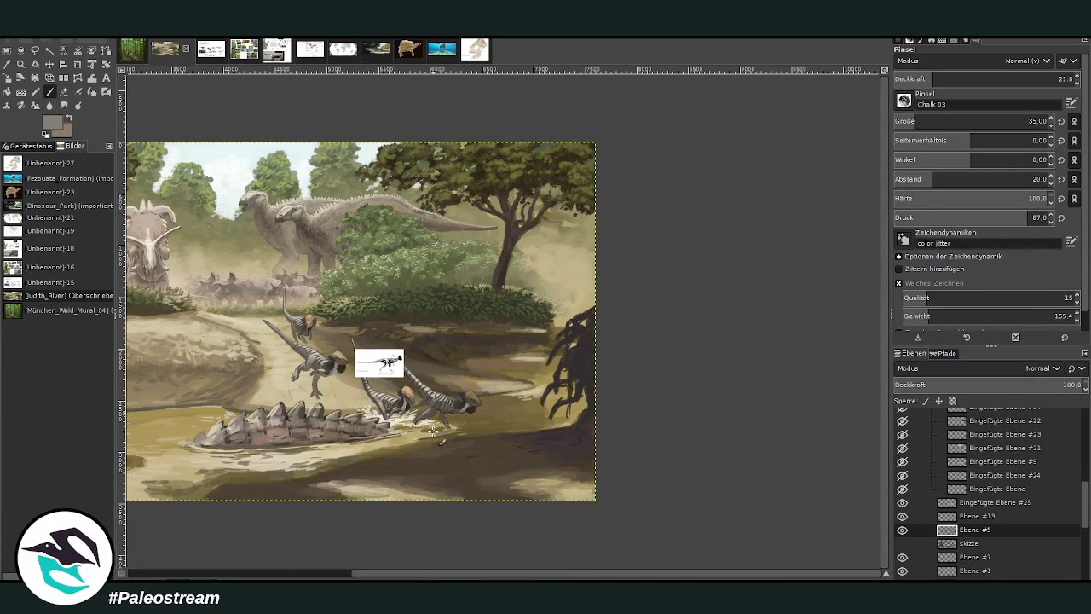
pyautogui.click(21, 64)
pyautogui.moveTo(238, 257); pyautogui.dragTo(520, 441)
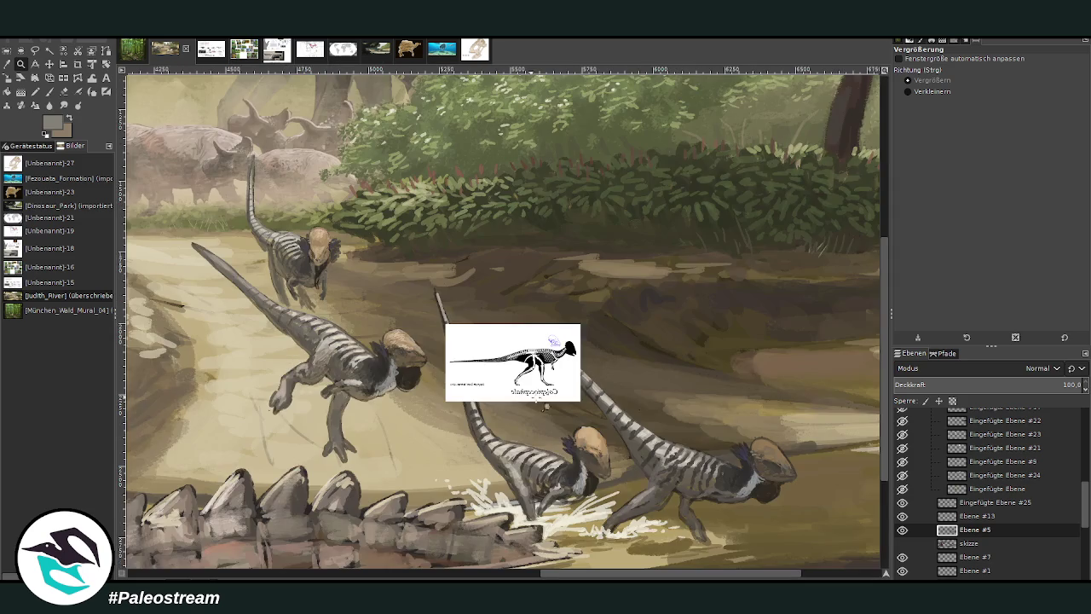
pyautogui.click(903, 503)
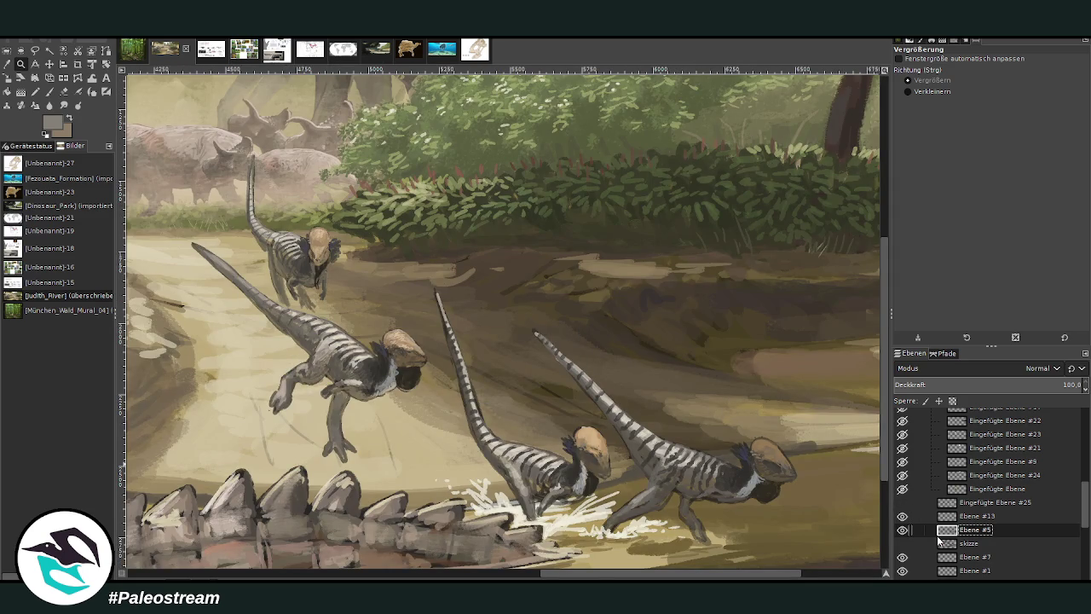
pyautogui.scroll(-2, 322, 351)
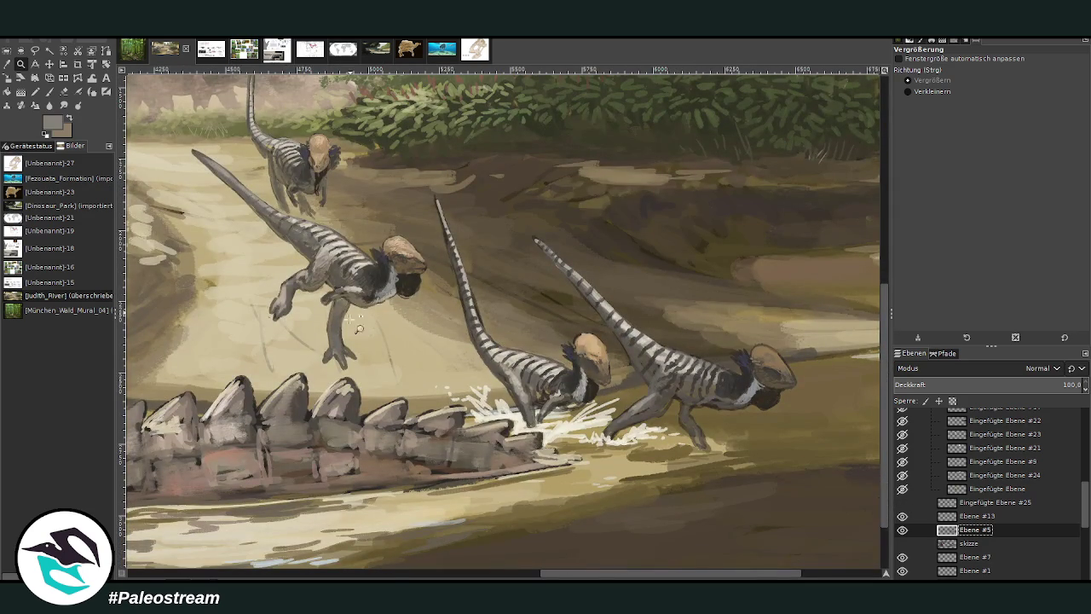
# Sample the olive ground, toggle the splash and dinosaur layers to compare, and select skizze.
pyautogui.click(7, 64)
pyautogui.click(786, 439)
pyautogui.press('p')
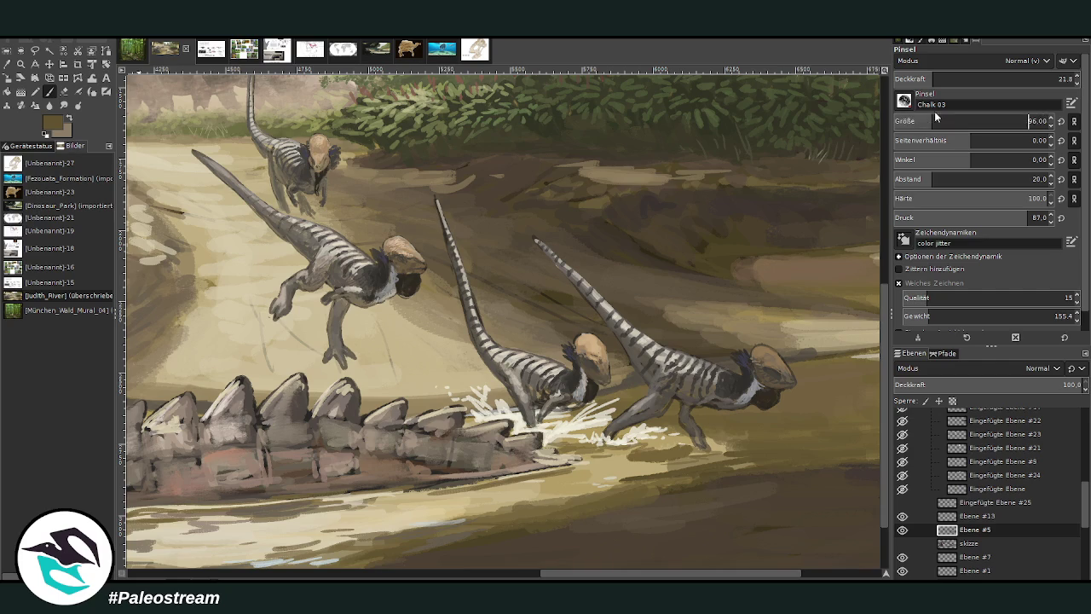
pyautogui.click(901, 515)
pyautogui.click(900, 516)
pyautogui.click(901, 529)
pyautogui.click(902, 529)
pyautogui.click(902, 516)
pyautogui.click(902, 515)
pyautogui.click(909, 543)
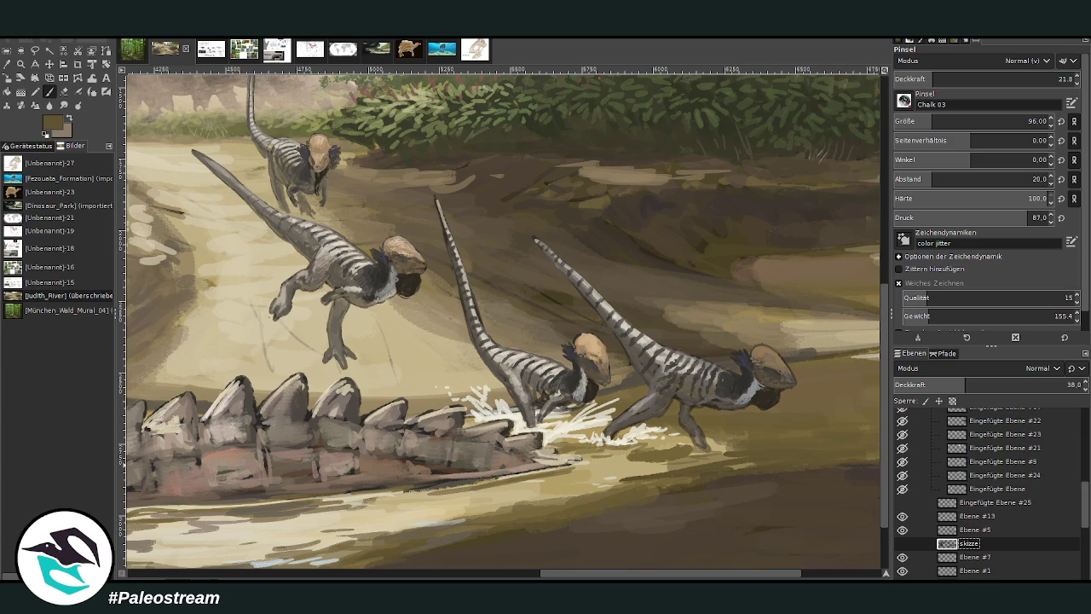
# Add a new layer above skizze and paint shadows under the dinosaurs' feet at higher opacity.
pyautogui.hotkey('shift', 'ctrl', 'n')
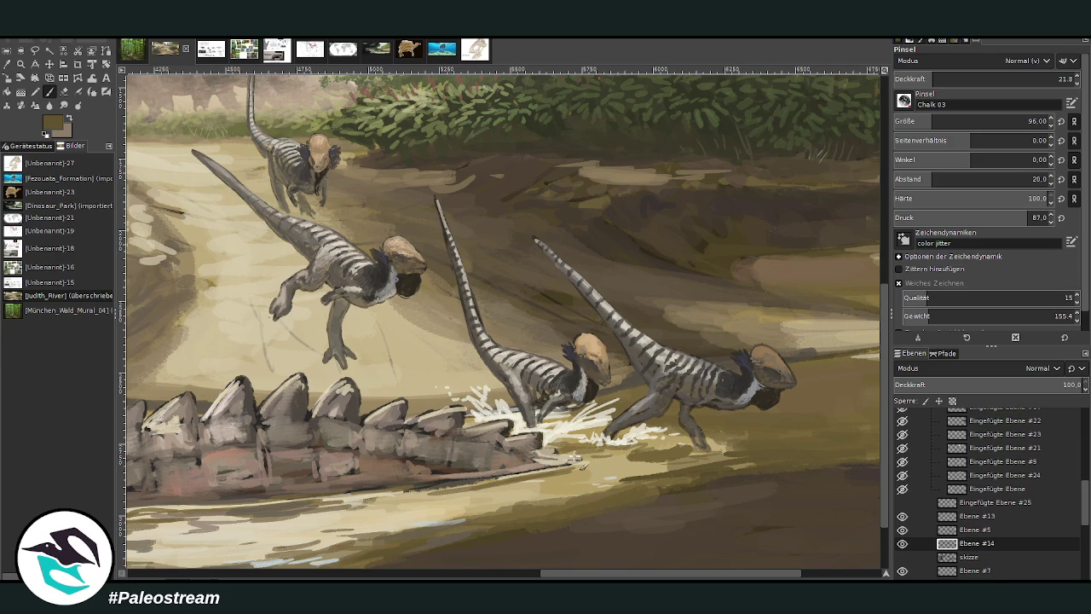
pyautogui.click(1014, 79)
pyautogui.moveTo(724, 453)
pyautogui.mouseDown()
pyautogui.moveTo(618, 448)
pyautogui.moveTo(738, 461)
pyautogui.moveTo(688, 453)
pyautogui.mouseUp()
pyautogui.moveTo(602, 460)
pyautogui.mouseDown()
pyautogui.moveTo(558, 449)
pyautogui.moveTo(641, 457)
pyautogui.moveTo(545, 448)
pyautogui.mouseUp()
pyautogui.moveTo(333, 350)
pyautogui.mouseDown()
pyautogui.moveTo(314, 358)
pyautogui.moveTo(313, 329)
pyautogui.mouseUp()
# Paint dark cast shadows under the leaping dinosaur, between its foot and the armored tail.
pyautogui.click(8, 64)
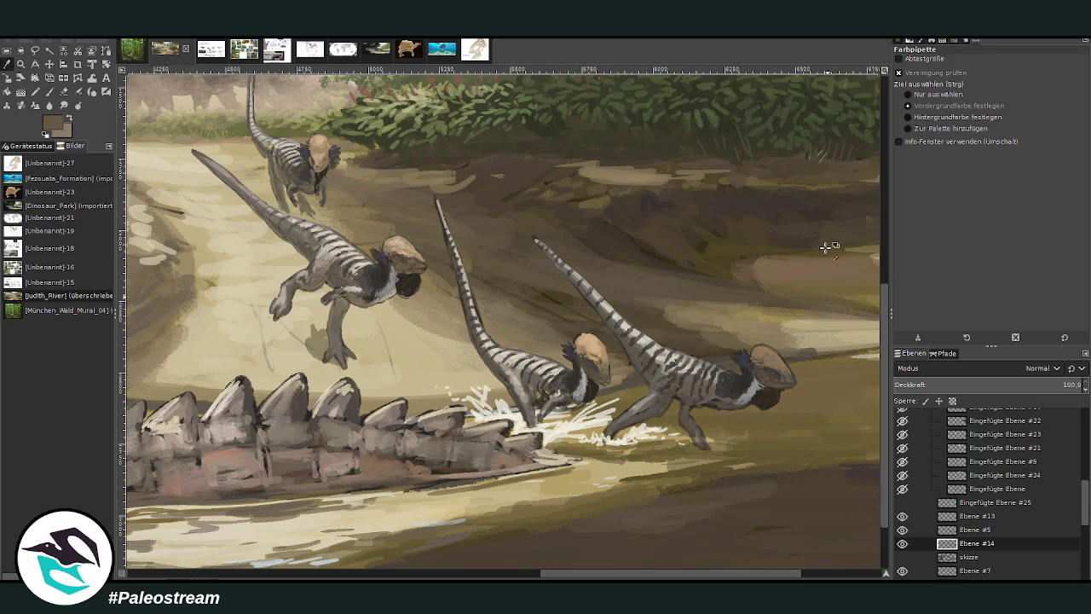
pyautogui.moveTo(610, 577); pyautogui.dragTo(564, 577)
pyautogui.click(49, 91)
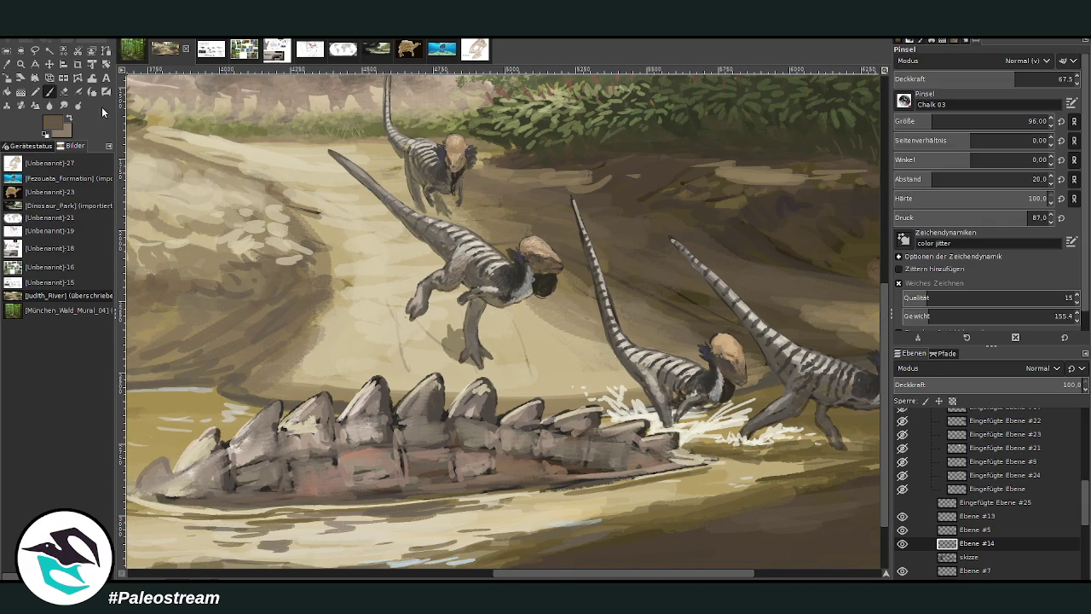
pyautogui.moveTo(457, 341)
pyautogui.mouseDown()
pyautogui.moveTo(445, 320)
pyautogui.moveTo(486, 367)
pyautogui.moveTo(460, 358)
pyautogui.moveTo(427, 286)
pyautogui.mouseUp()
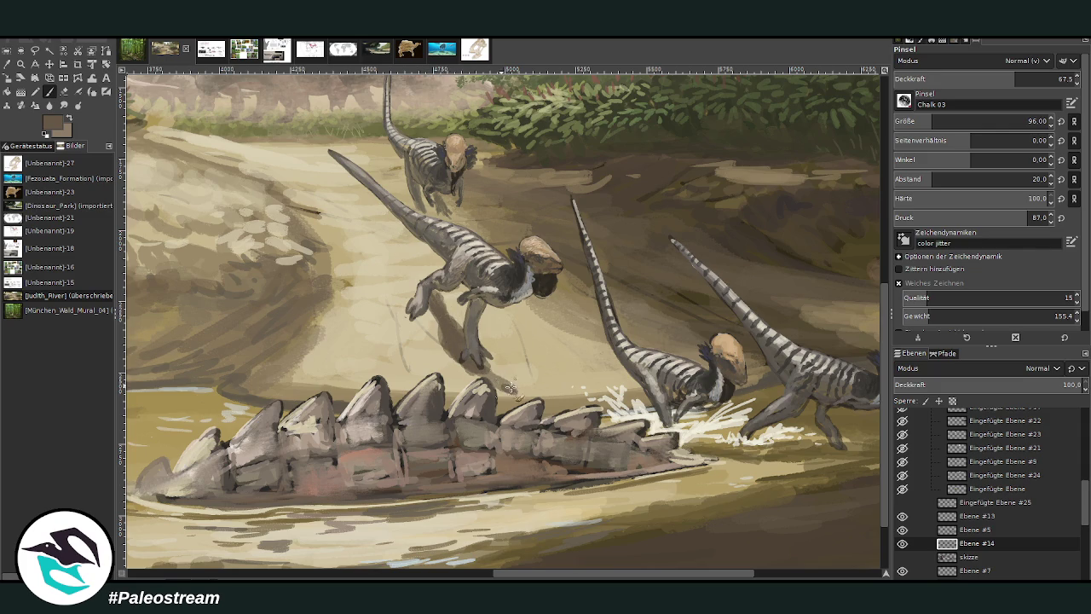
pyautogui.moveTo(518, 395)
pyautogui.mouseDown()
pyautogui.moveTo(456, 358)
pyautogui.moveTo(495, 378)
pyautogui.moveTo(485, 360)
pyautogui.mouseUp()
pyautogui.moveTo(439, 333)
pyautogui.mouseDown()
pyautogui.moveTo(429, 303)
pyautogui.moveTo(441, 305)
pyautogui.moveTo(329, 196)
pyautogui.mouseUp()
pyautogui.moveTo(408, 262); pyautogui.dragTo(325, 182)
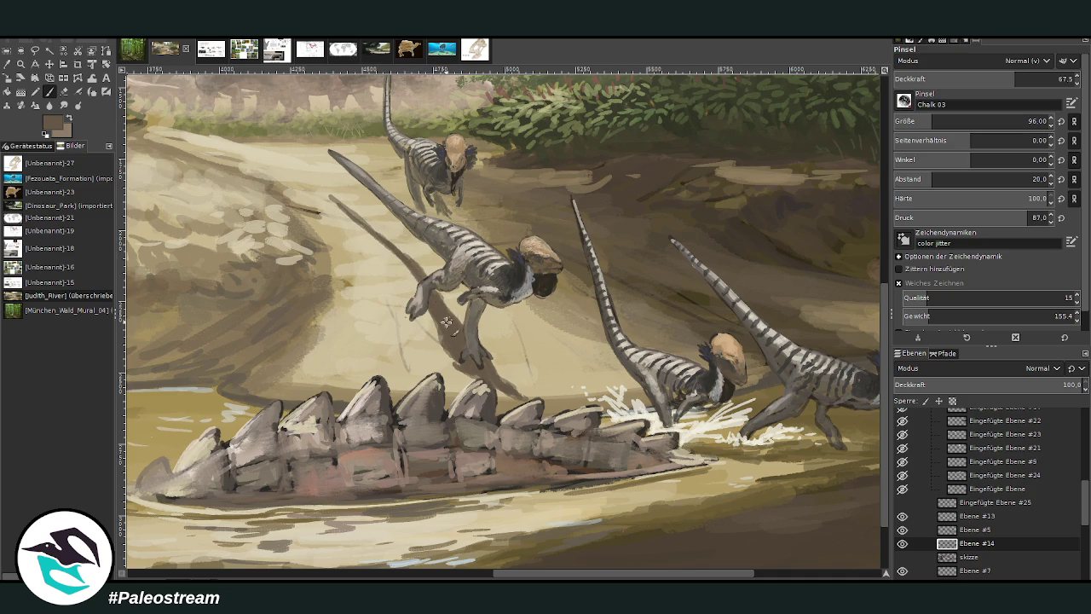
pyautogui.moveTo(426, 226); pyautogui.dragTo(393, 181)
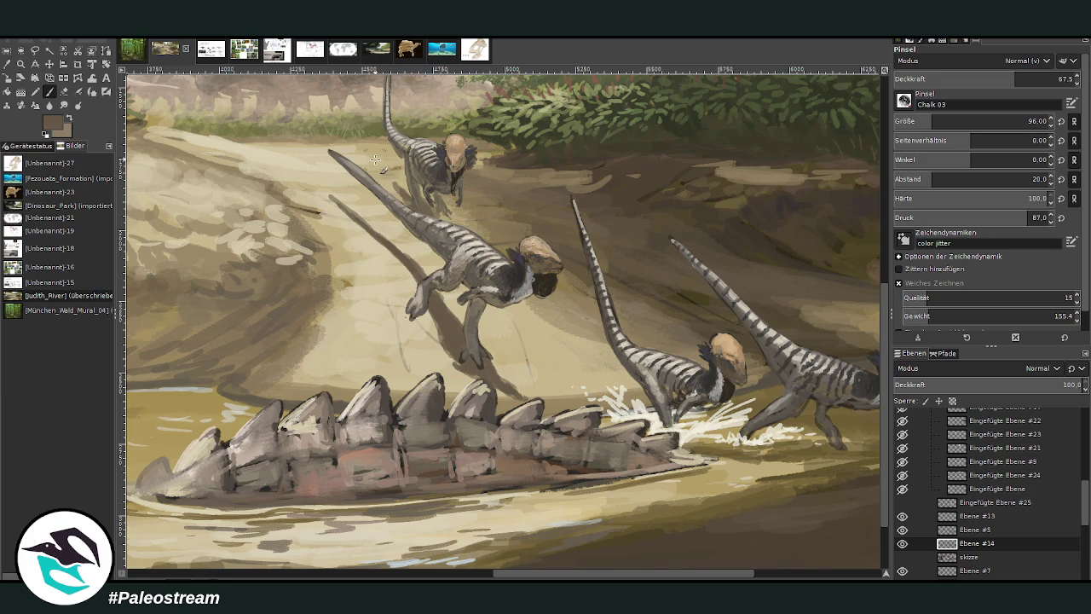
# Set the brush opacity to 61.2 and dab light paint near the dinosaur's hand.
pyautogui.scroll(2, 711, 88)
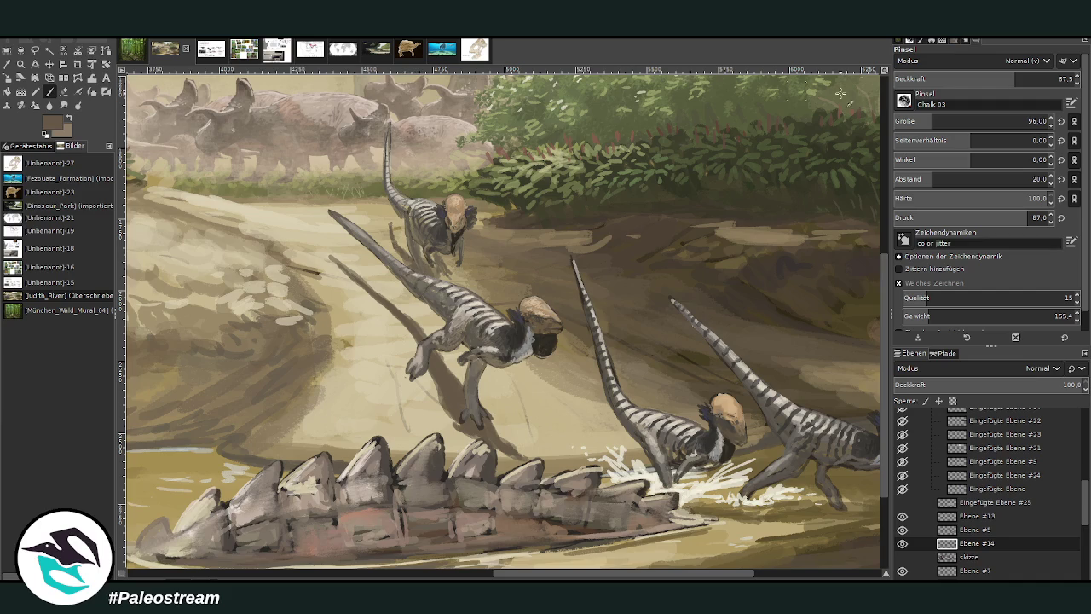
pyautogui.click(973, 78)
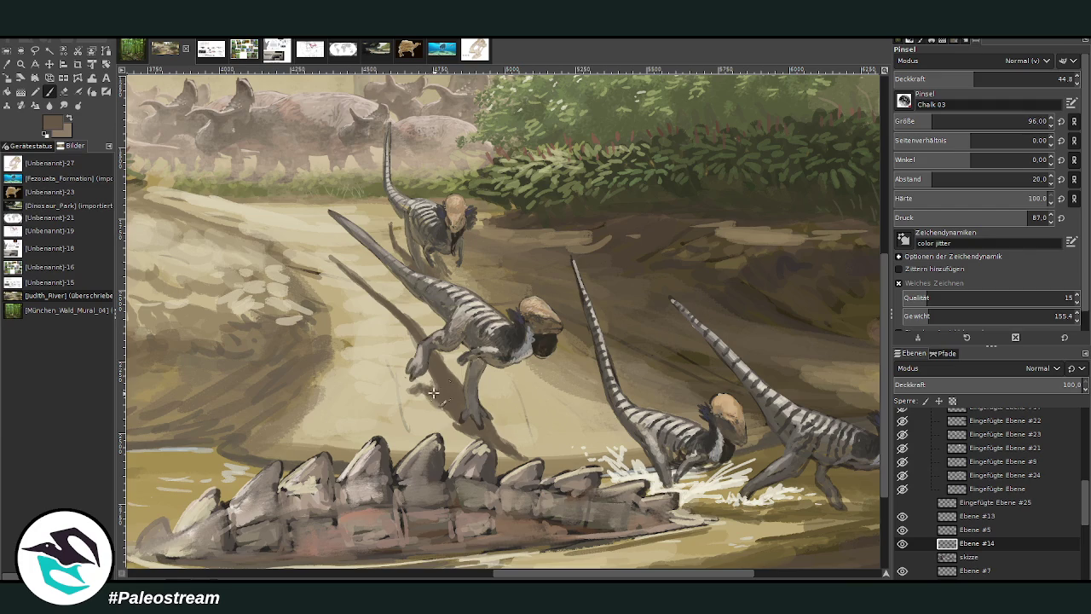
pyautogui.click(1003, 79)
pyautogui.moveTo(428, 389); pyautogui.dragTo(413, 391)
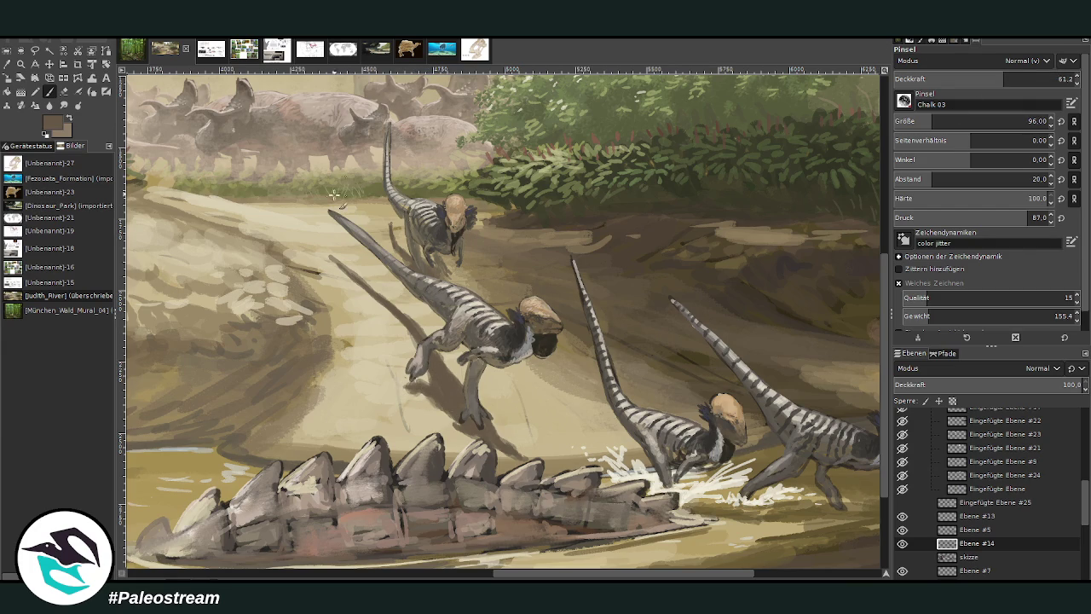
# Warp the tail shadow down and right with a 398.19-size warp brush, then zoom onto the dinosaurs.
pyautogui.press('w')
pyautogui.click(968, 77)
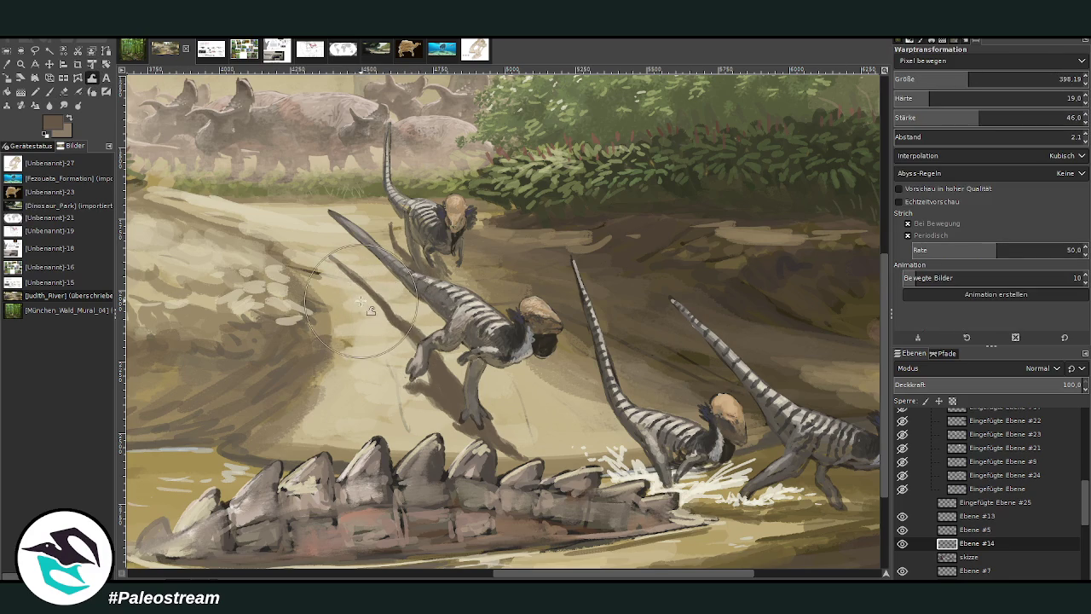
pyautogui.moveTo(323, 266); pyautogui.dragTo(407, 331)
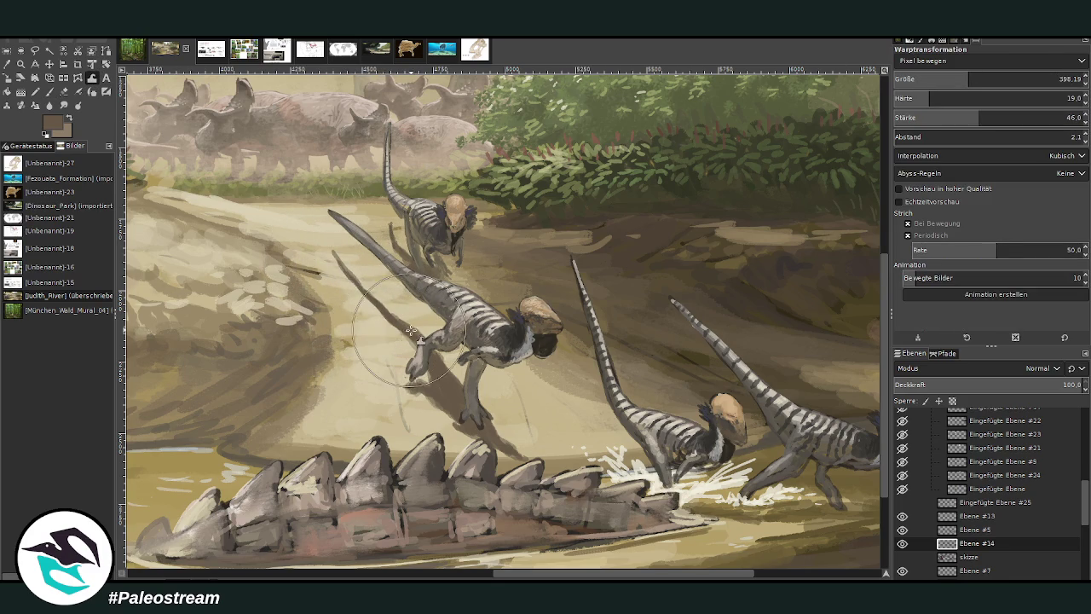
pyautogui.press('p')
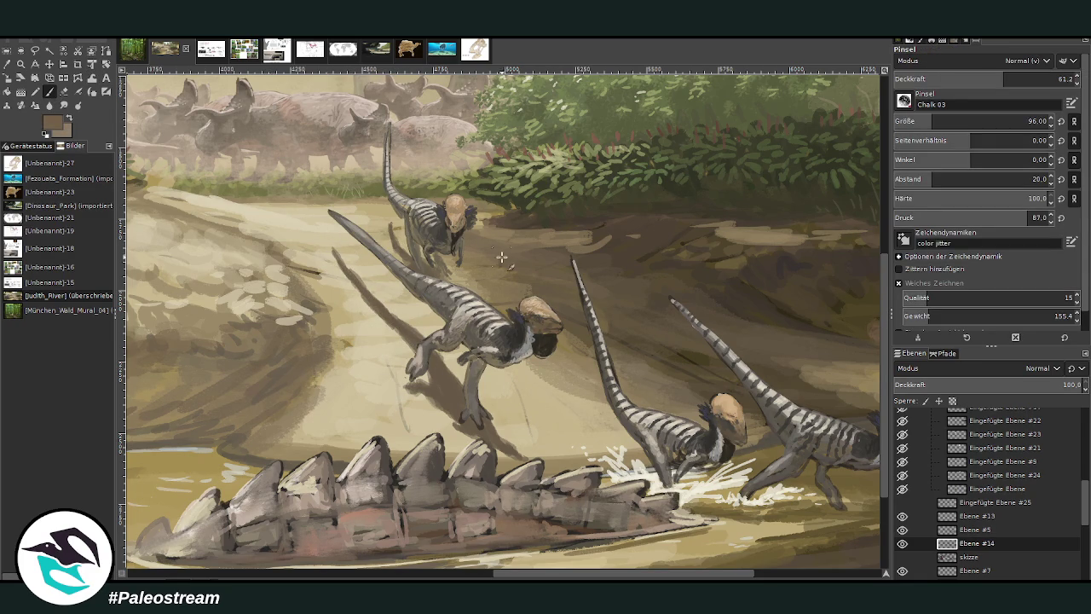
pyautogui.scroll(-1, 460, 271)
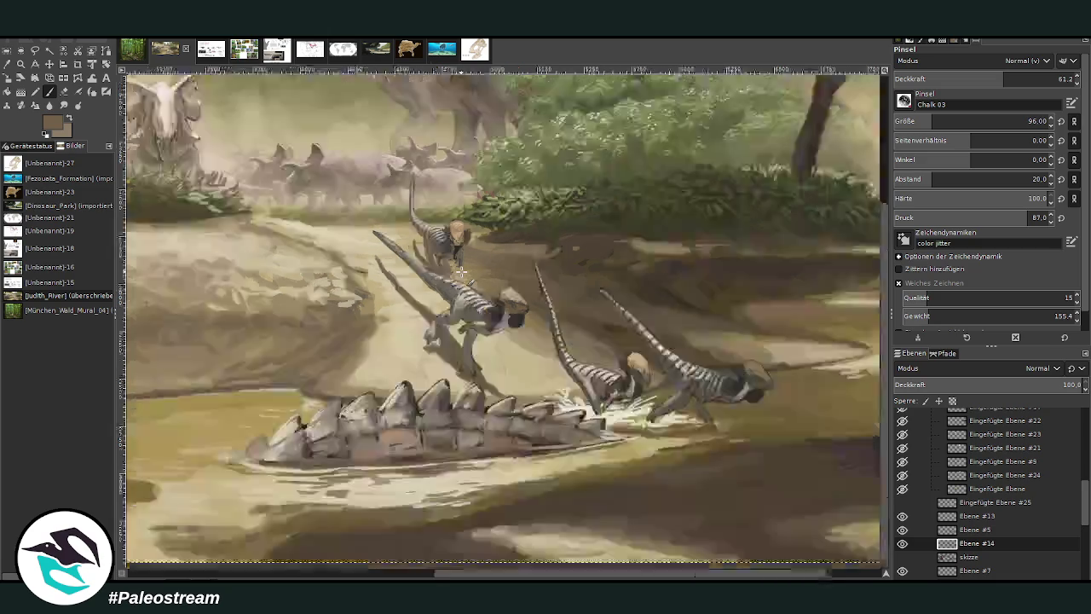
pyautogui.scroll(-2, 460, 271)
pyautogui.scroll(-1, 460, 271)
pyautogui.press('z')
pyautogui.moveTo(439, 320); pyautogui.dragTo(682, 419)
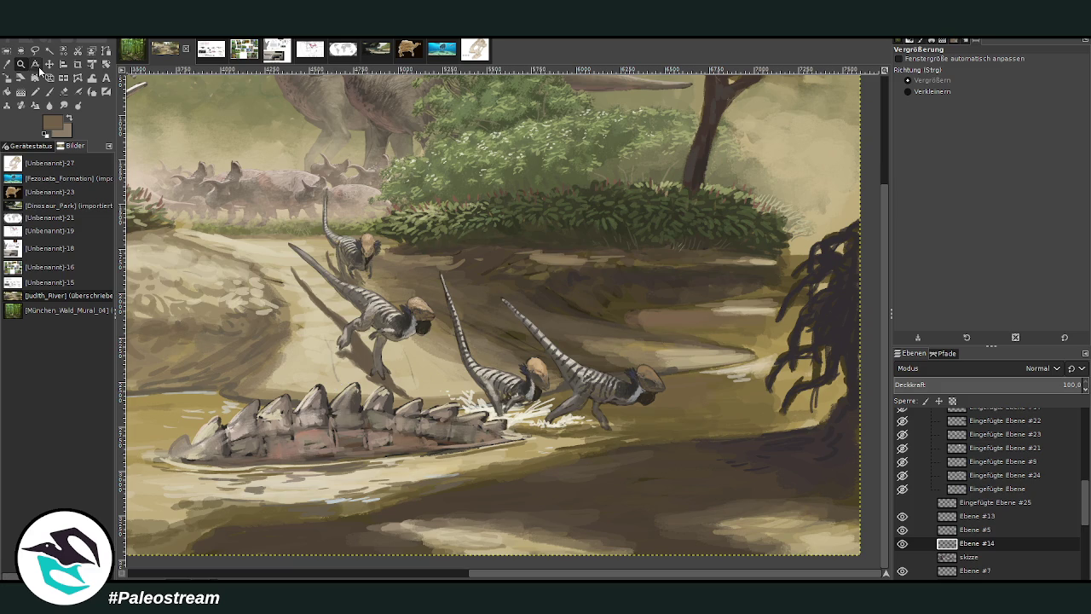
# Zoom in on the two striped dinosaurs, compare layer visibility, and activate Ebene #5.
pyautogui.moveTo(417, 228); pyautogui.dragTo(734, 541)
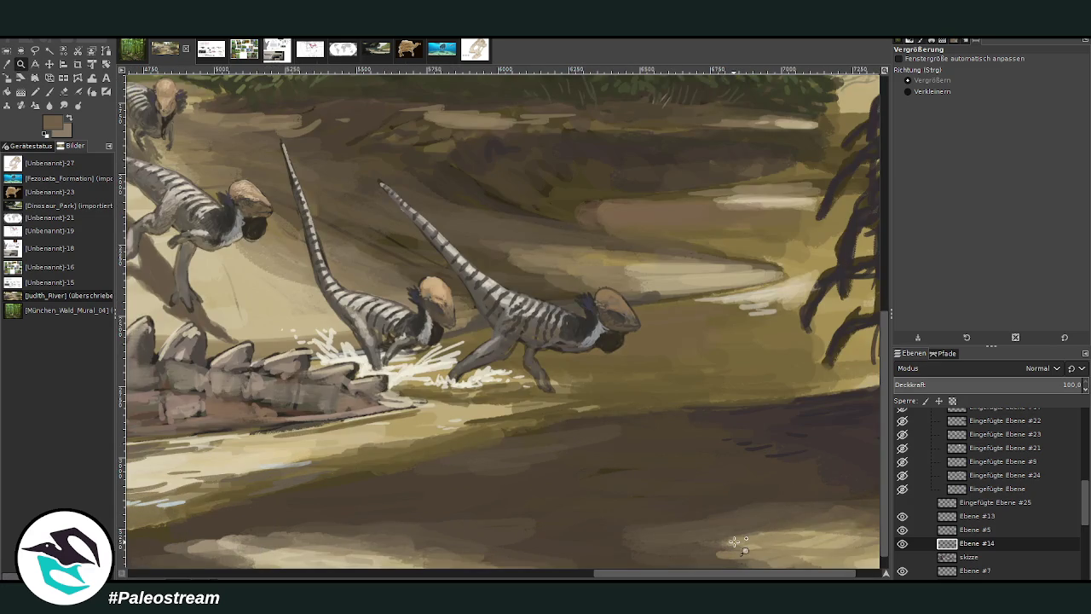
pyautogui.moveTo(312, 154); pyautogui.dragTo(683, 450)
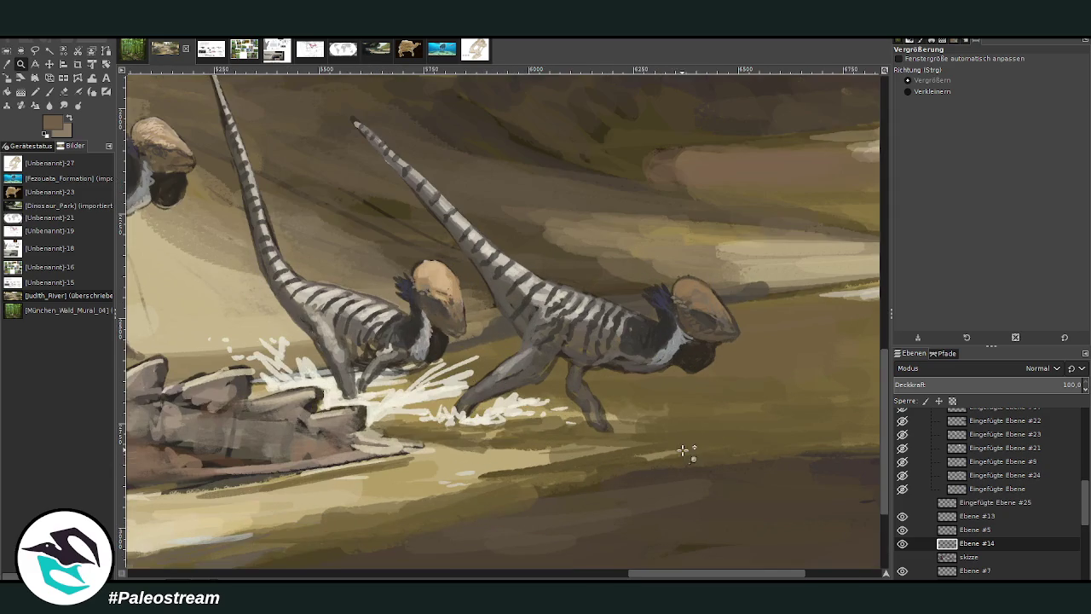
pyautogui.click(902, 529)
pyautogui.click(902, 529)
pyautogui.click(902, 543)
pyautogui.click(901, 542)
pyautogui.click(969, 529)
# Sample a body grey and paint splash strokes near the running dinosaur's foot.
pyautogui.press('o')
pyautogui.click(585, 391)
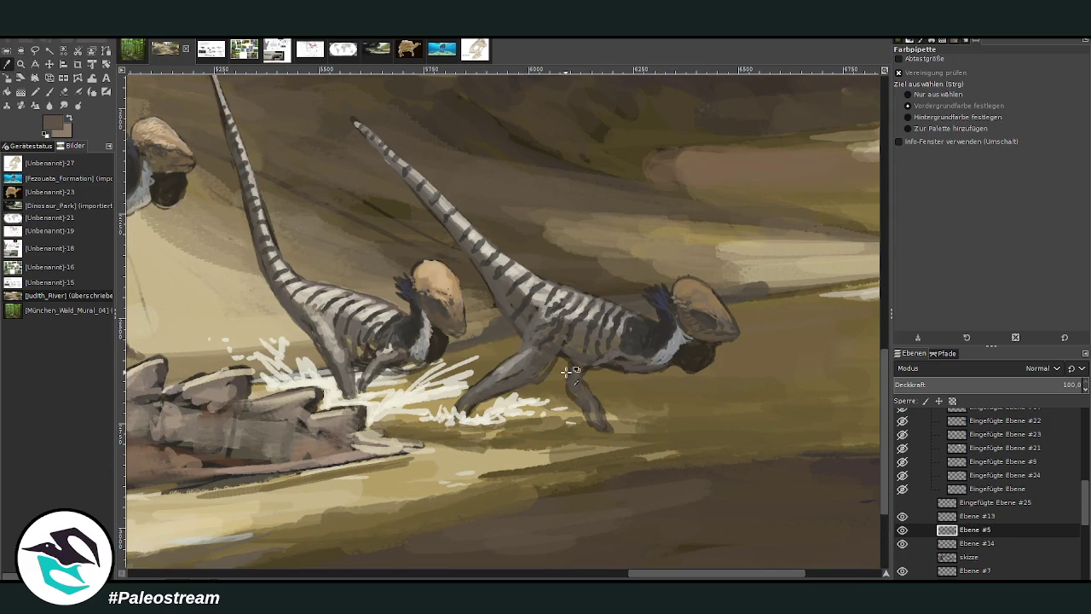
pyautogui.click(49, 92)
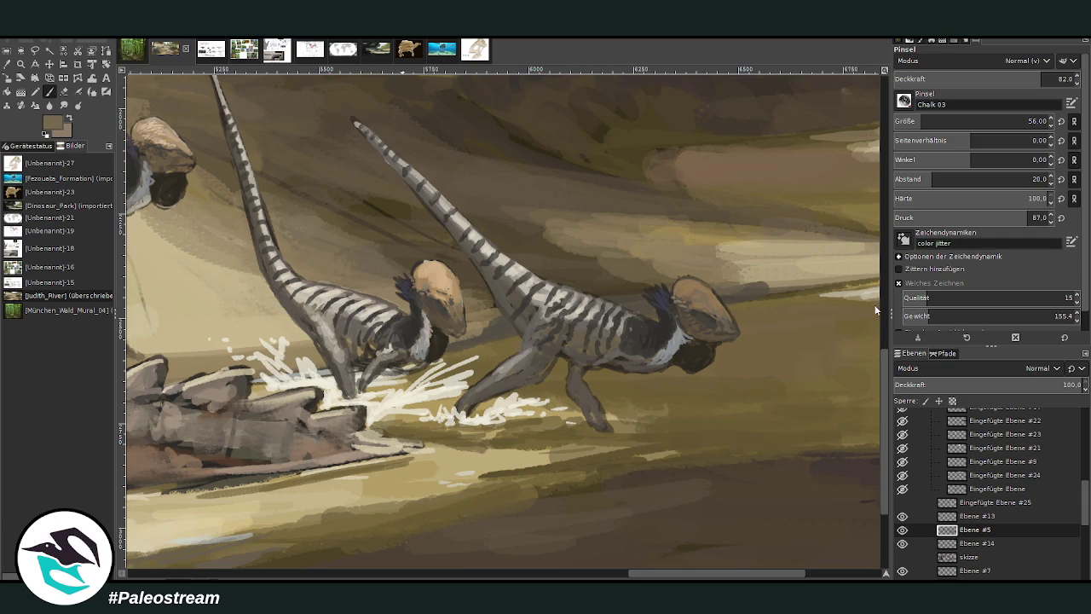
pyautogui.moveTo(536, 379); pyautogui.dragTo(490, 395)
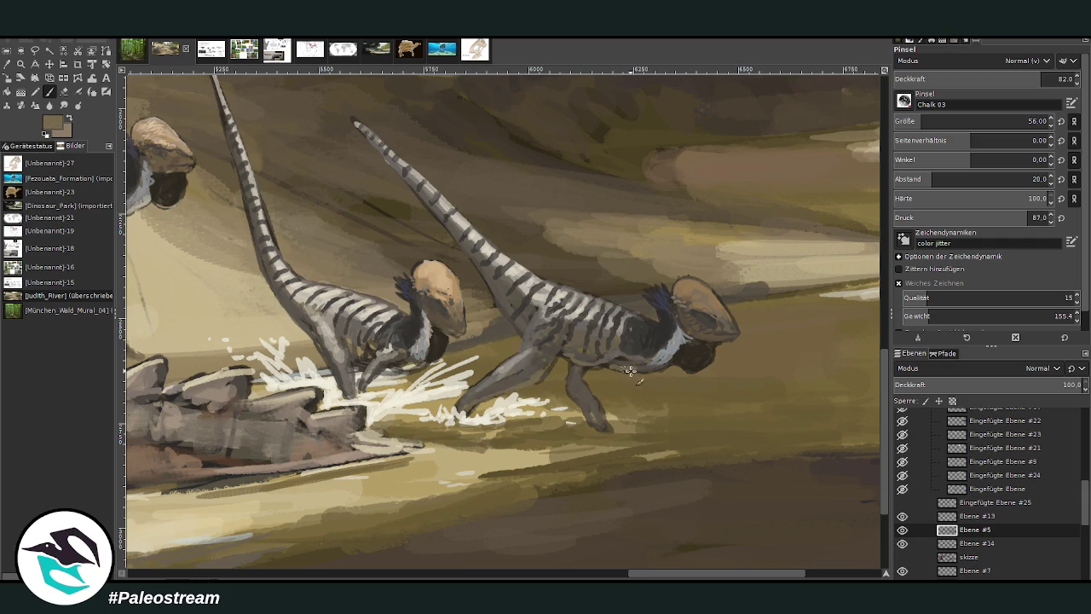
pyautogui.click(987, 78)
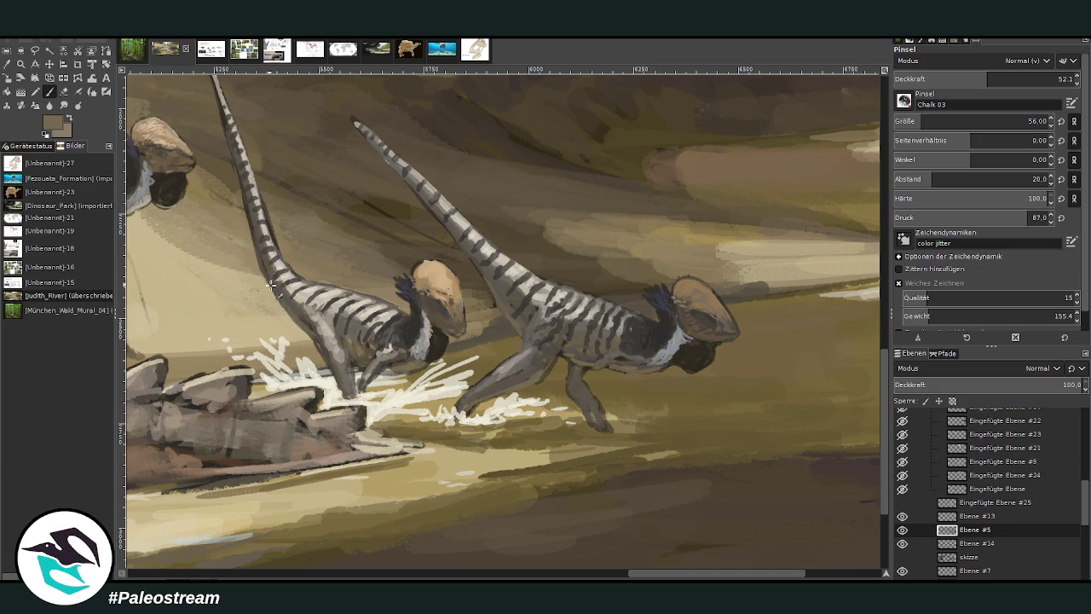
# Sample a lighter colour and re-zoom onto the tail and right dinosaur.
pyautogui.press('o')
pyautogui.click(280, 258)
pyautogui.press('p')
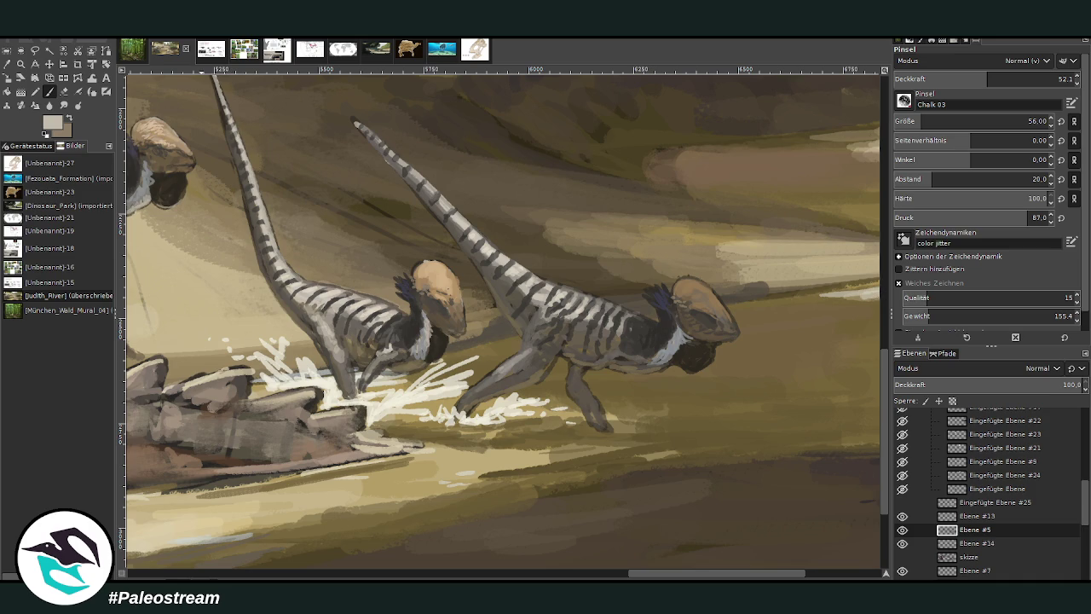
pyautogui.press('-')
pyautogui.press('-')
pyautogui.press('z')
pyautogui.moveTo(460, 331); pyautogui.dragTo(578, 486)
pyautogui.moveTo(317, 182); pyautogui.dragTo(596, 456)
# Darken the front dinosaur's leg and belly with a sampled dark grey at opacity 71.
pyautogui.press('o')
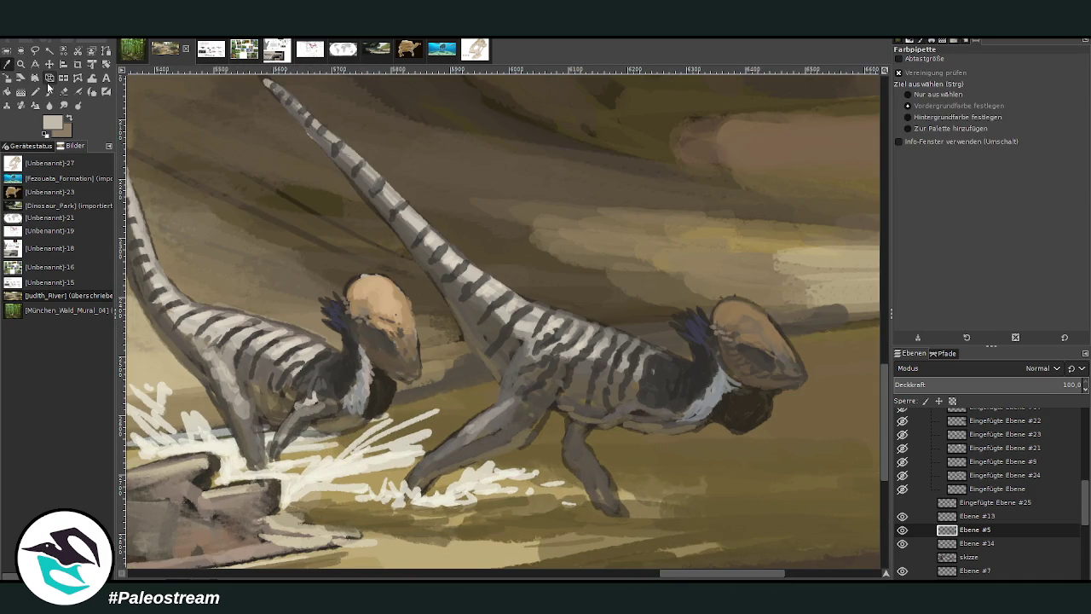
pyautogui.click(580, 436)
pyautogui.click(50, 92)
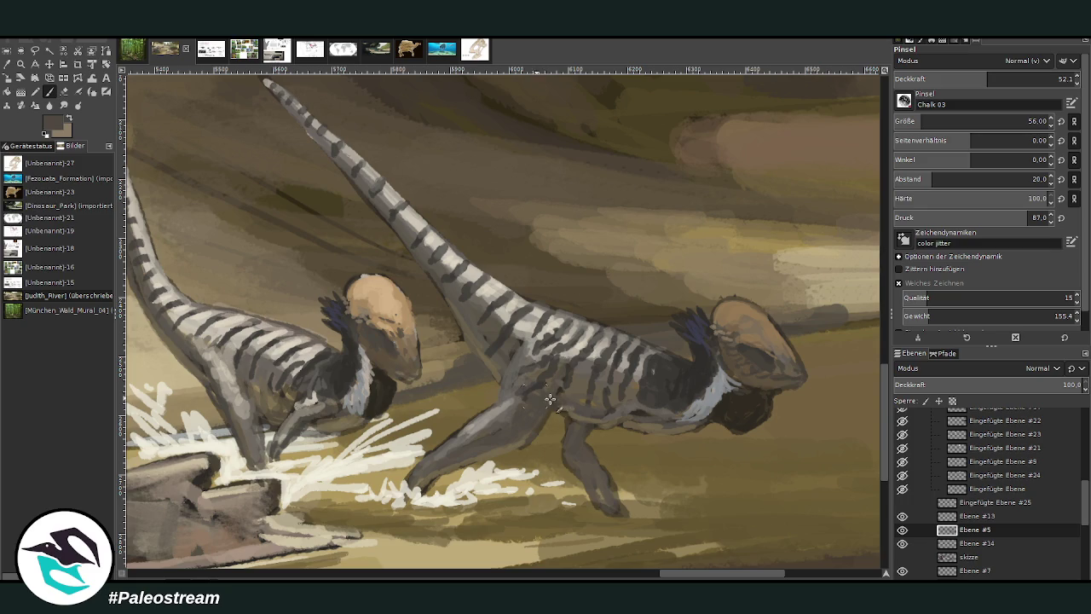
pyautogui.moveTo(987, 78); pyautogui.dragTo(1021, 79)
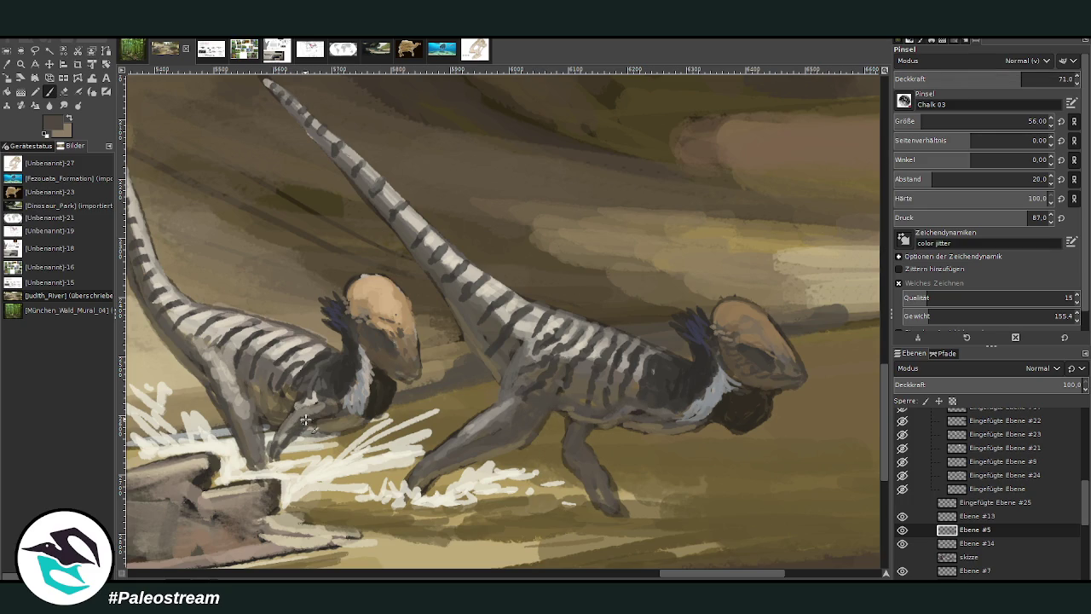
pyautogui.moveTo(341, 424); pyautogui.dragTo(312, 436)
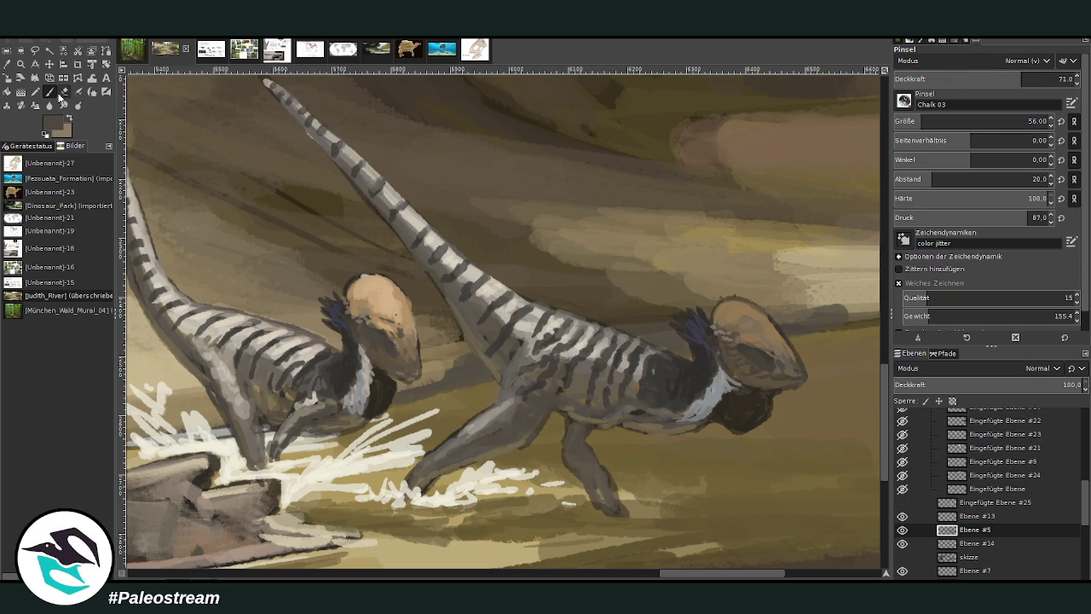
pyautogui.click(64, 92)
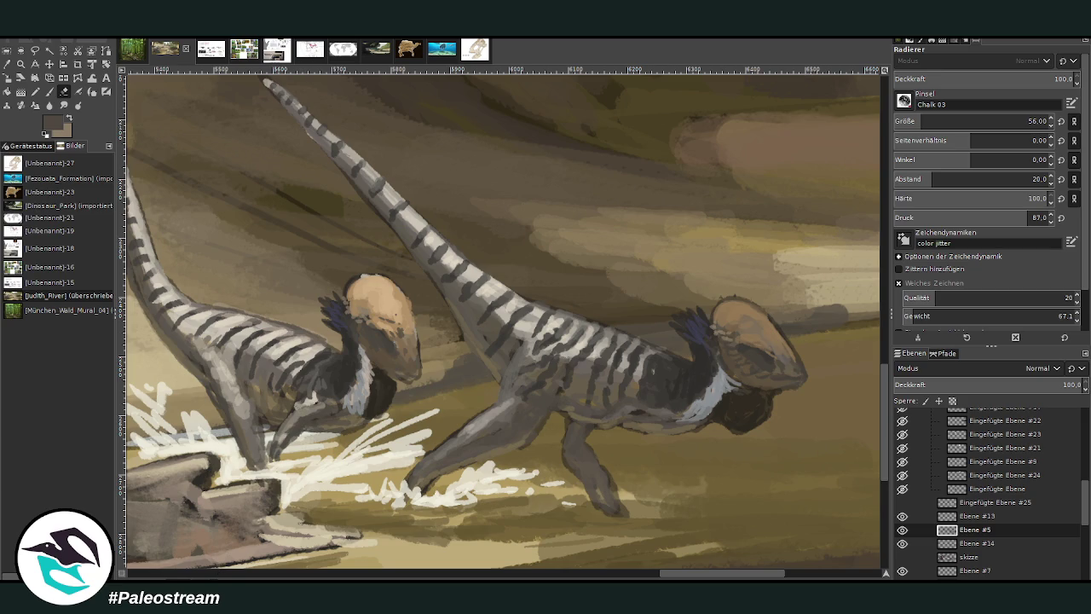
pyautogui.press('-')
pyautogui.press('-')
pyautogui.press('-')
pyautogui.press('-')
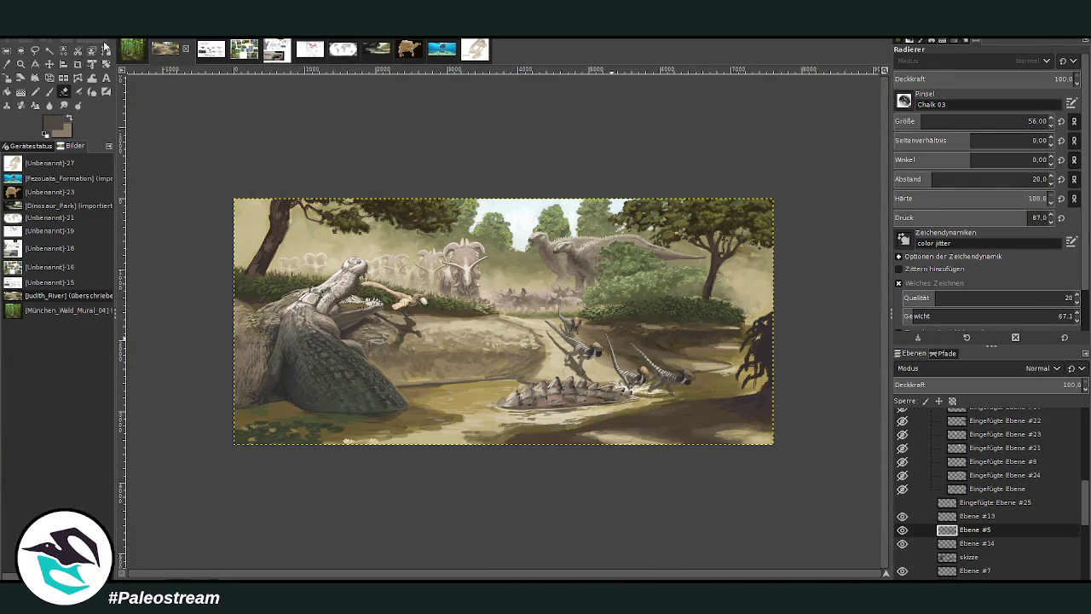
# Zoom in on the armoured back in the river and select layer Ebene #6.
pyautogui.click(21, 64)
pyautogui.moveTo(536, 292); pyautogui.dragTo(618, 437)
pyautogui.moveTo(360, 194); pyautogui.dragTo(648, 505)
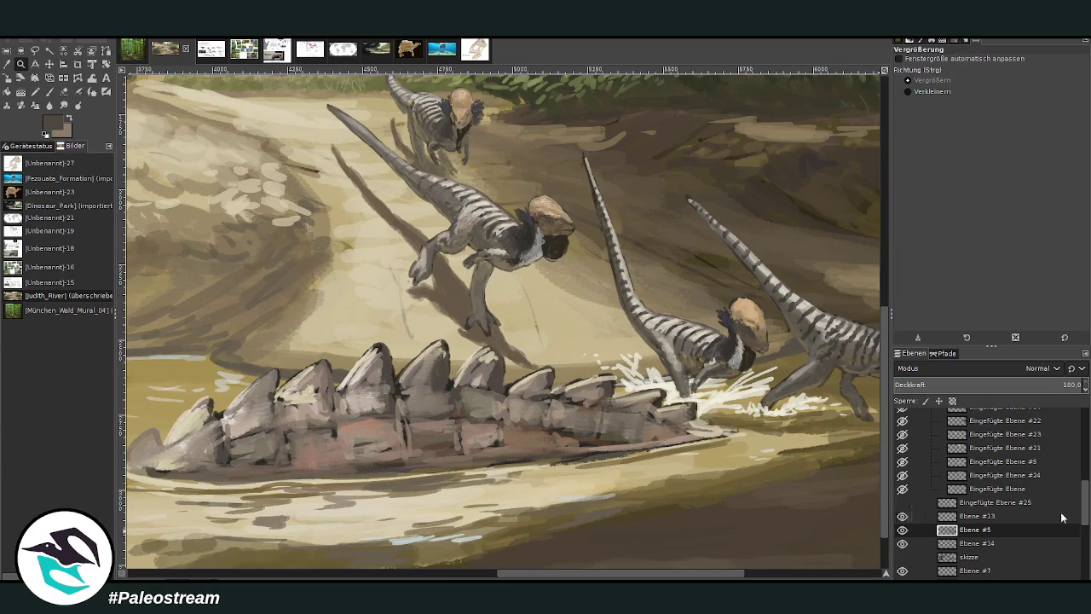
pyautogui.scroll(-2, 1050, 522)
pyautogui.scroll(-3, 1051, 521)
pyautogui.click(954, 501)
pyautogui.click(902, 496)
pyautogui.click(902, 496)
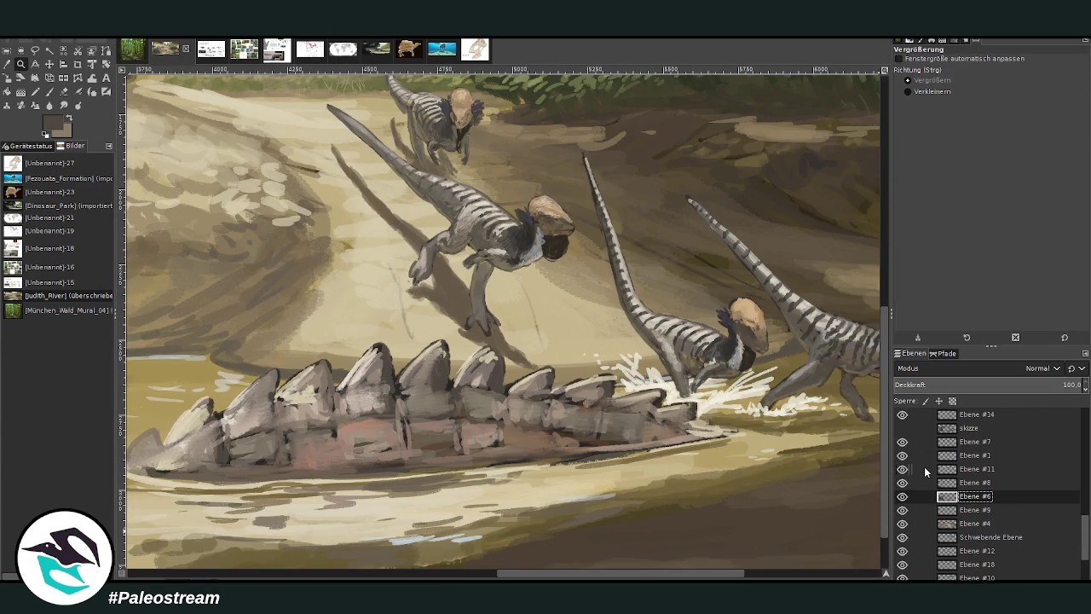
# Paint light pinkish-beige highlights across the armoured back with a size 33, 52.1-opacity brush.
pyautogui.click(49, 91)
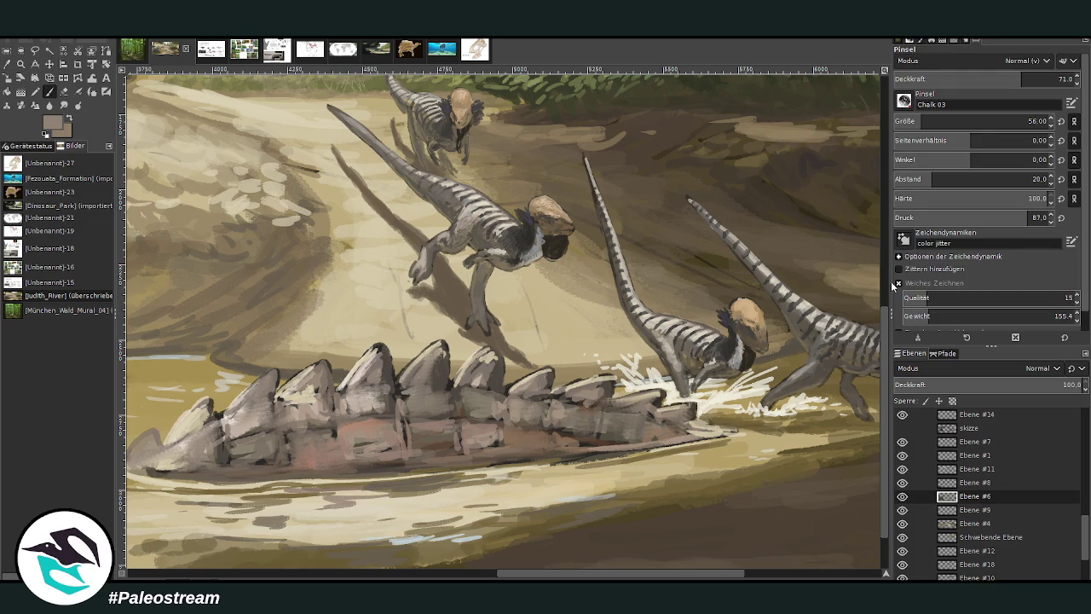
pyautogui.click(1050, 79)
pyautogui.click(929, 121)
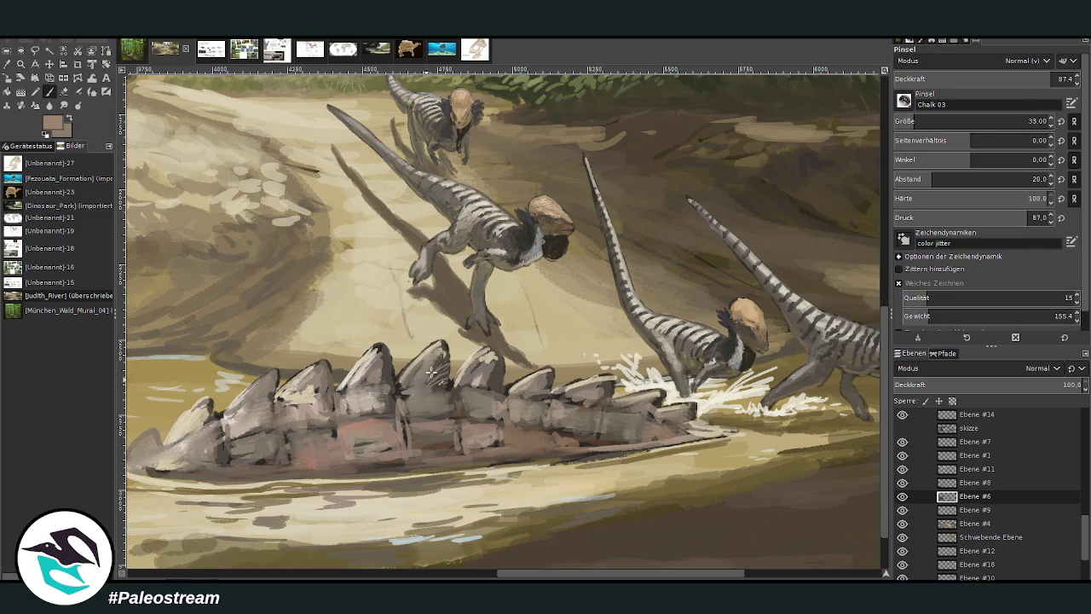
pyautogui.click(957, 79)
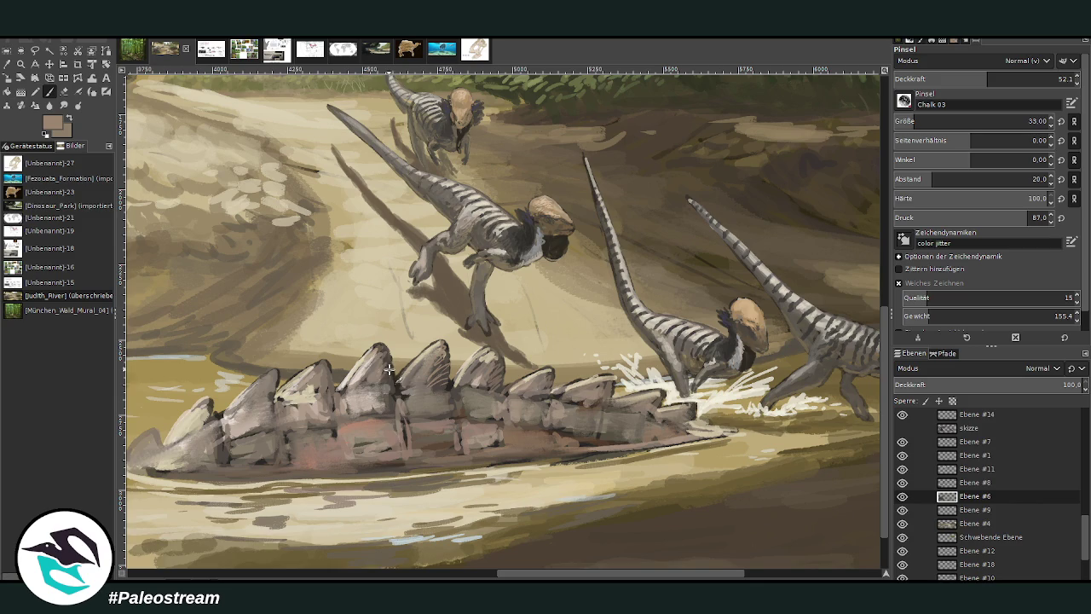
pyautogui.hscroll(-4, 546, 499)
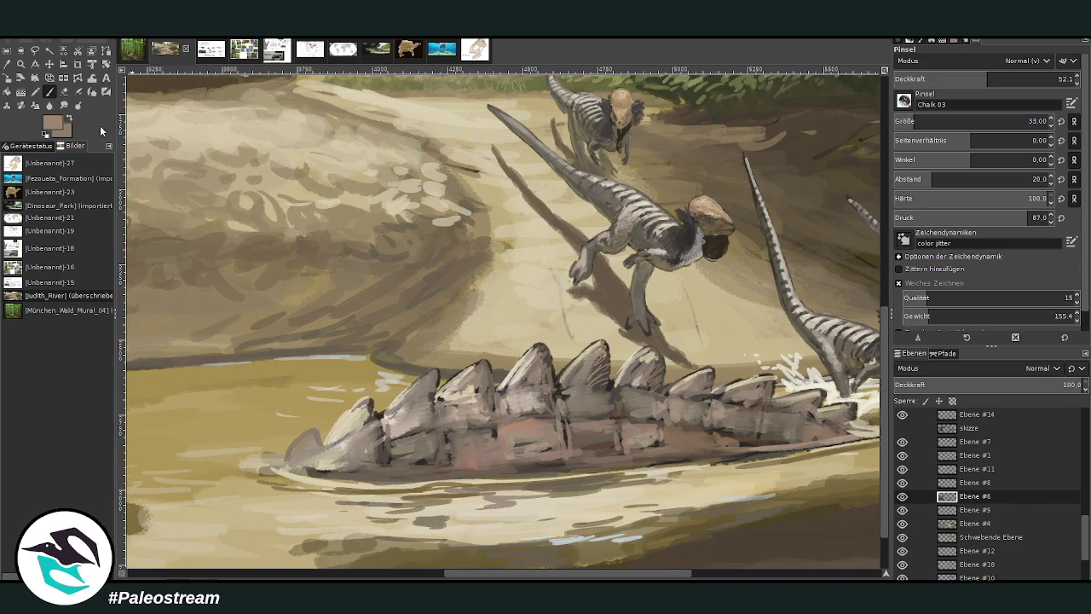
pyautogui.keyDown('ctrl'); pyautogui.click(862, 291); pyautogui.keyUp('ctrl')
pyautogui.moveTo(468, 430)
pyautogui.mouseDown()
pyautogui.moveTo(426, 439)
pyautogui.moveTo(562, 416)
pyautogui.mouseUp()
pyautogui.moveTo(501, 436)
pyautogui.mouseDown()
pyautogui.moveTo(547, 419)
pyautogui.moveTo(610, 417)
pyautogui.moveTo(605, 402)
pyautogui.moveTo(660, 421)
pyautogui.moveTo(667, 396)
pyautogui.mouseUp()
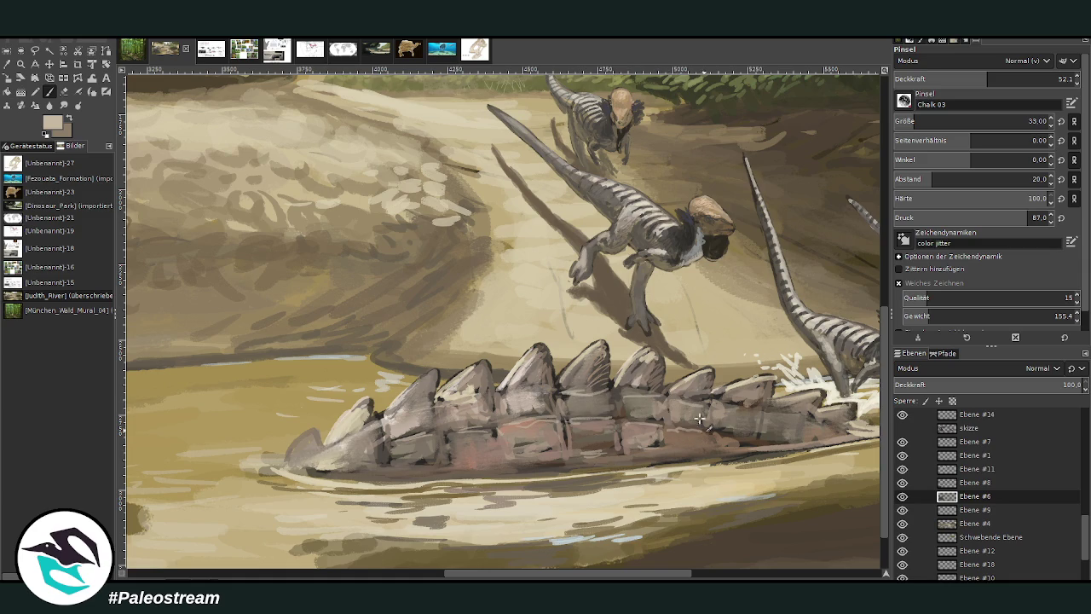
# Pick a dark grey-brown from the painting and set the brush to size 54, opacity 68.5.
pyautogui.keyDown('ctrl'); pyautogui.click(861, 345); pyautogui.keyUp('ctrl')
pyautogui.click(1028, 121)
pyautogui.moveTo(1001, 81); pyautogui.dragTo(1016, 82)
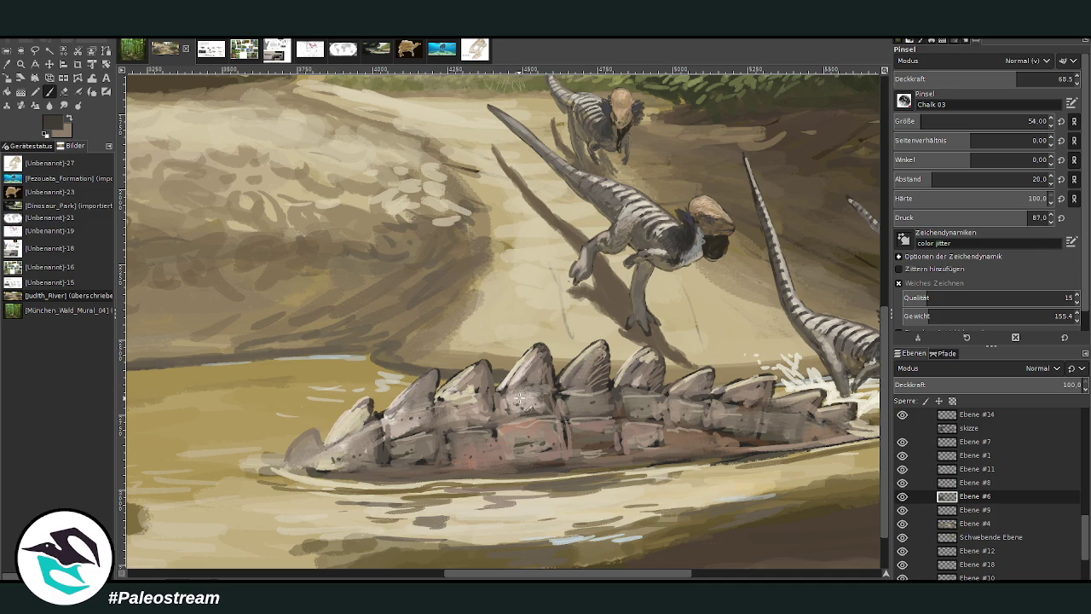
pyautogui.scroll(-2, 521, 397)
pyautogui.scroll(-2, 521, 397)
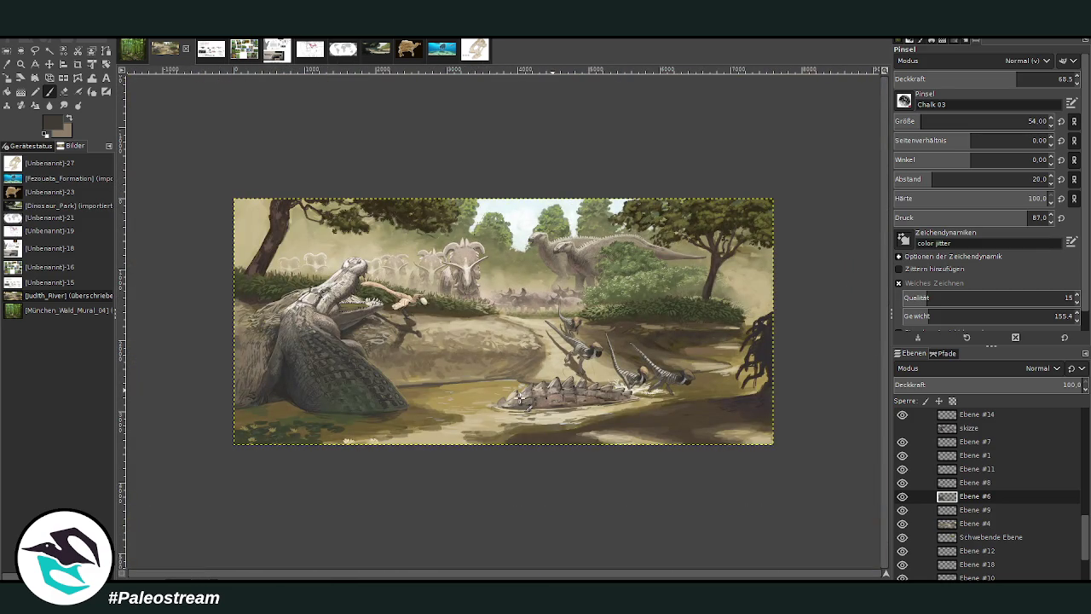
# Fit the painting to the view and set the brush to size 299 at 92.4 opacity.
pyautogui.click(21, 64)
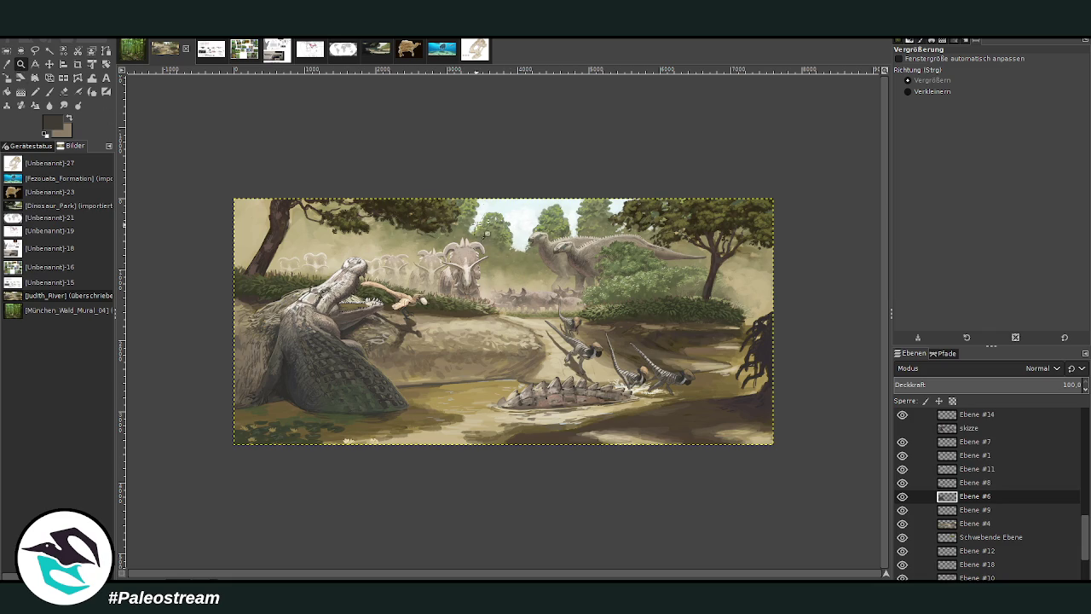
pyautogui.click(614, 341)
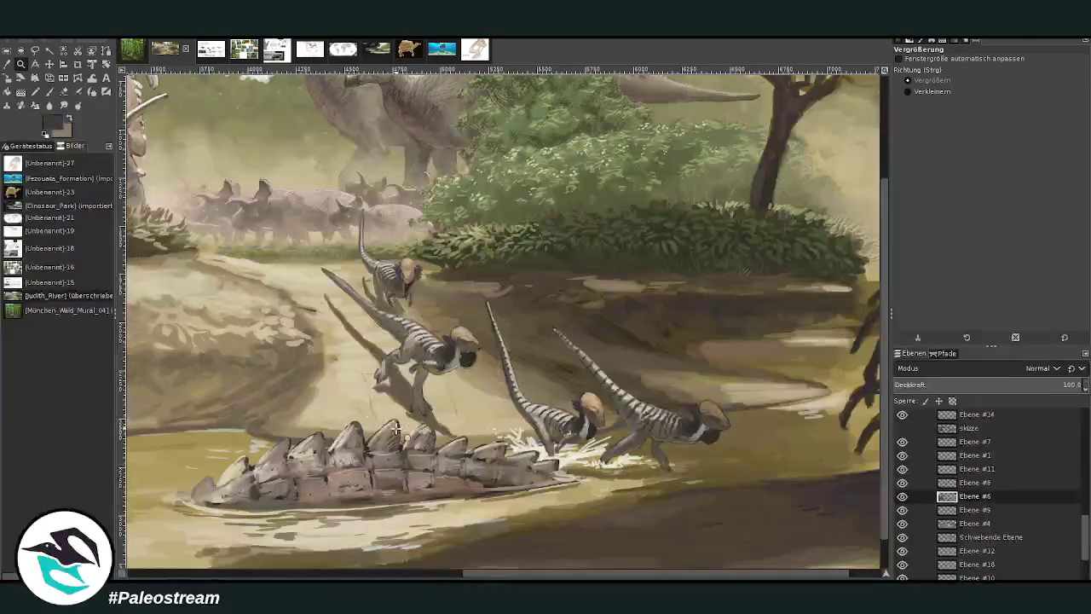
pyautogui.press('`')
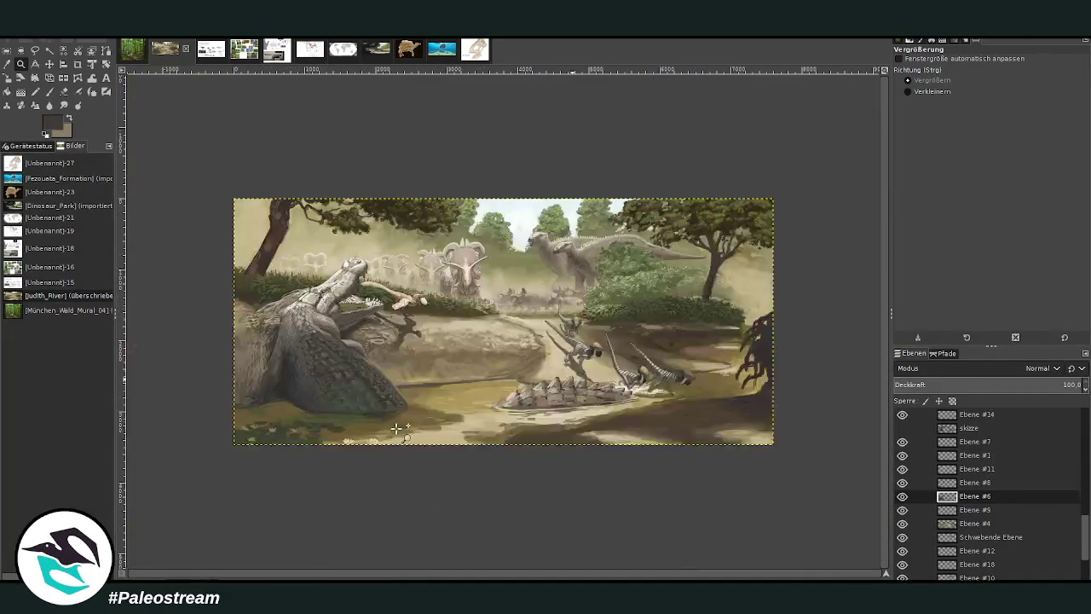
pyautogui.moveTo(249, 167); pyautogui.dragTo(676, 433)
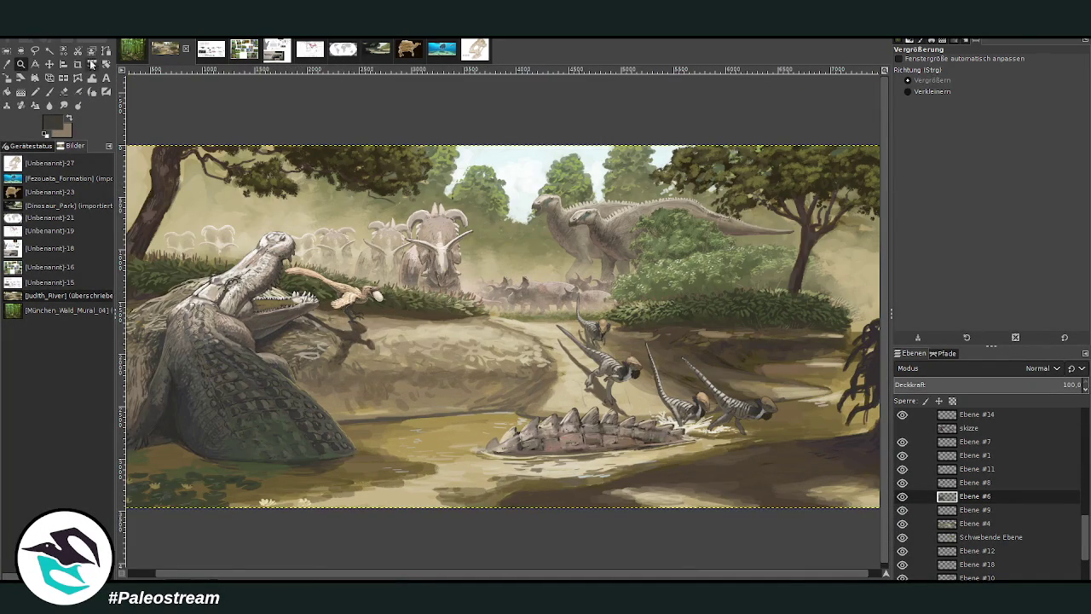
pyautogui.click(49, 91)
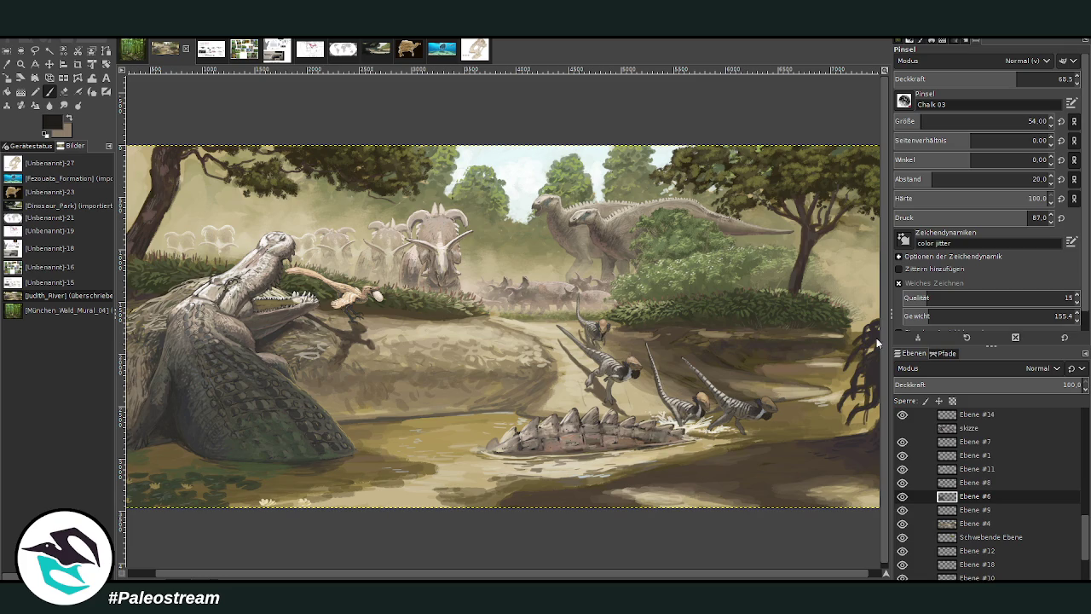
pyautogui.moveTo(1006, 78); pyautogui.dragTo(1041, 79)
pyautogui.moveTo(970, 121); pyautogui.dragTo(1031, 121)
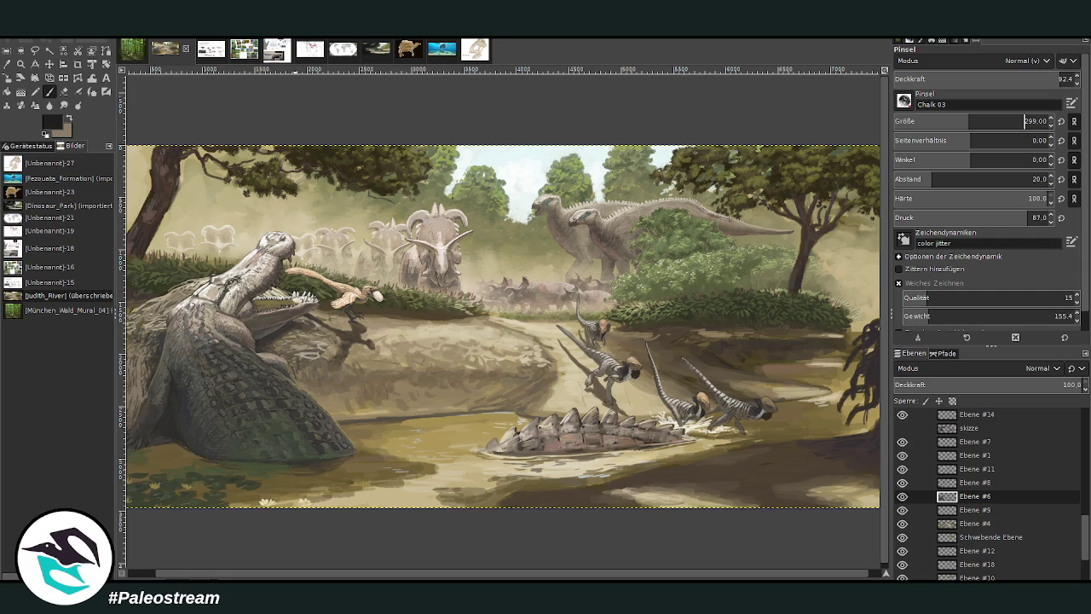
# Zoom in on the skeletal reference sheet for a closer look.
pyautogui.click(209, 51)
pyautogui.scroll(-1, 256, 272)
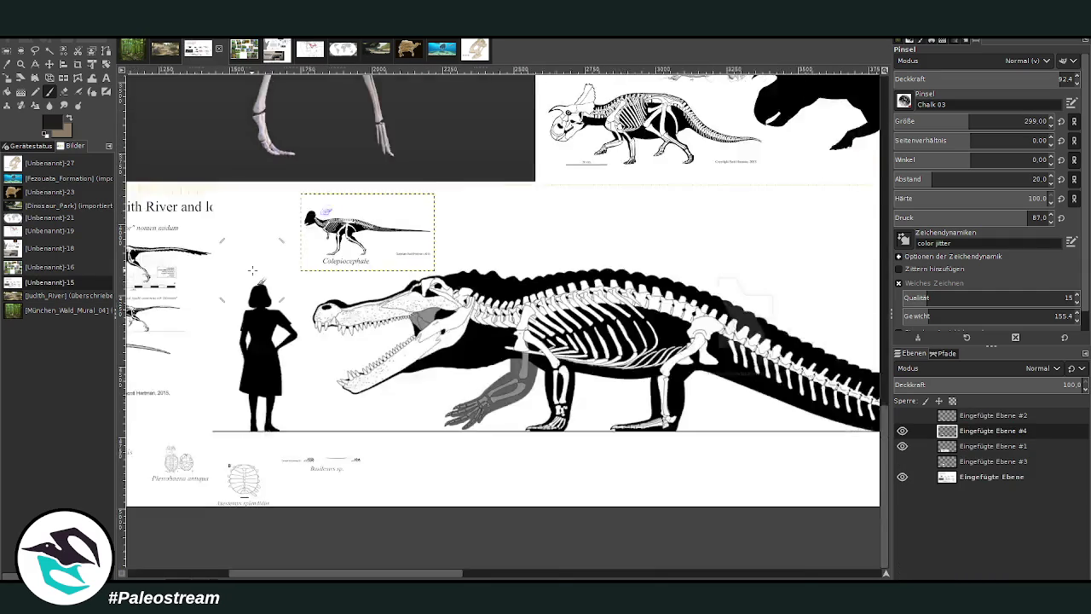
pyautogui.scroll(-2, 256, 273)
pyautogui.scroll(-1, 252, 271)
pyautogui.press('z')
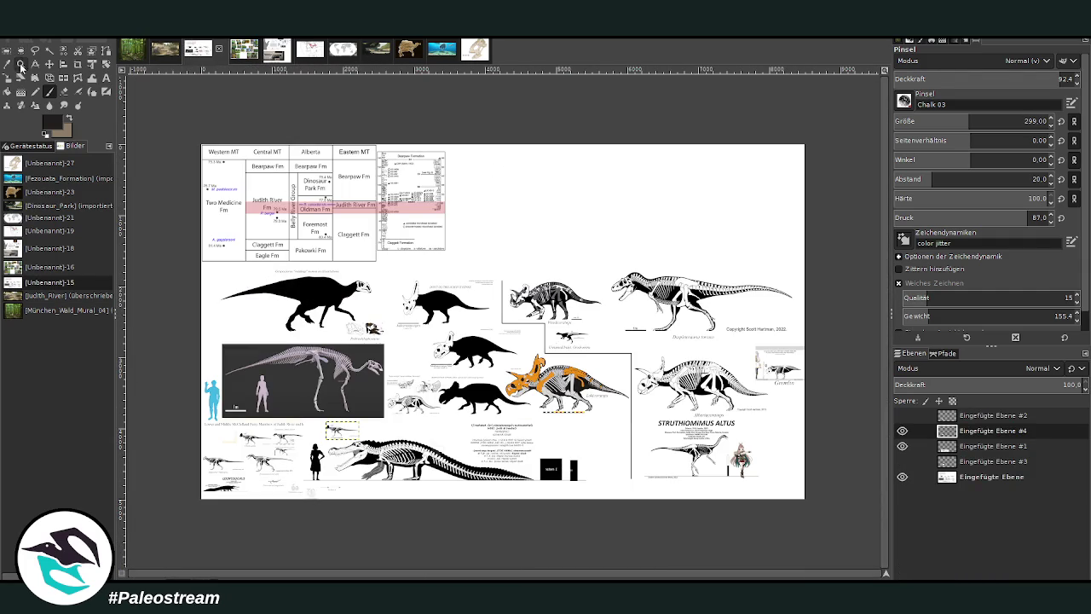
pyautogui.moveTo(254, 219); pyautogui.dragTo(748, 514)
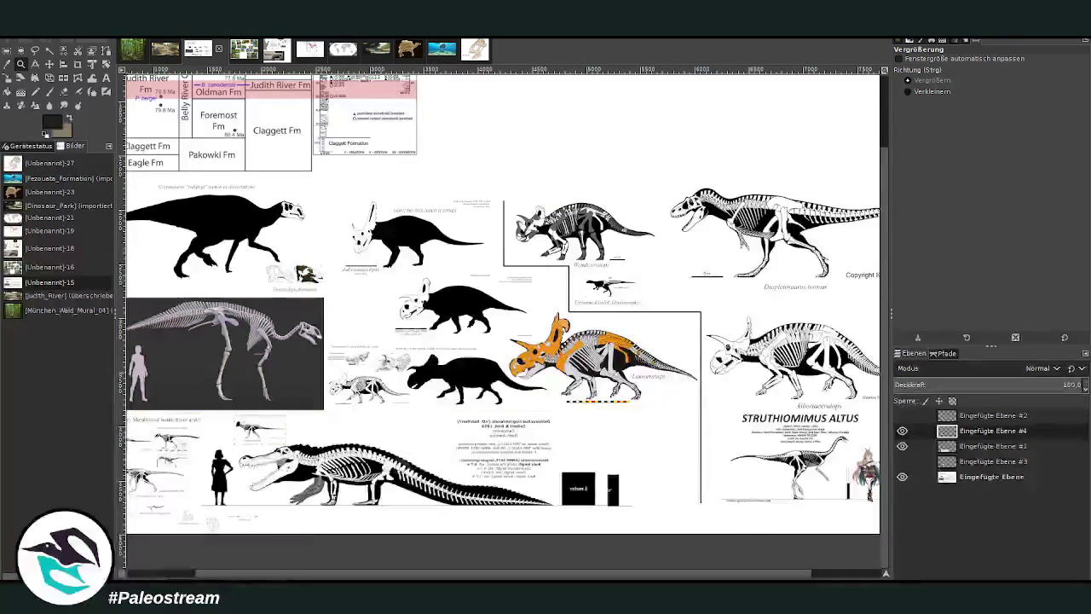
# Return to the river painting with the paintbrush at size 197 and 95 opacity.
pyautogui.hotkey('alt', '1')
pyautogui.press('p')
pyautogui.click(1025, 121)
pyautogui.click(1071, 78)
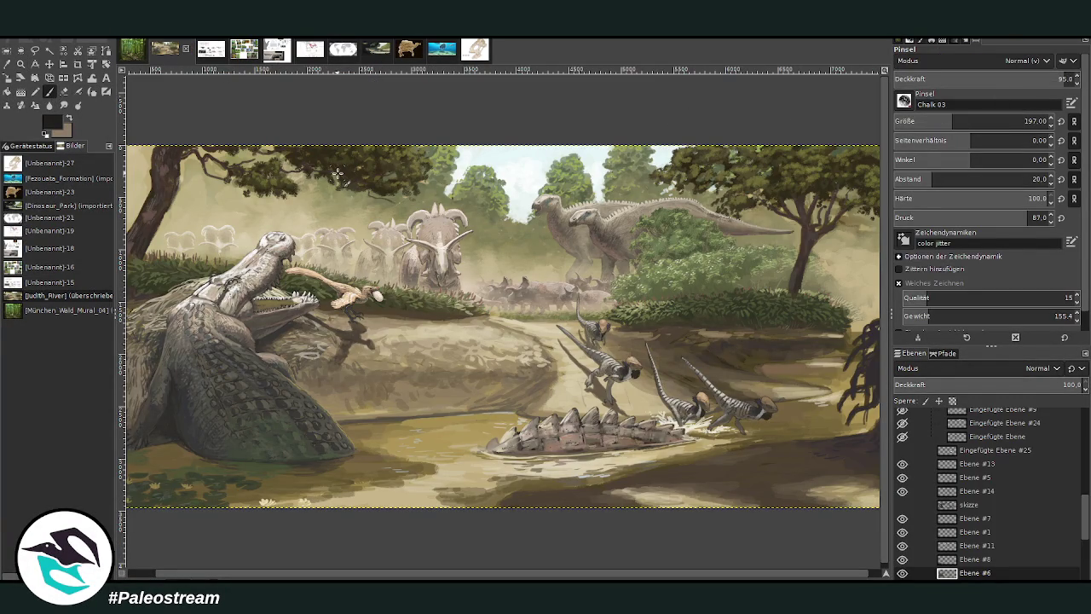
pyautogui.hscroll(1, 438, 570)
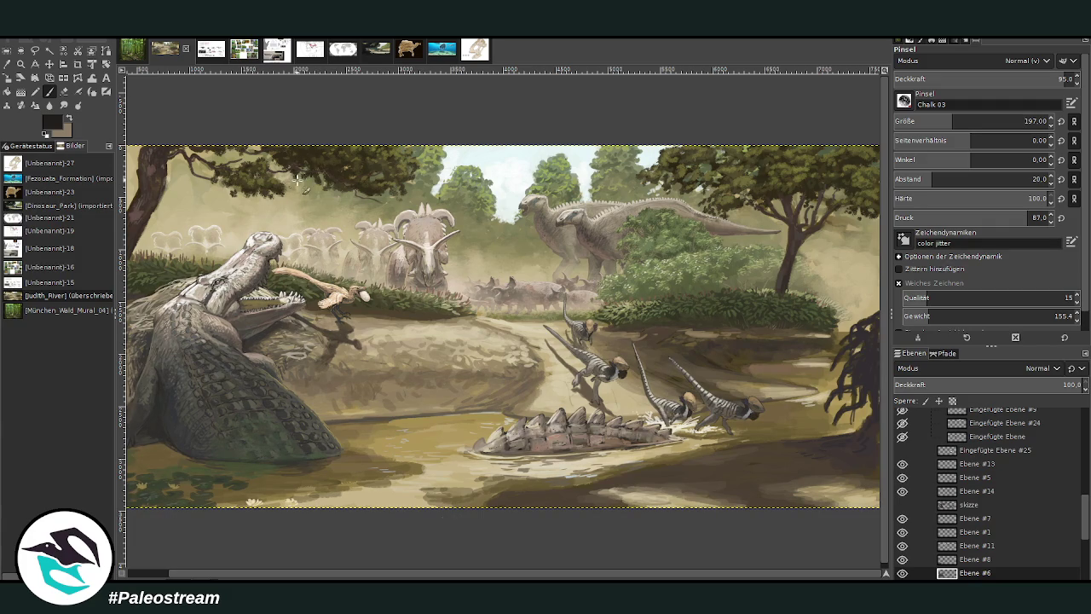
pyautogui.moveTo(455, 230)
pyautogui.mouseDown()
pyautogui.moveTo(375, 290)
pyautogui.moveTo(450, 336)
pyautogui.moveTo(407, 423)
pyautogui.mouseUp()
pyautogui.moveTo(467, 345); pyautogui.dragTo(458, 426)
pyautogui.moveTo(400, 209); pyautogui.dragTo(452, 197)
pyautogui.moveTo(409, 228); pyautogui.dragTo(411, 260)
pyautogui.moveTo(467, 206); pyautogui.dragTo(461, 264)
pyautogui.moveTo(977, 544); pyautogui.dragTo(975, 465)
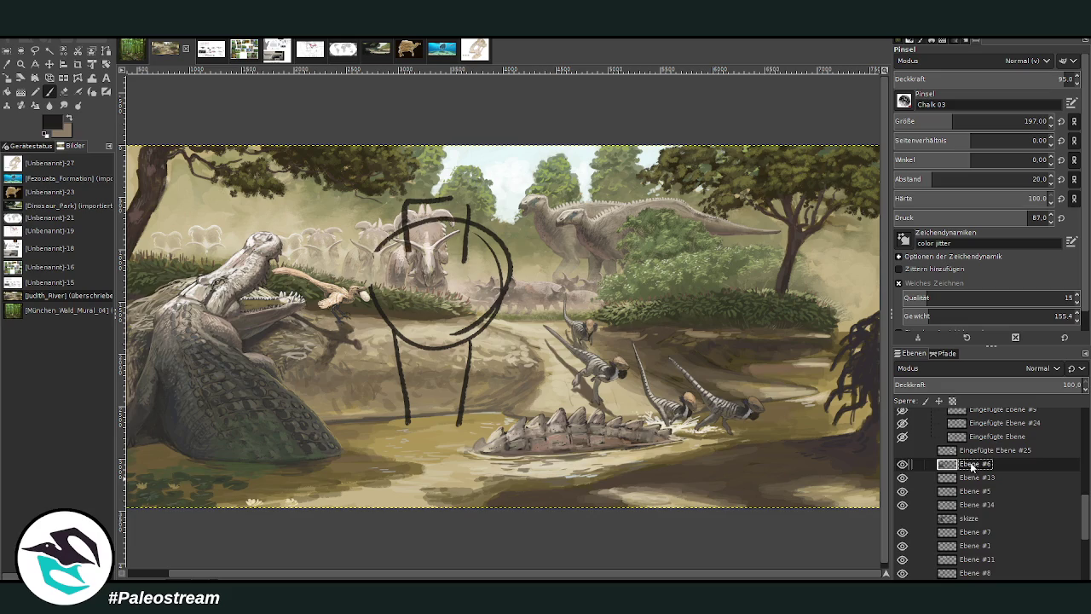
pyautogui.moveTo(447, 219)
pyautogui.mouseDown()
pyautogui.moveTo(458, 213)
pyautogui.moveTo(416, 218)
pyautogui.moveTo(425, 288)
pyautogui.moveTo(443, 288)
pyautogui.moveTo(430, 307)
pyautogui.moveTo(464, 274)
pyautogui.mouseUp()
pyautogui.moveTo(470, 326); pyautogui.dragTo(485, 355)
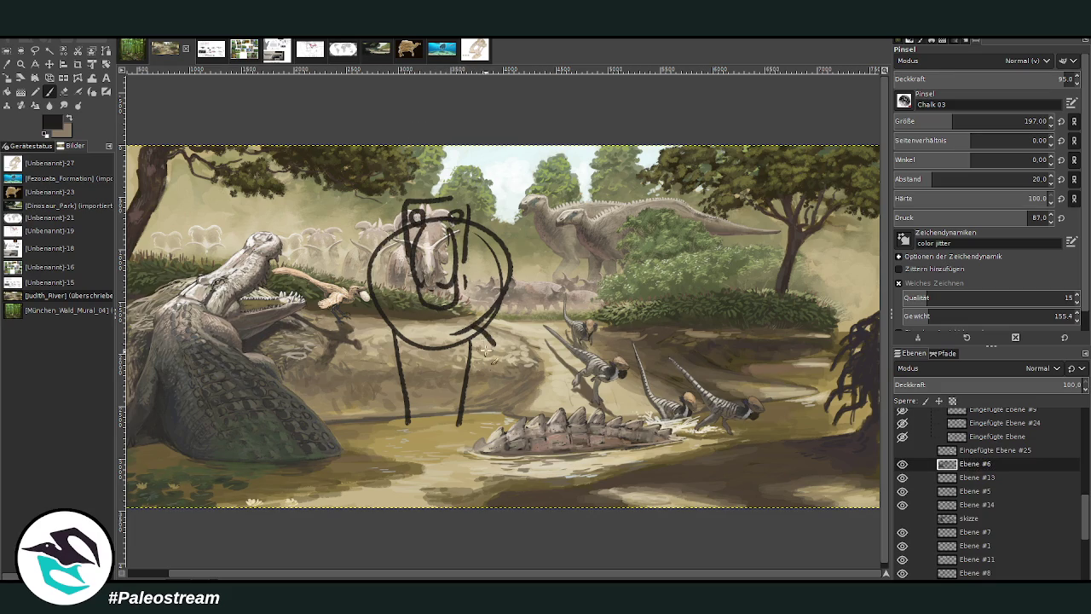
pyautogui.moveTo(381, 314); pyautogui.dragTo(349, 346)
pyautogui.moveTo(513, 271)
pyautogui.mouseDown()
pyautogui.moveTo(570, 258)
pyautogui.moveTo(505, 300)
pyautogui.mouseUp()
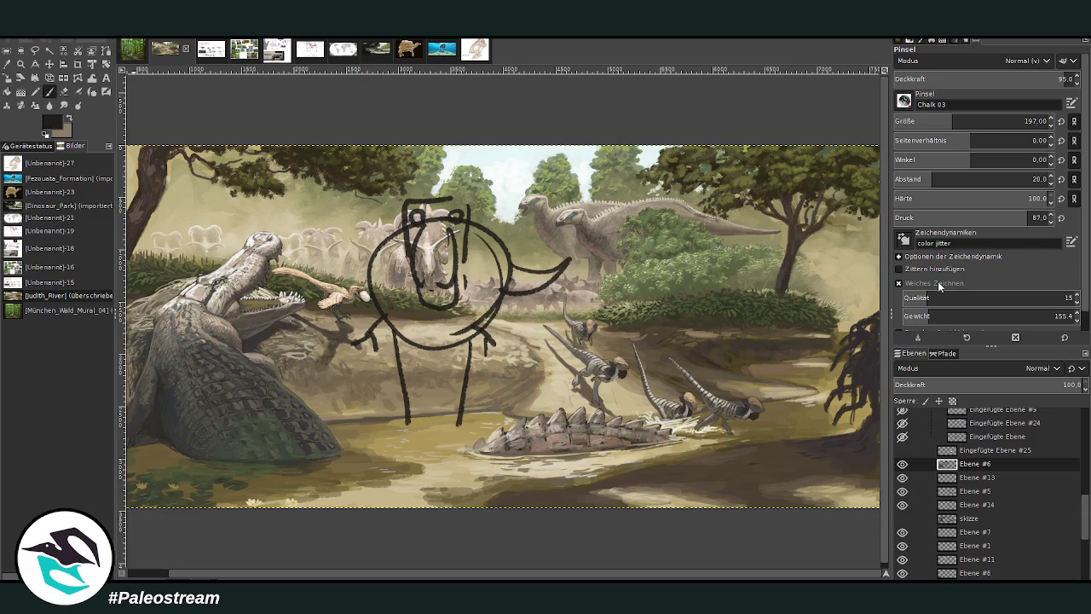
pyautogui.click(456, 216)
pyautogui.click(418, 216)
pyautogui.hotkey('ctrl', 'z')
pyautogui.hotkey('ctrl', 'z')
pyautogui.hotkey('ctrl', 'z')
pyautogui.hotkey('ctrl', 'z')
pyautogui.hotkey('ctrl', 'z')
pyautogui.hotkey('ctrl', 'z')
pyautogui.hotkey('ctrl', 'z')
pyautogui.hotkey('ctrl', 'z')
pyautogui.hotkey('ctrl', 'z')
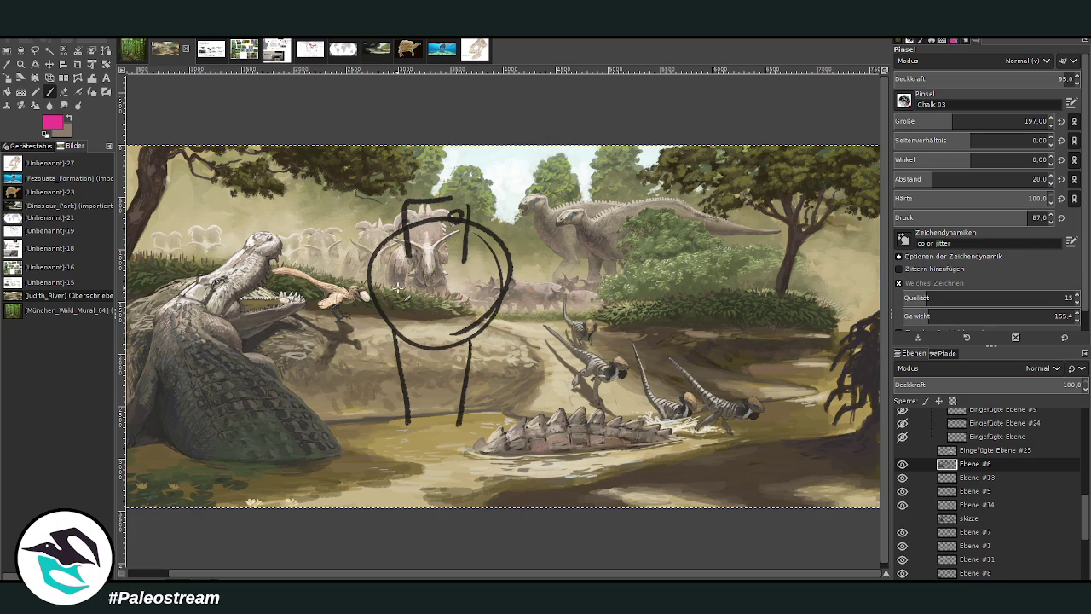
pyautogui.hotkey('ctrl', 'z')
pyautogui.hotkey('ctrl', 'z')
pyautogui.hotkey('ctrl', 'z')
pyautogui.hotkey('ctrl', 'z')
pyautogui.hotkey('ctrl', 'z')
pyautogui.hotkey('ctrl', 'z')
pyautogui.hotkey('ctrl', 'z')
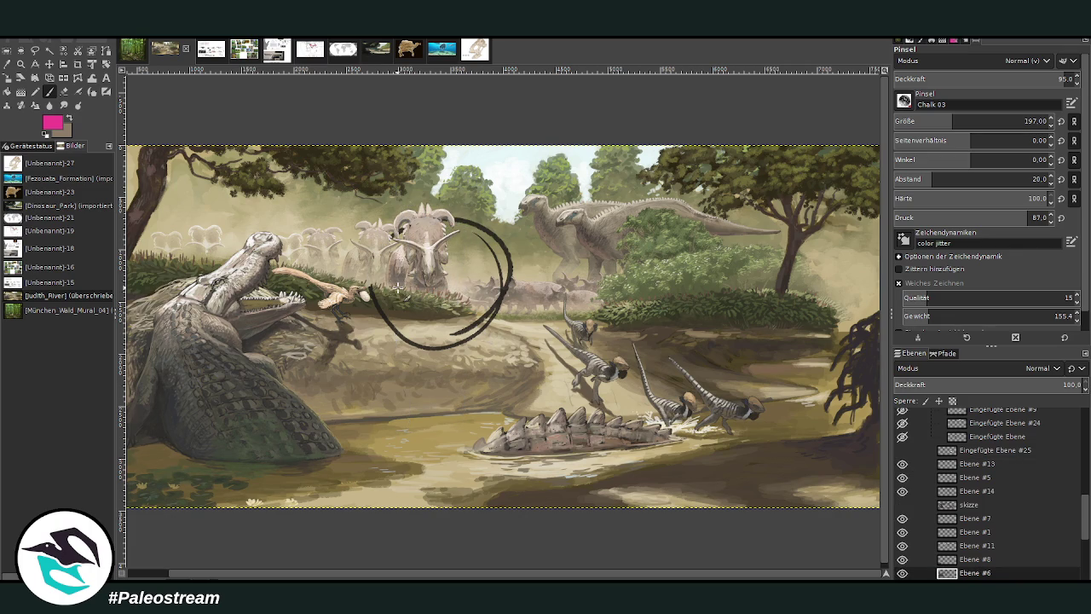
pyautogui.hotkey('ctrl', 'z')
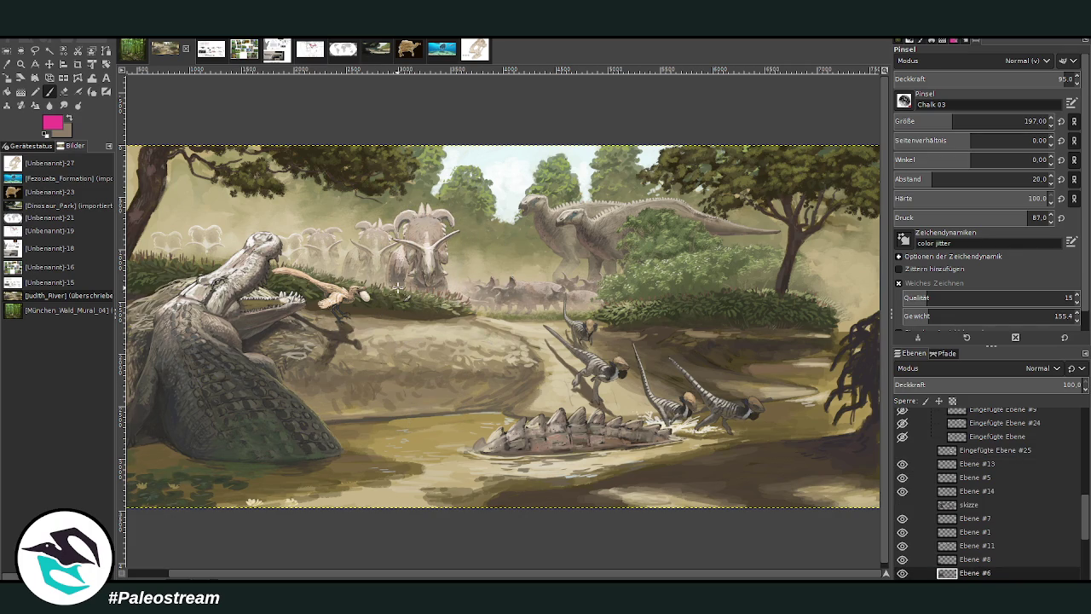